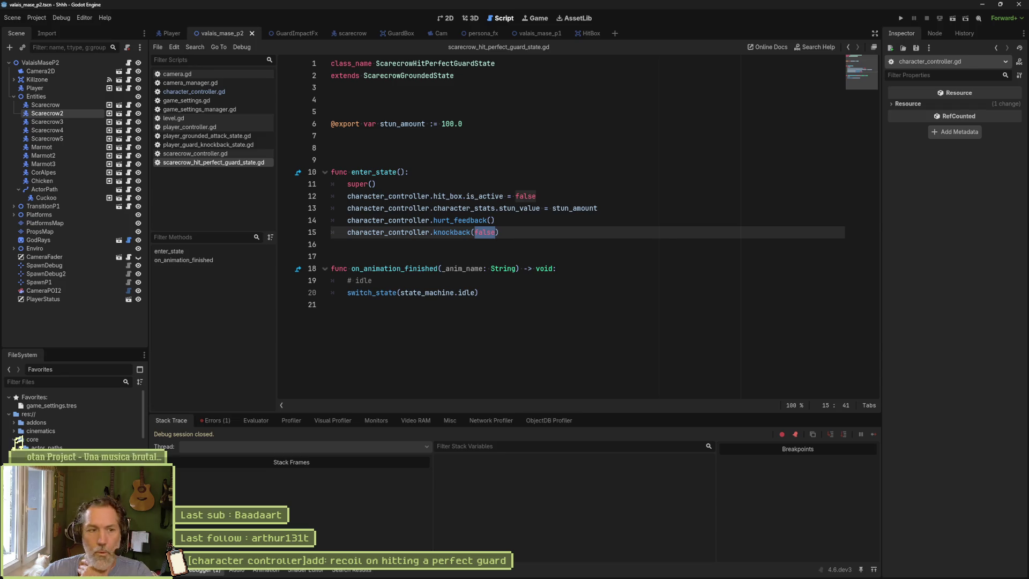
In Aseprite's Open File browser, navigate to the repositories > twitch folder
mouse_move(533, 574)
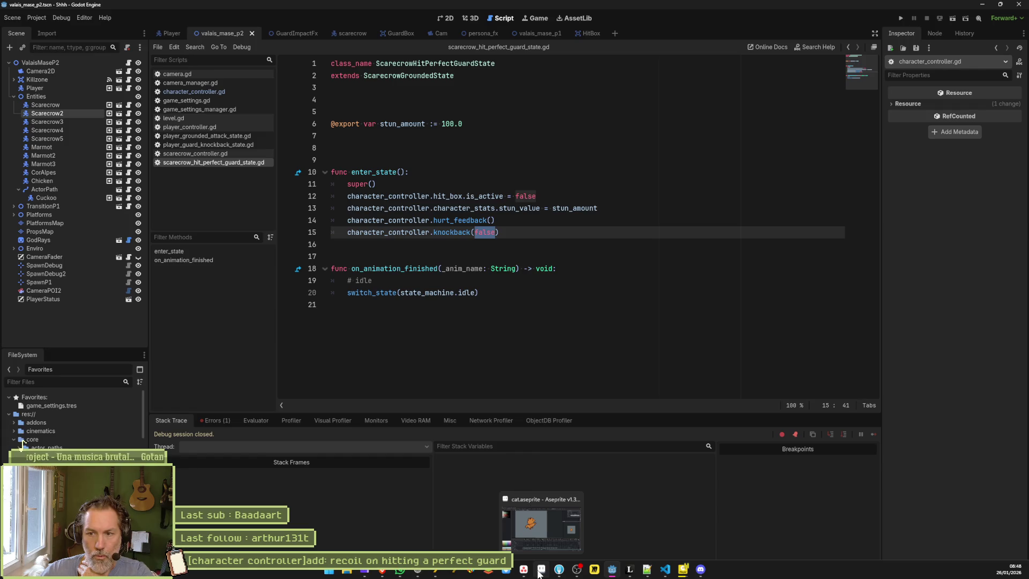
left_click(539, 572)
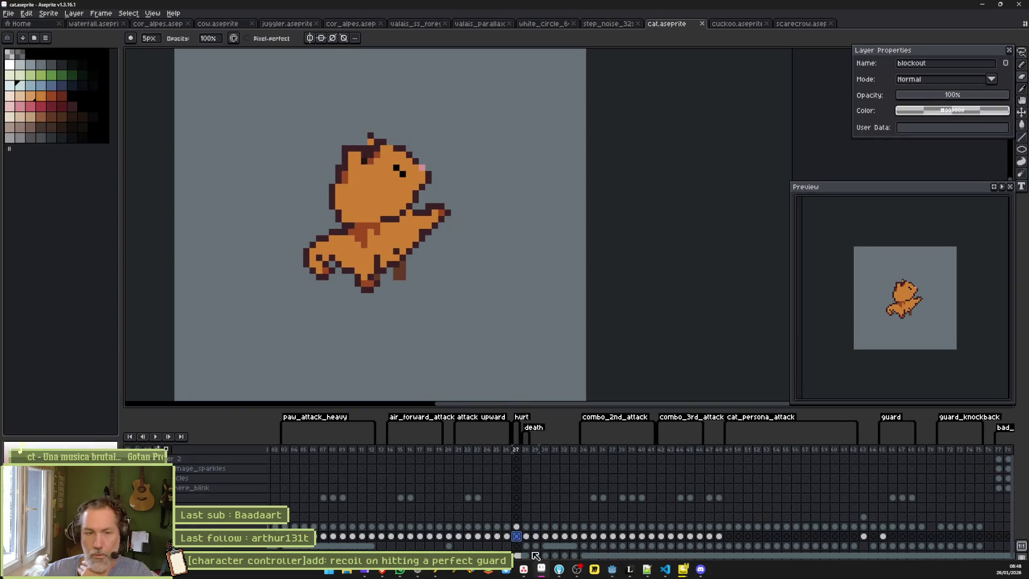
left_click(22, 23)
left_click(46, 50)
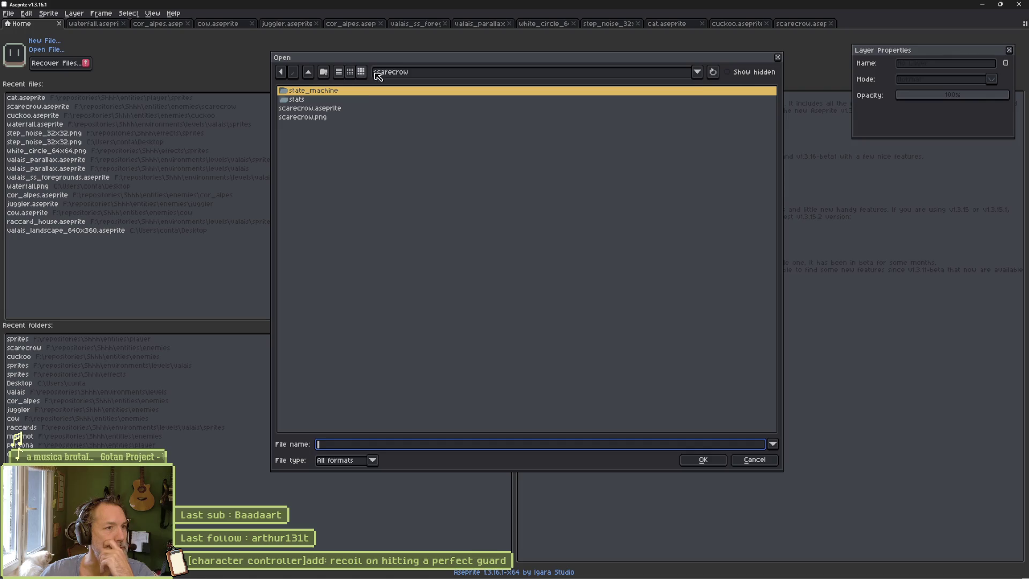
left_click(410, 74)
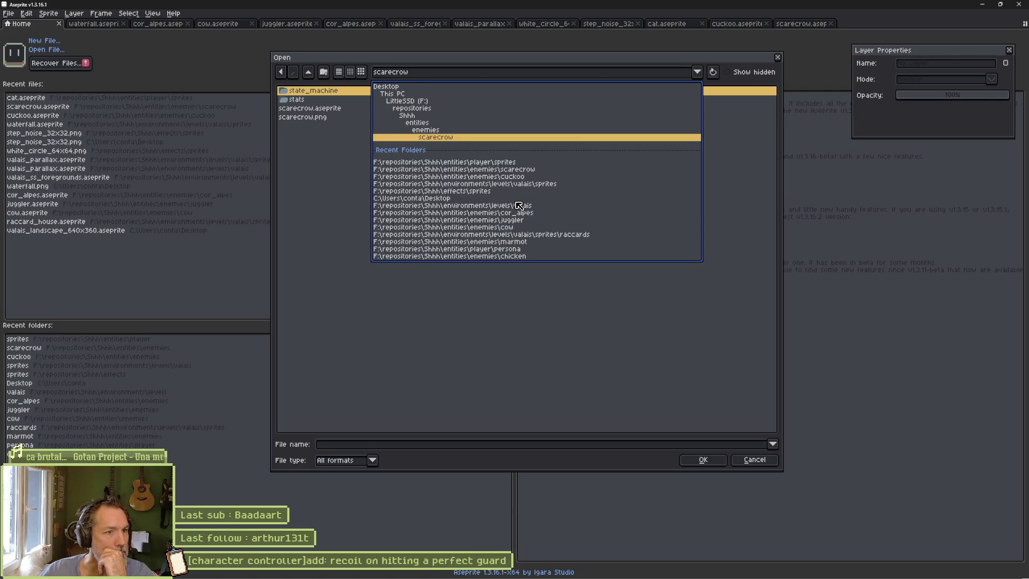
left_click(417, 109)
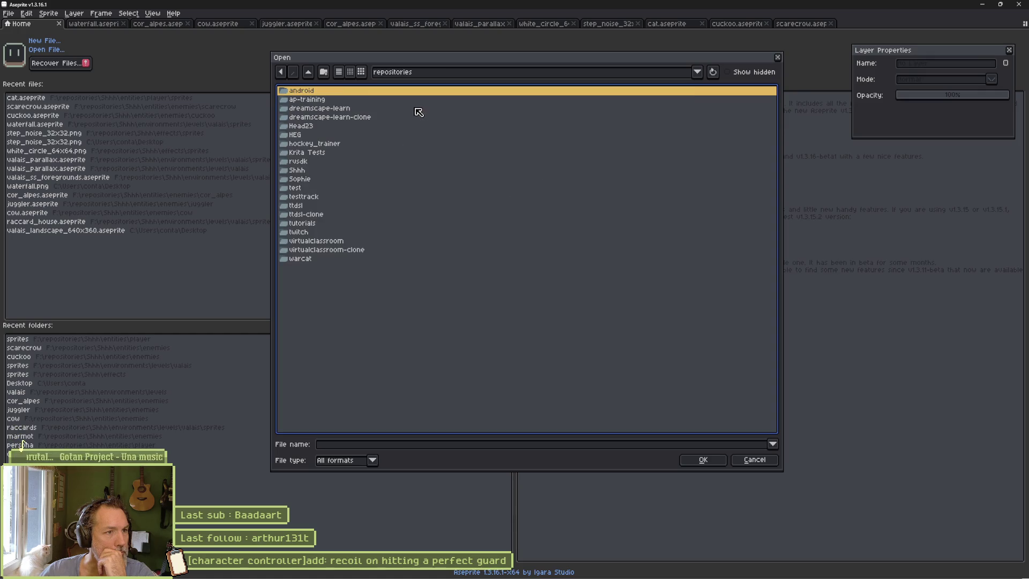
double_click(306, 231)
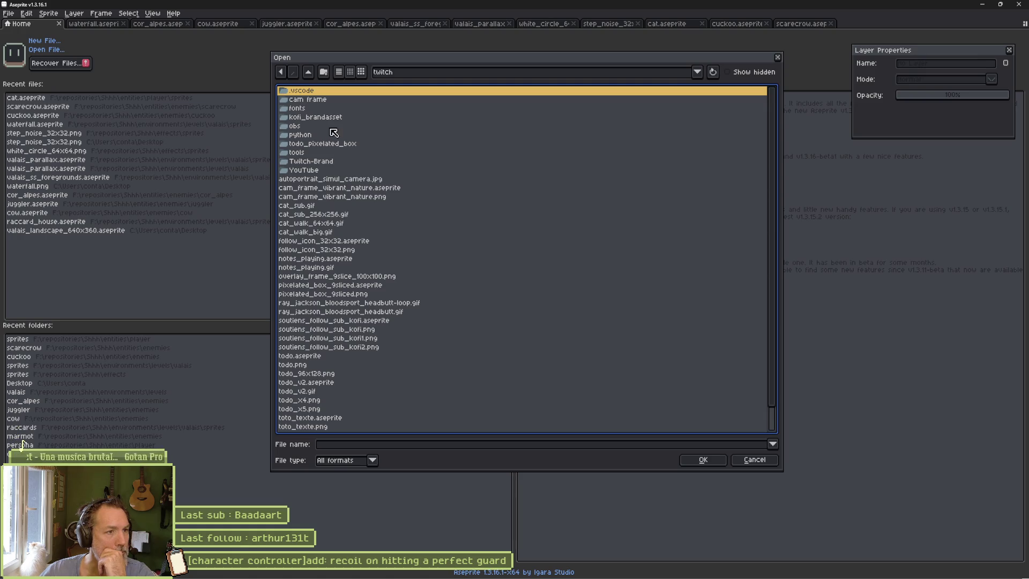
double_click(309, 127)
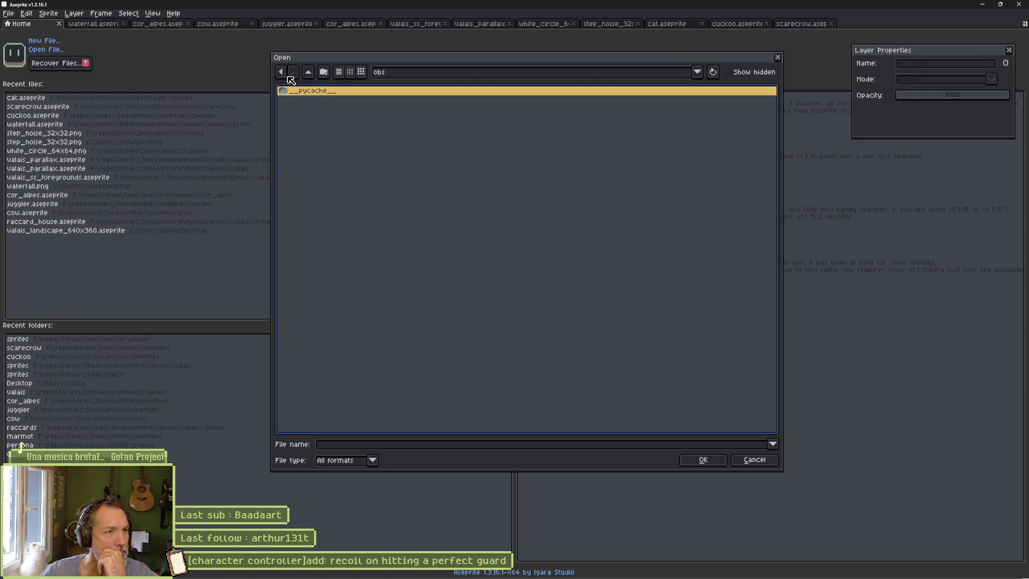
left_click(308, 72)
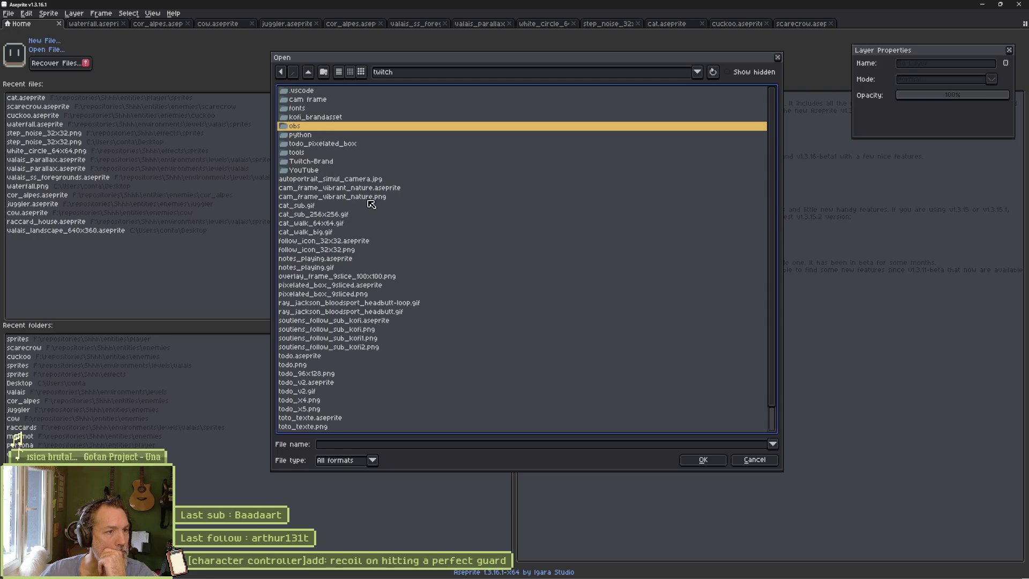
Preview the twitch sprites, then select and open follow_icon_32x32.aseprite
left_click(322, 208)
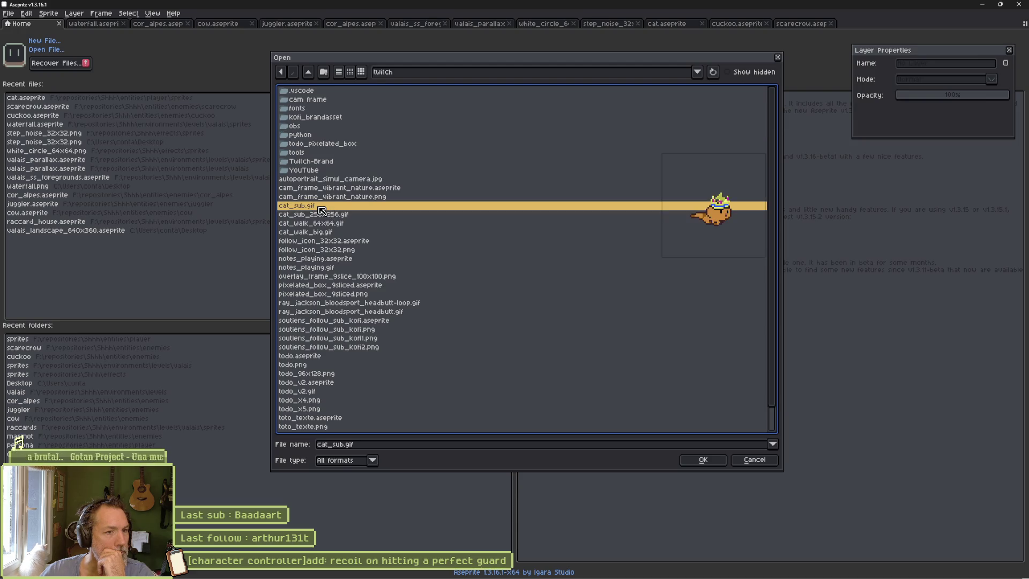
left_click(359, 215)
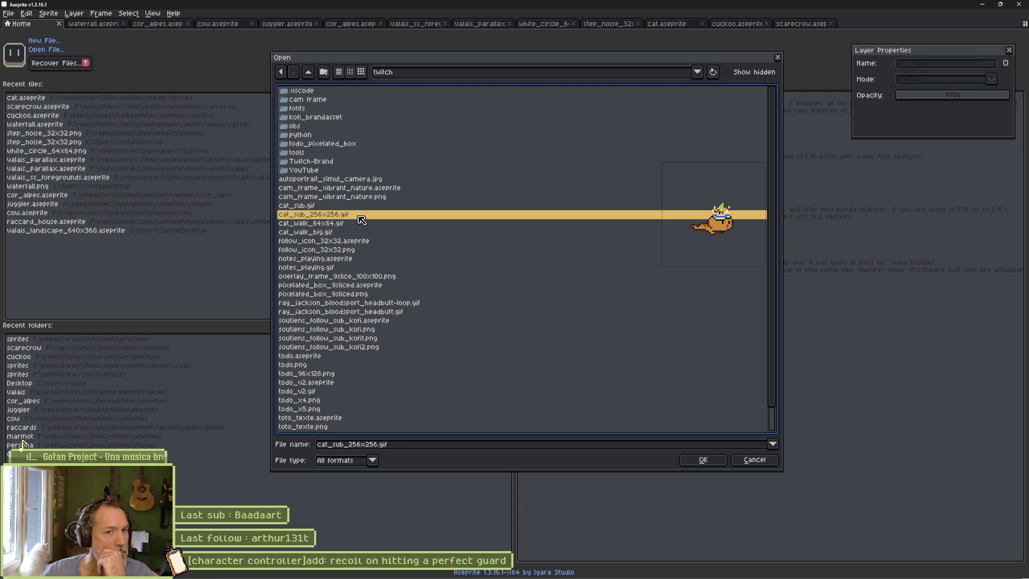
left_click(370, 242)
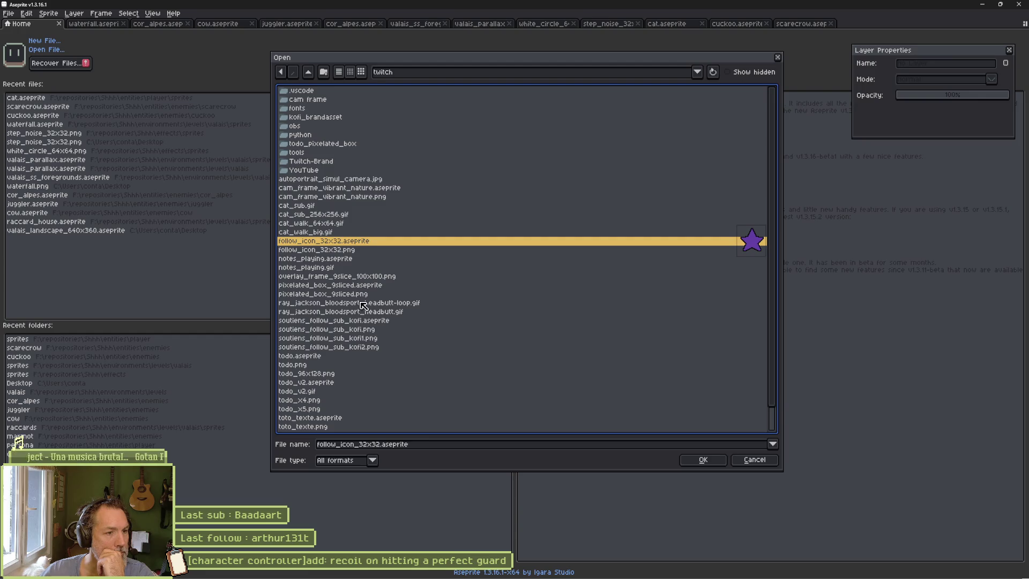
left_click(370, 321)
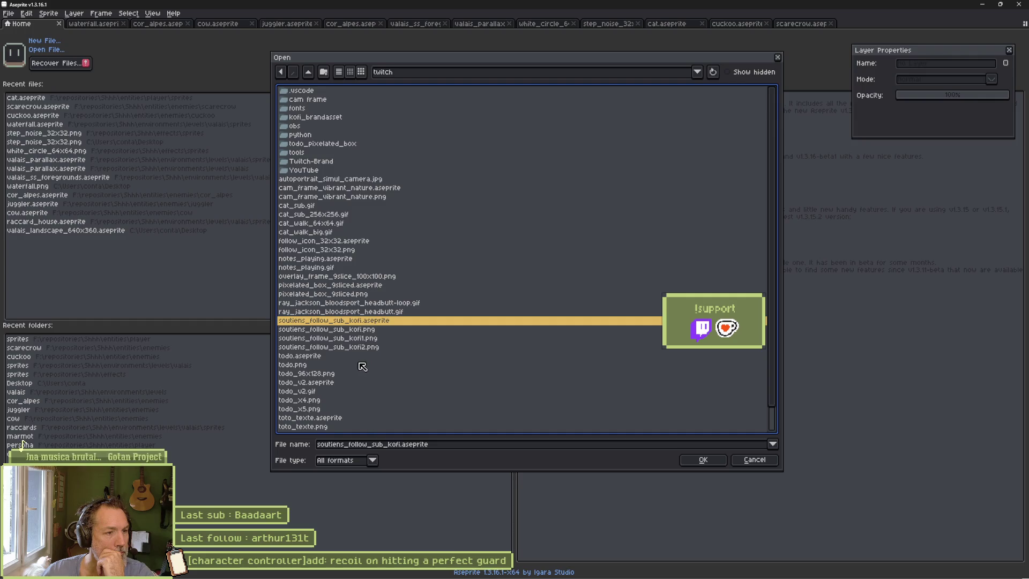
scroll(360, 366, "down", 1)
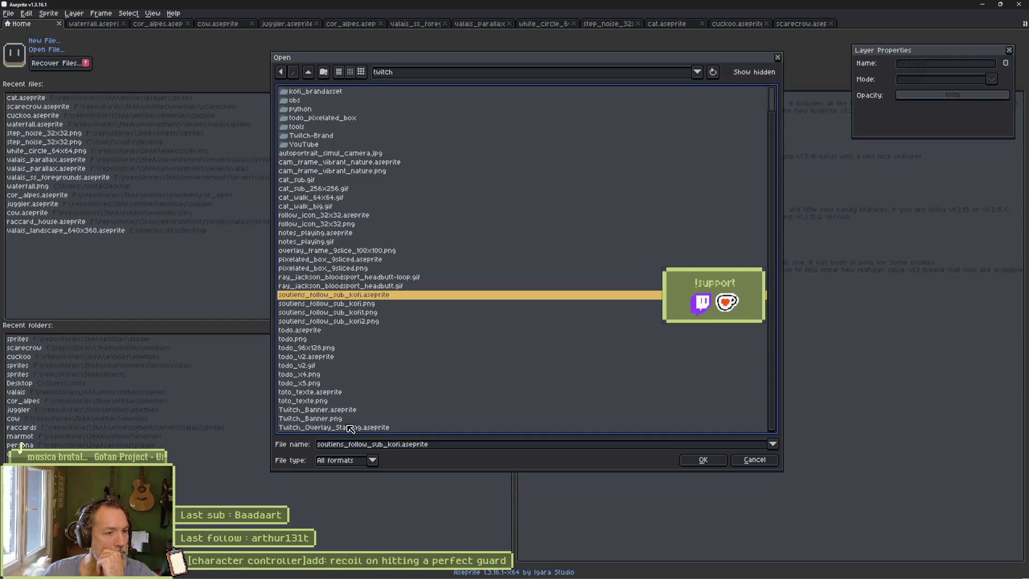
left_click(320, 279)
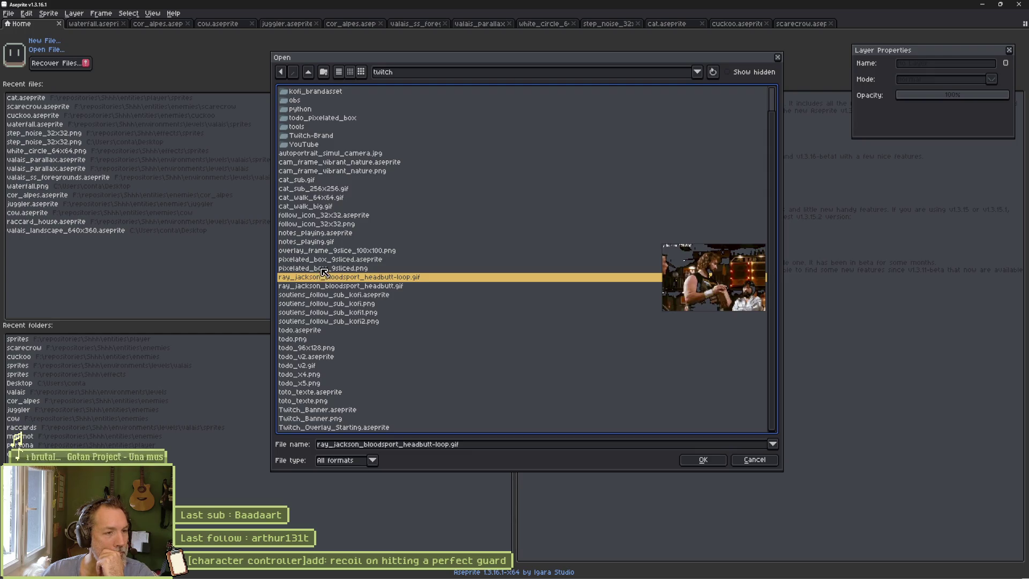
left_click(324, 268)
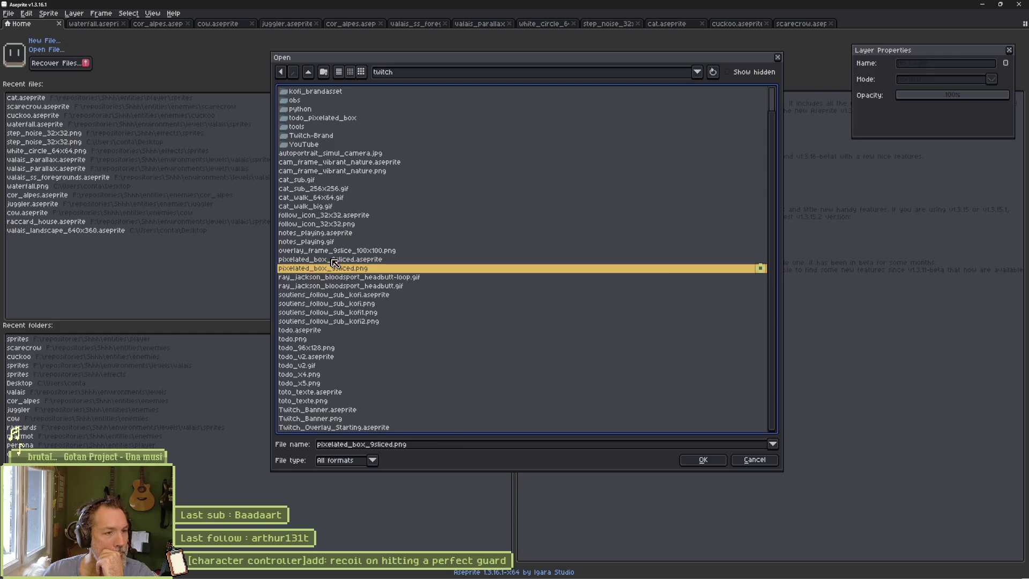
left_click(319, 217)
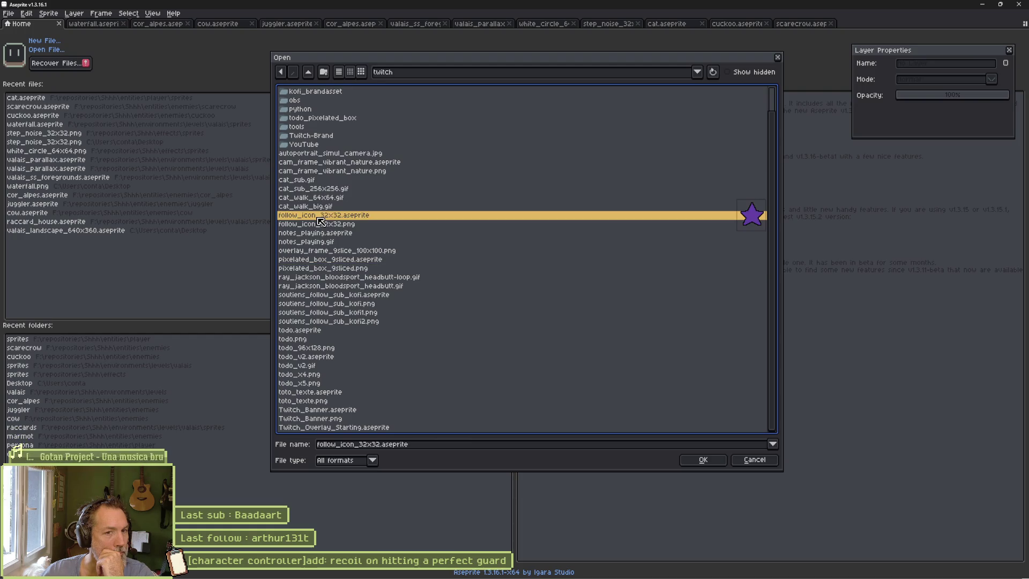
left_click(702, 459)
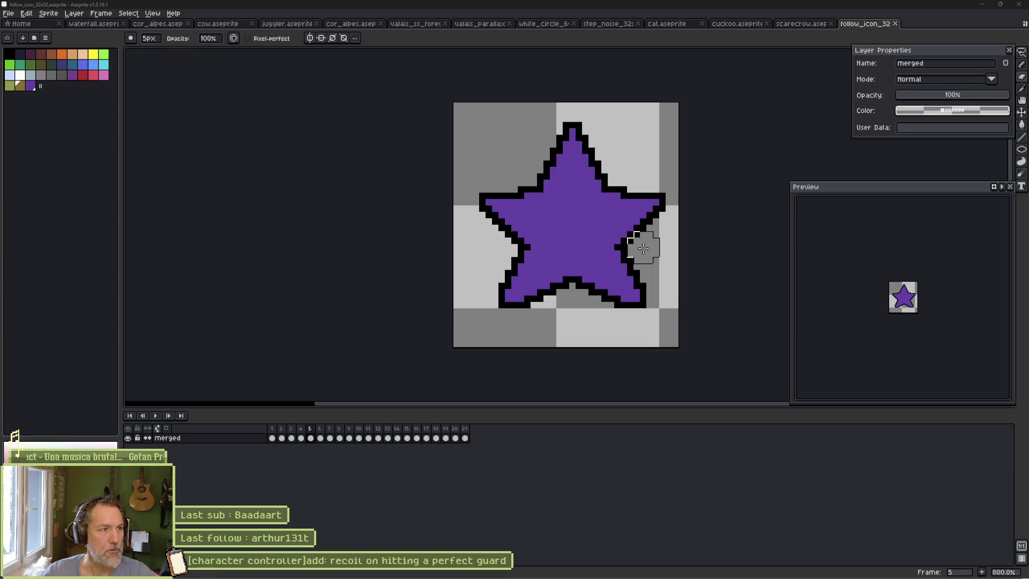
Play the star animation over frames 1 to 12, then return to frame 1
key("g")
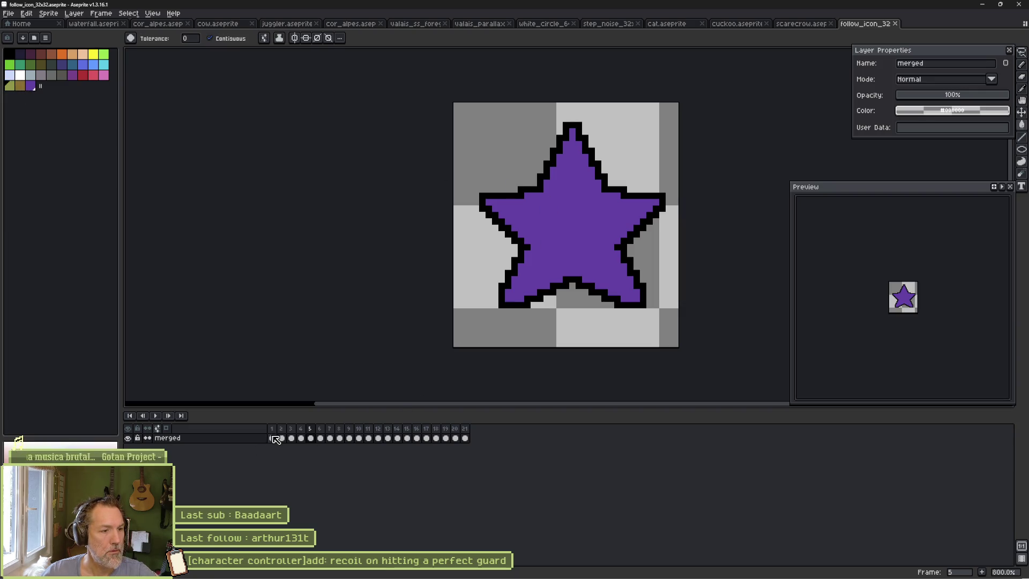
left_click_drag(272, 438, 388, 435)
key("Return")
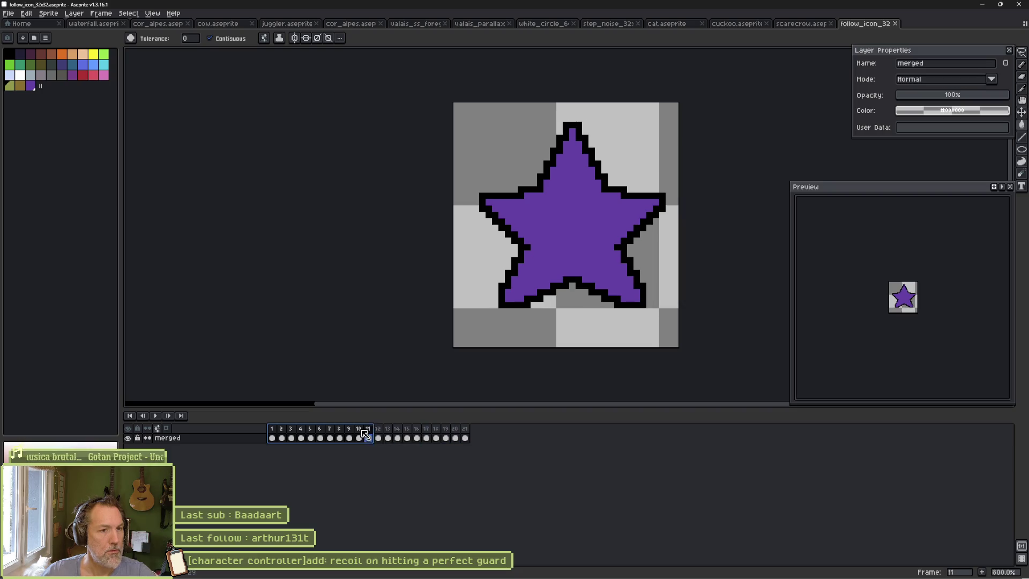
left_click(272, 429)
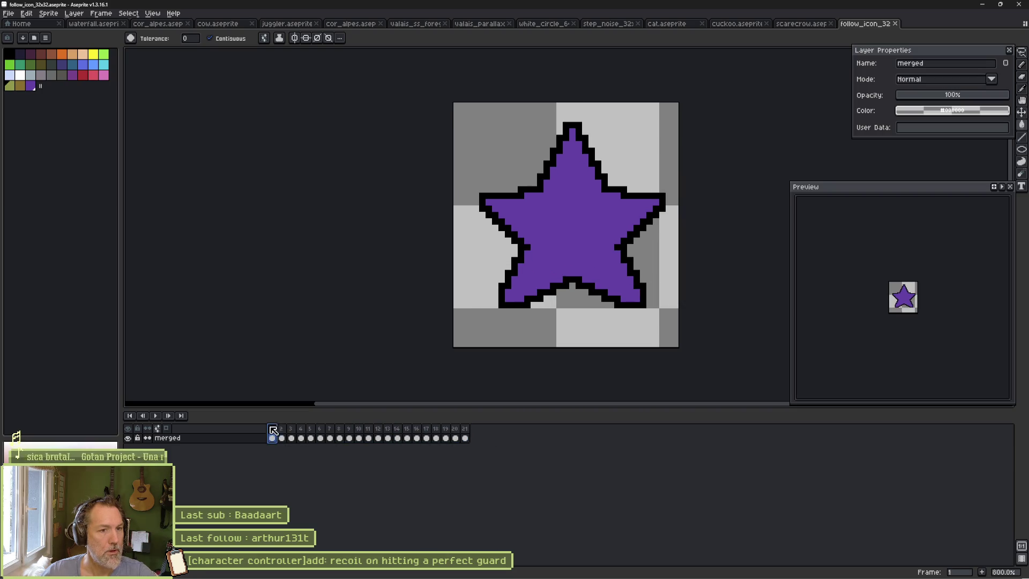
Add an empty Layer 1, delete it, and duplicate the merged layer
left_click(247, 441)
key("shift+n")
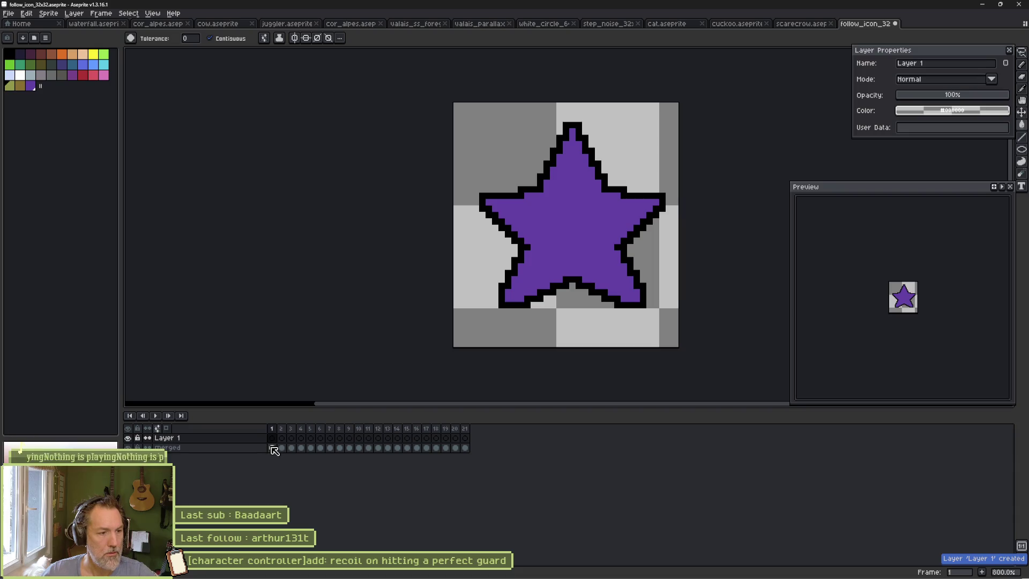
left_click(272, 448)
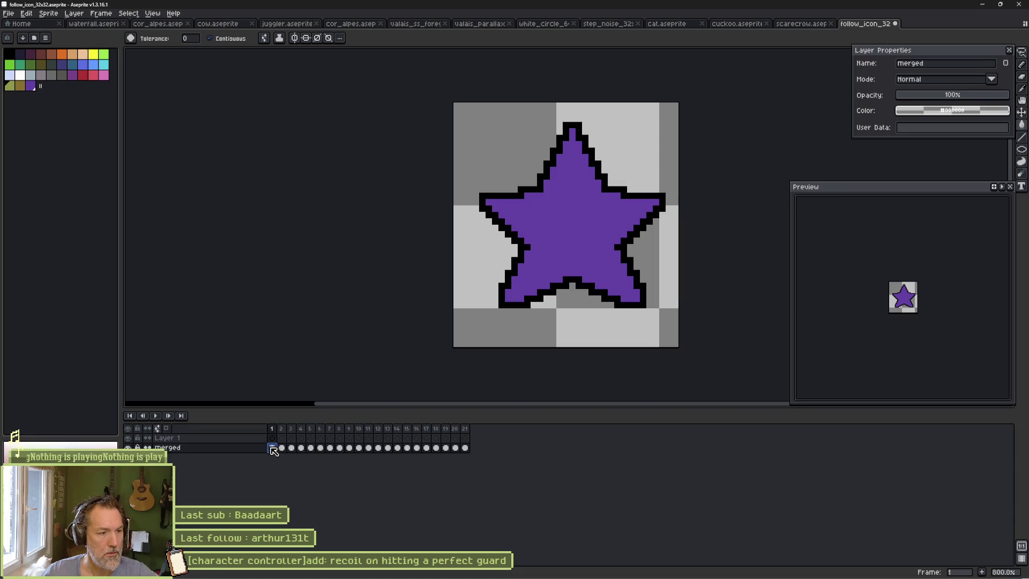
right_click(256, 438)
left_click(278, 472)
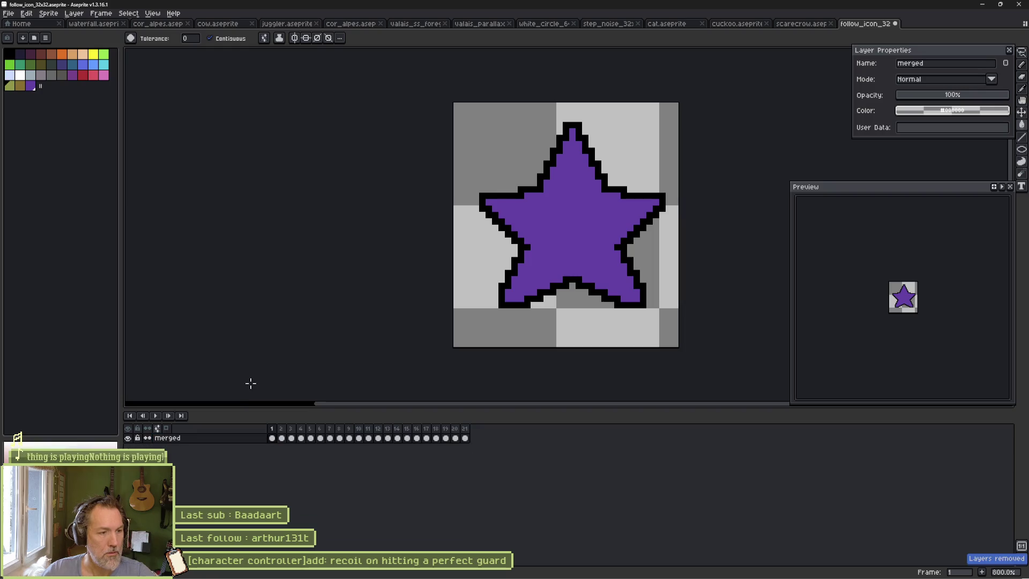
right_click(255, 438)
left_click(276, 486)
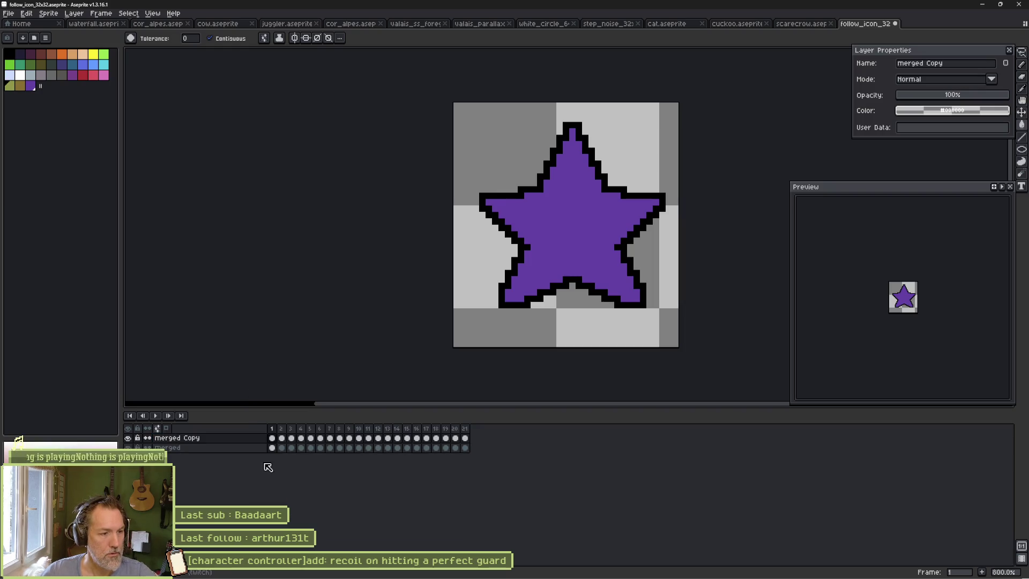
Fill the star olive green and try different outline neighbour patterns
left_click(569, 206)
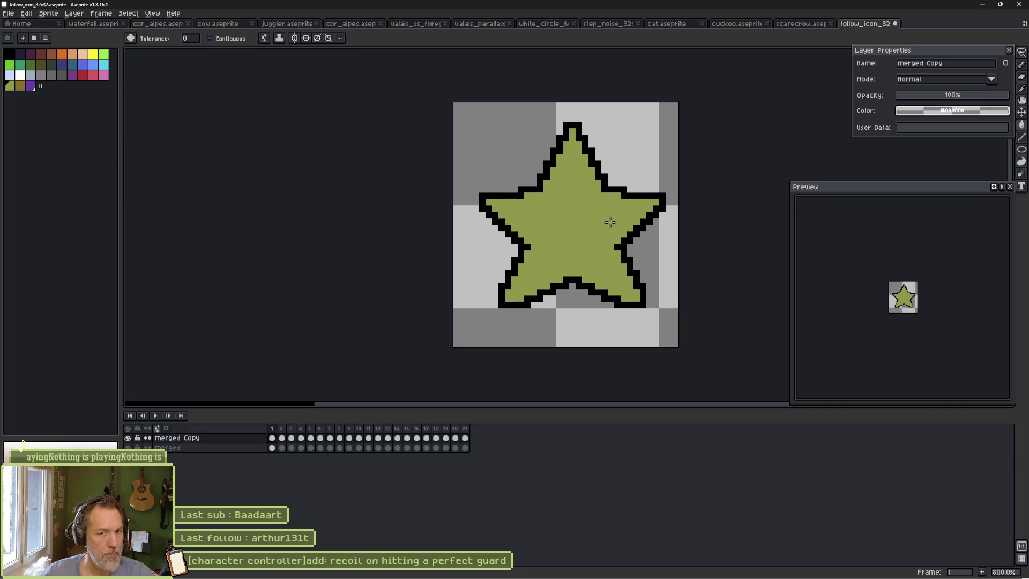
key("shift+o")
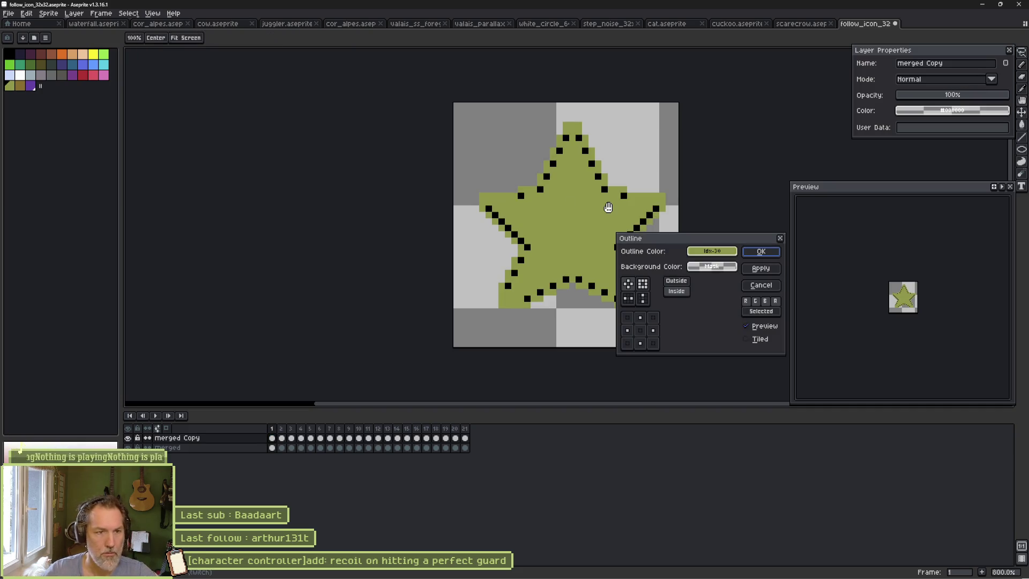
left_click(645, 286)
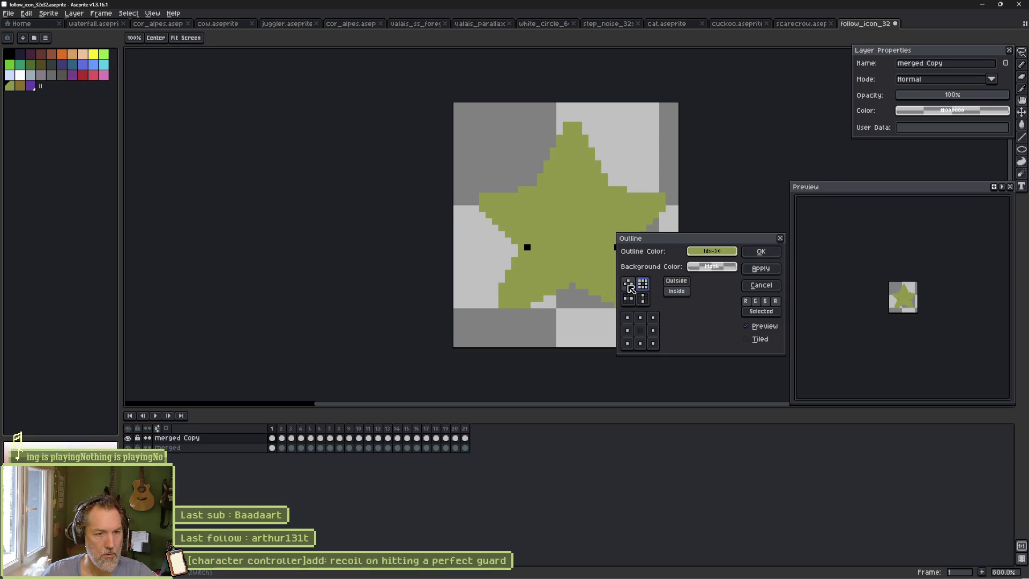
left_click(628, 283)
left_click(627, 317)
left_click(652, 317)
left_click(652, 317)
left_click(640, 317)
left_click(627, 318)
left_click(627, 330)
left_click(653, 330)
left_click(645, 345)
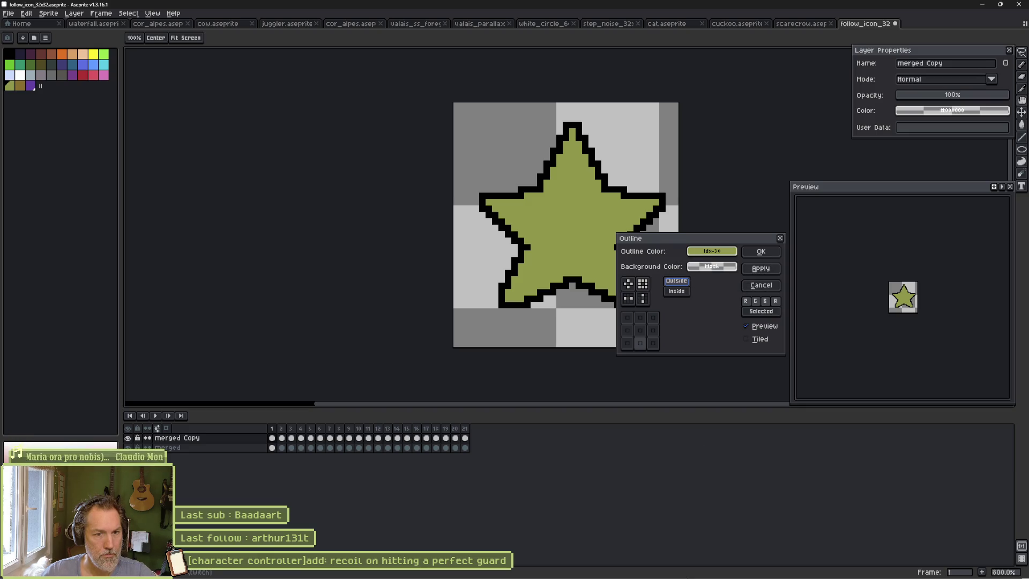
Include the centre pixel, set the outline to Inside, and confirm
mouse_move(560, 571)
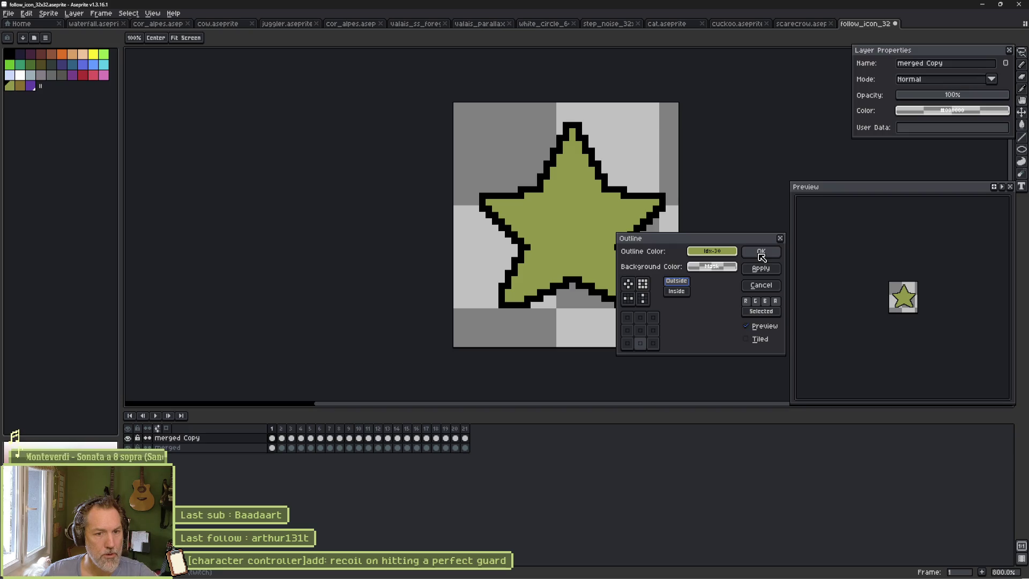
left_click(647, 334)
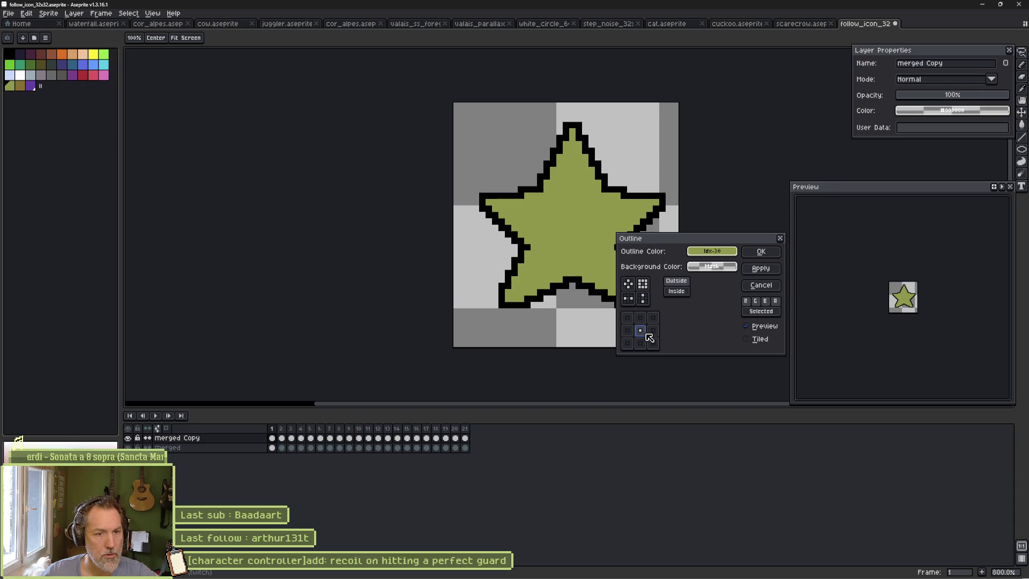
left_click(676, 290)
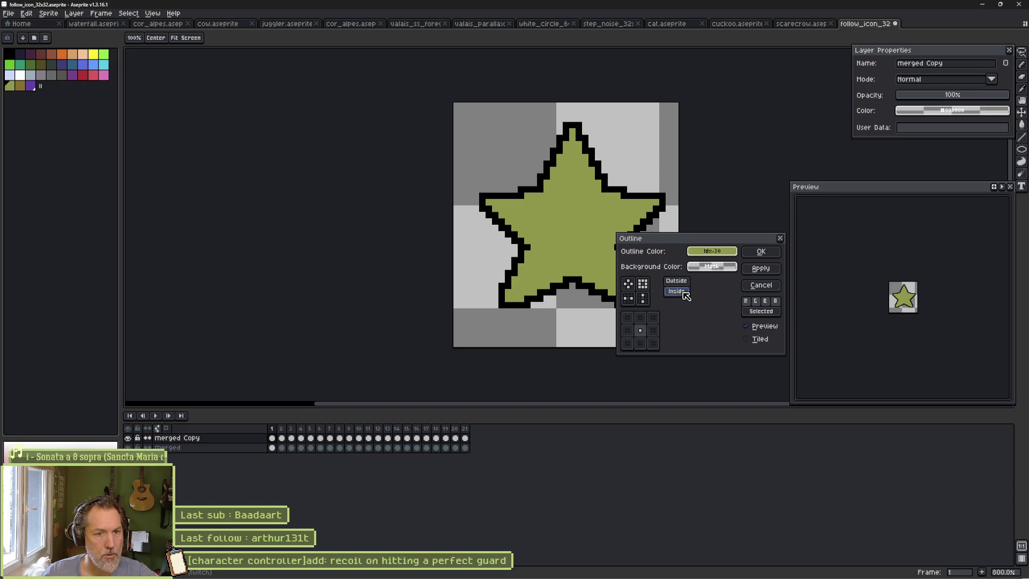
left_click(766, 287)
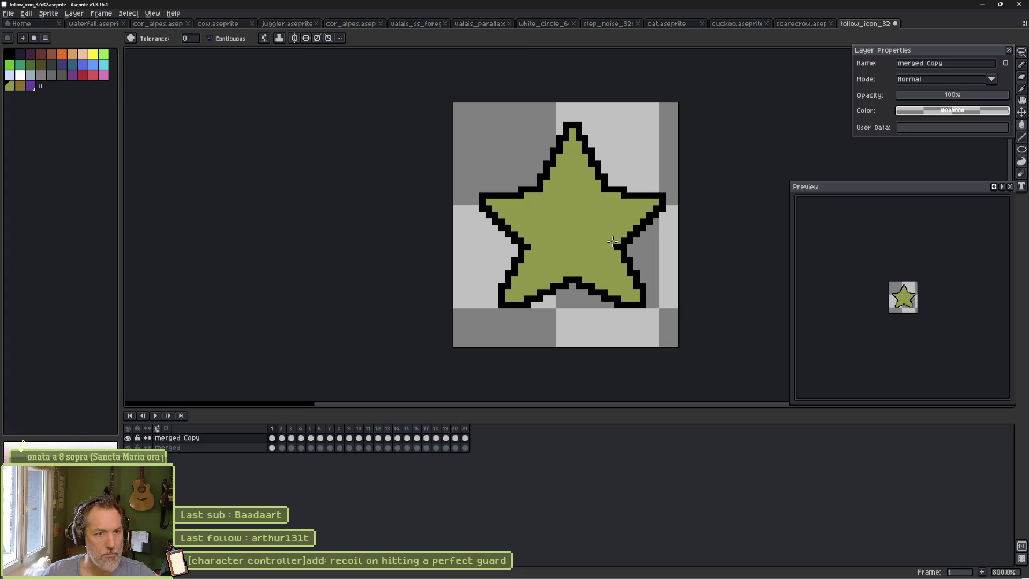
Copy the star's green fill onto a new Layer 1 and hide the old layers
key("w")
left_click(575, 240)
key("f")
key("ctrl+z")
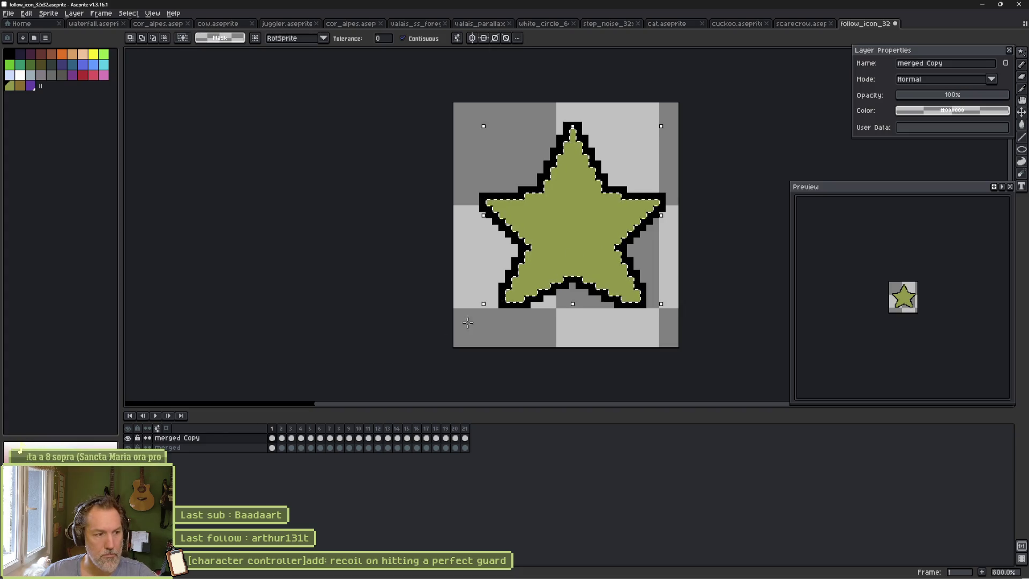
left_click(250, 442)
key("shift+n")
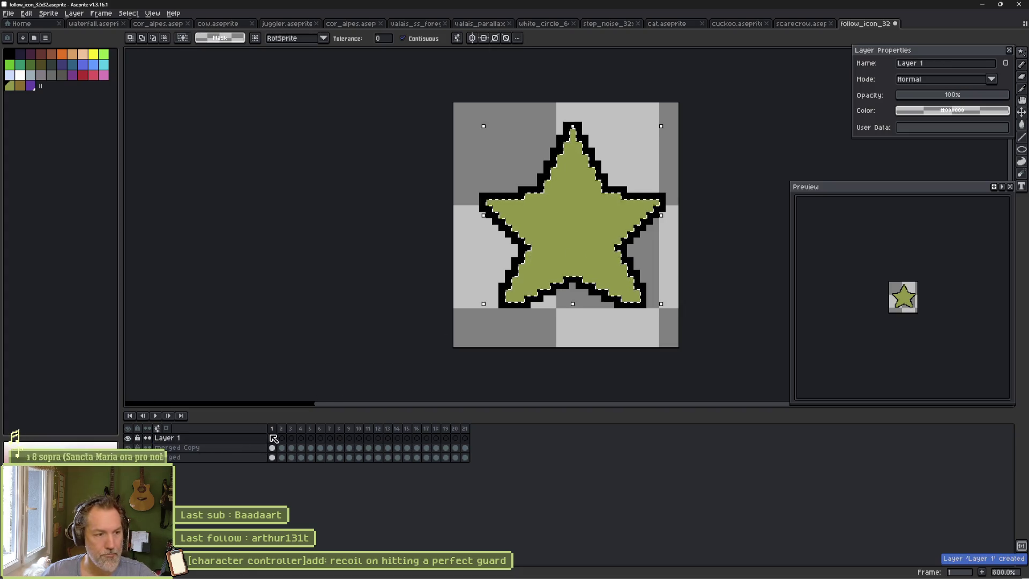
key("ctrl+v")
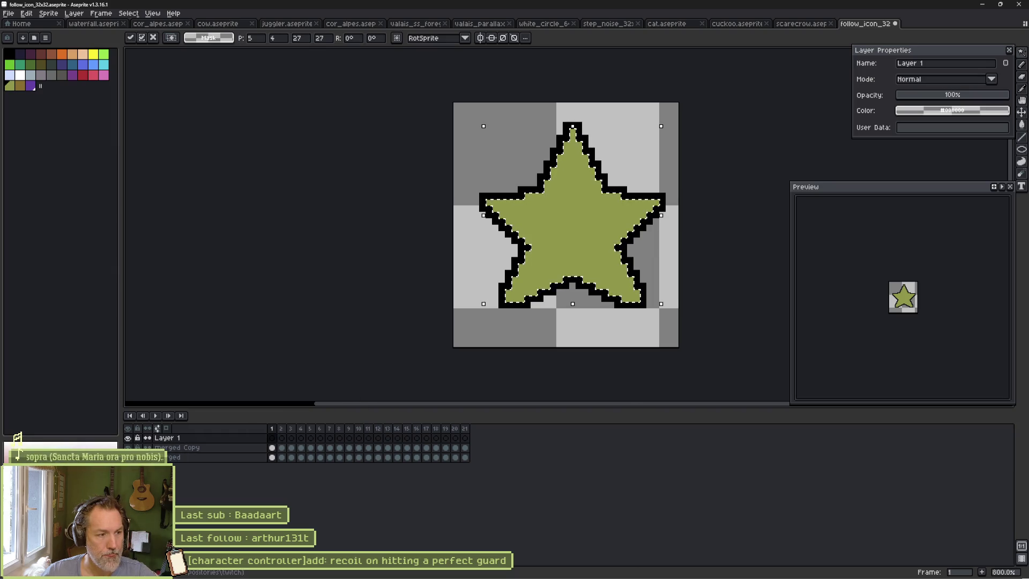
left_click(128, 448)
key("Return")
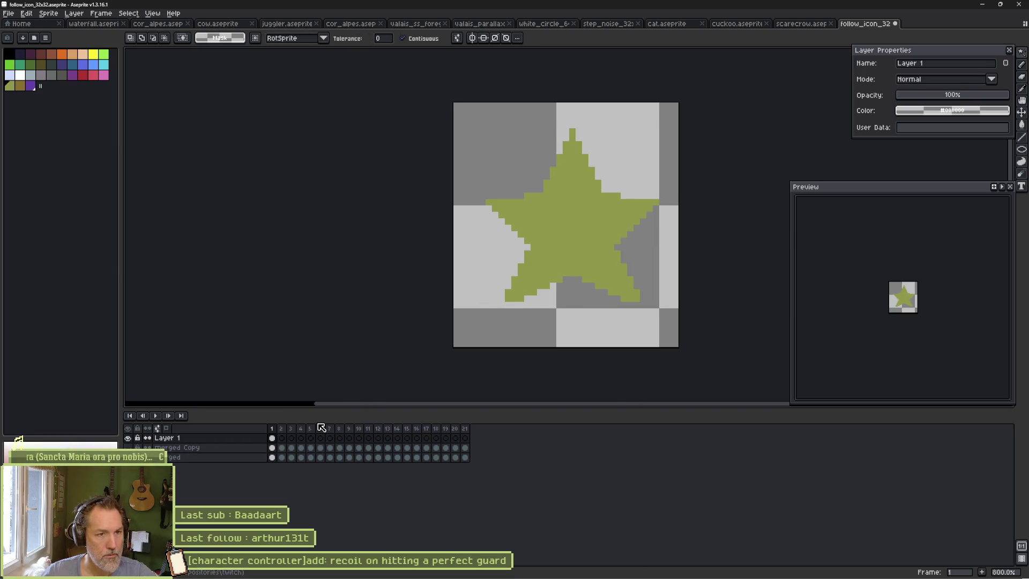
Apply a black outline to the pasted green star
key("shift+o")
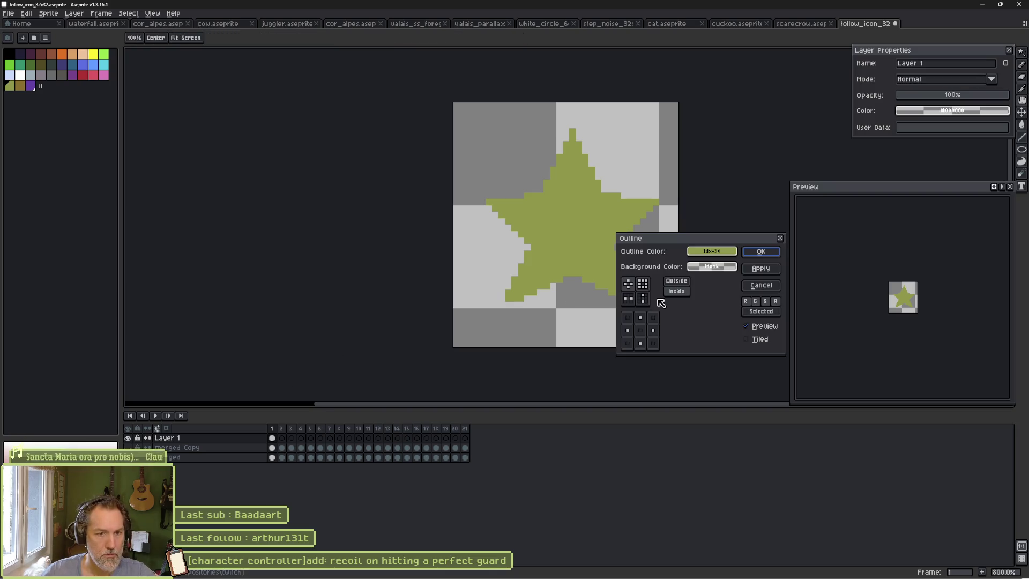
left_click(712, 266)
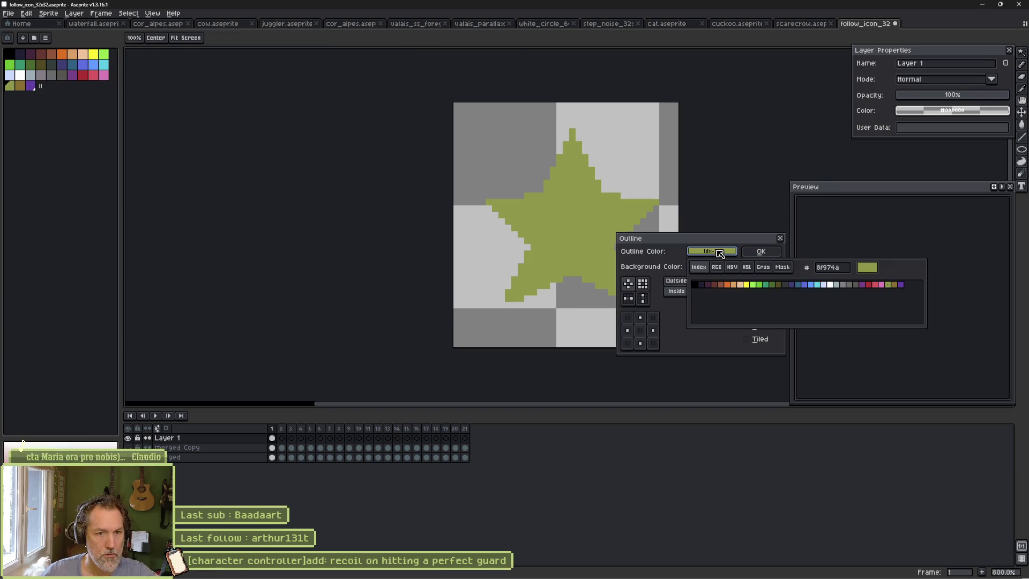
left_click(699, 287)
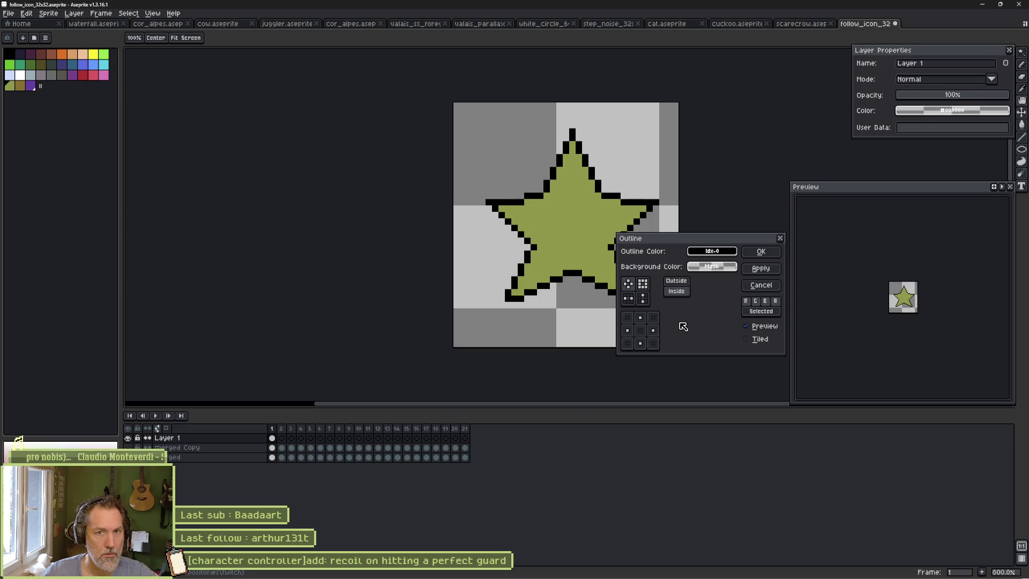
left_click(760, 270)
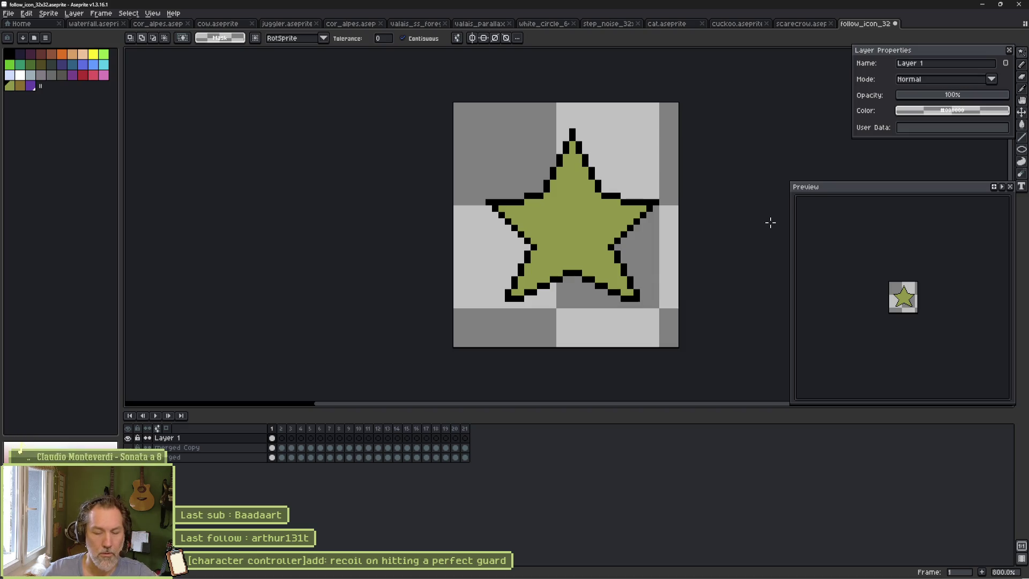
Reapply a black cross-pattern outline placed outside the star for a thicker border
key("shift+o")
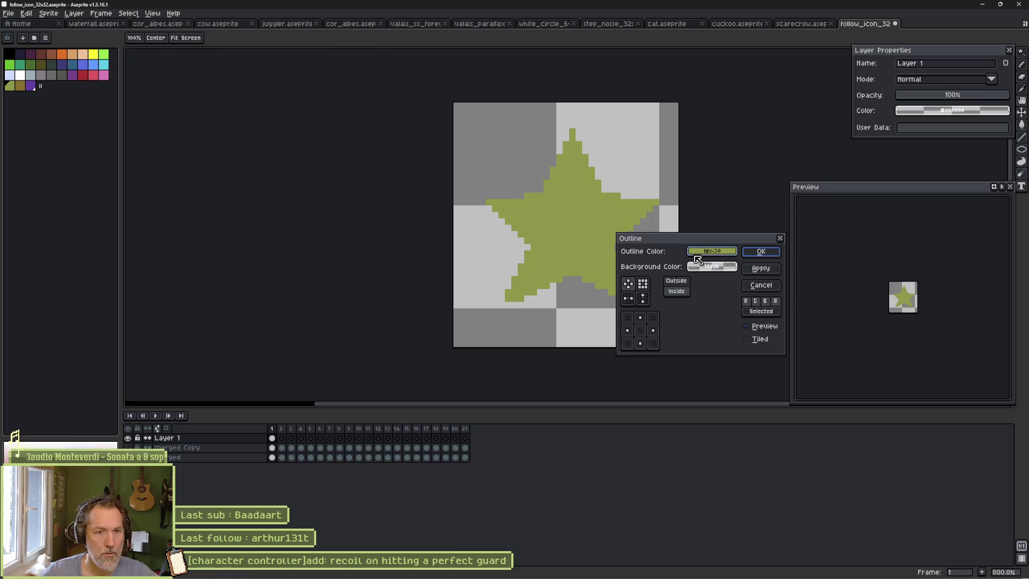
left_click(712, 251)
left_click(695, 285)
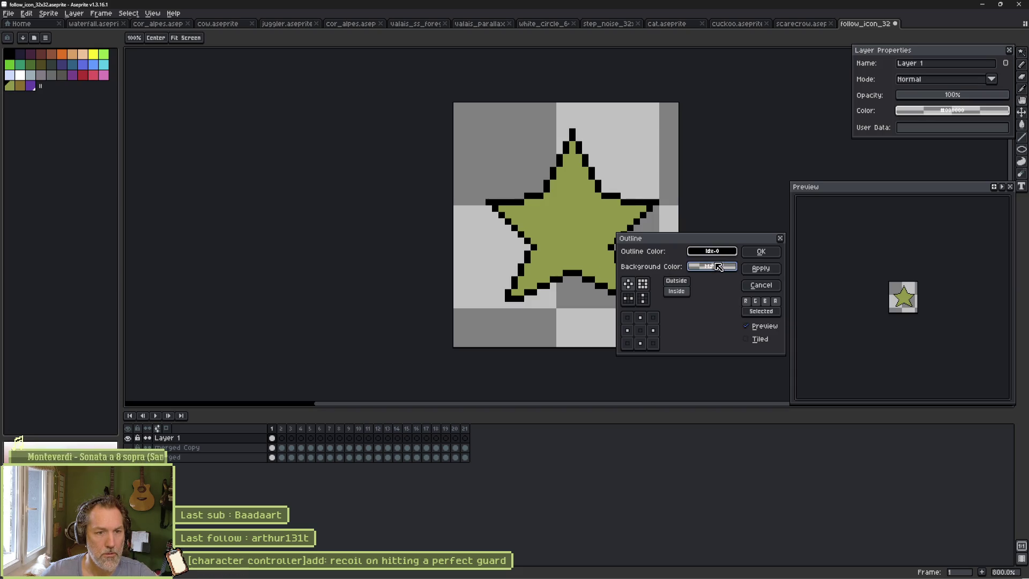
left_click(643, 285)
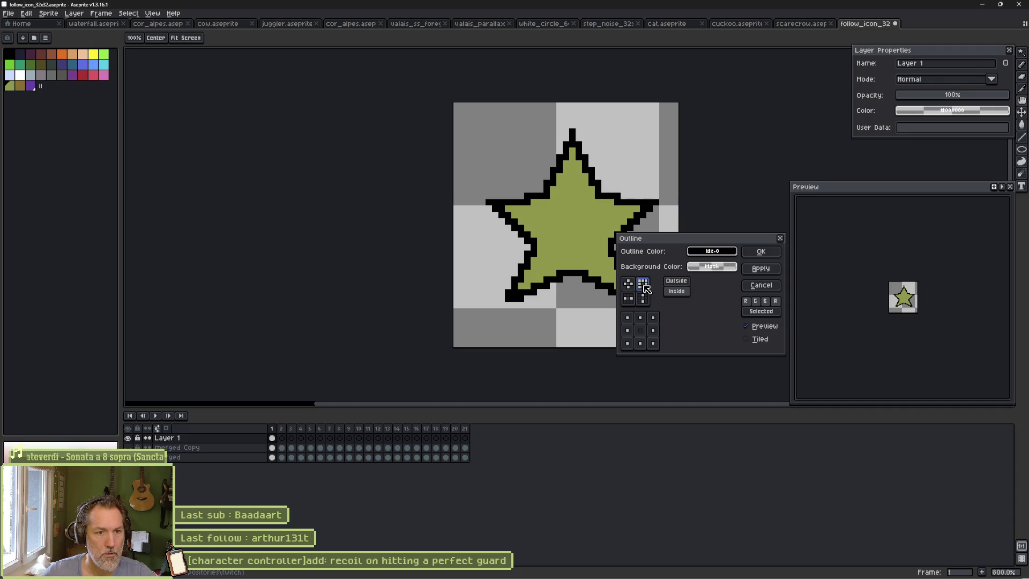
left_click(630, 284)
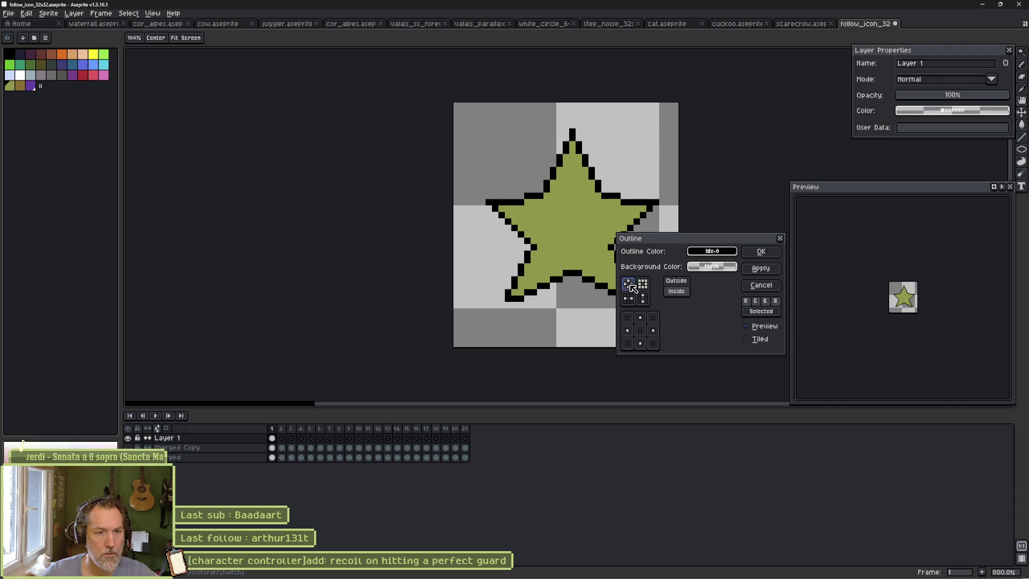
left_click(684, 283)
left_click(680, 291)
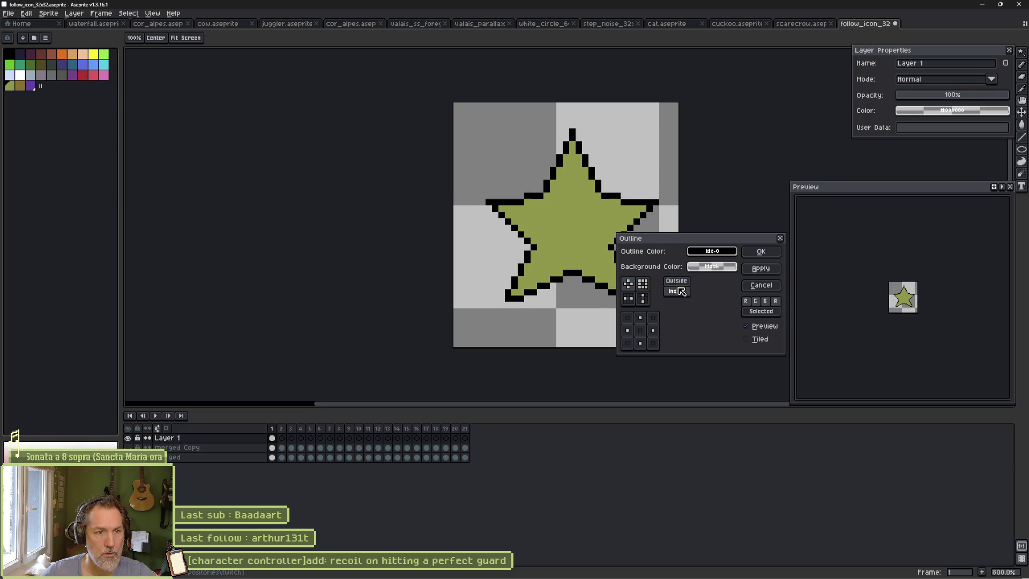
left_click(681, 281)
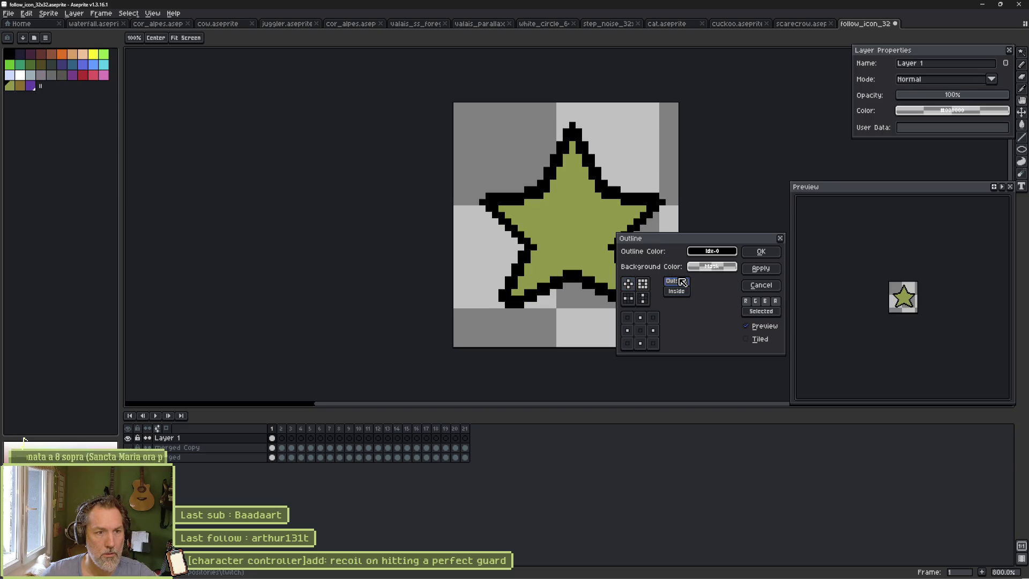
left_click(762, 252)
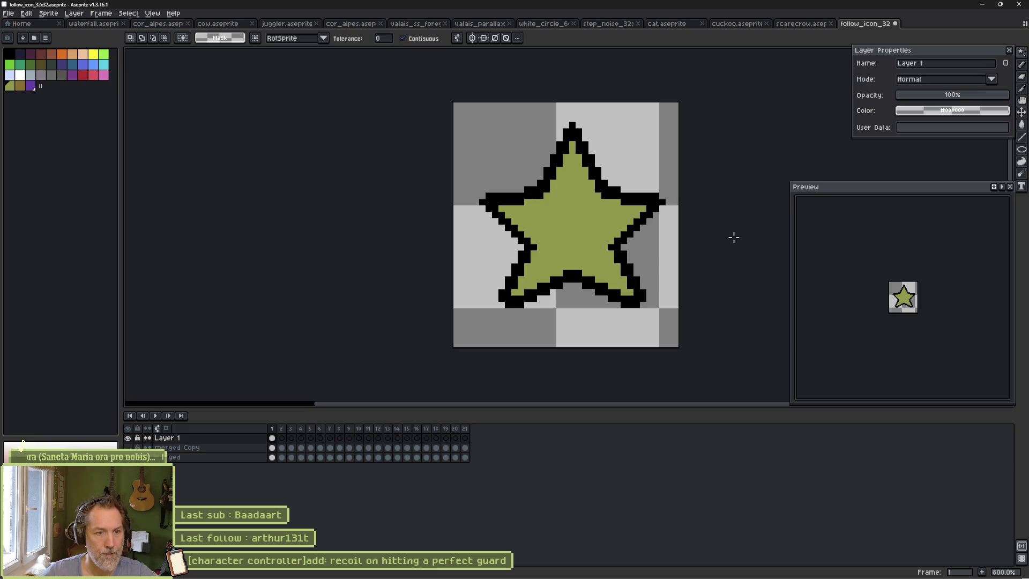
scroll(558, 252, "up", 2)
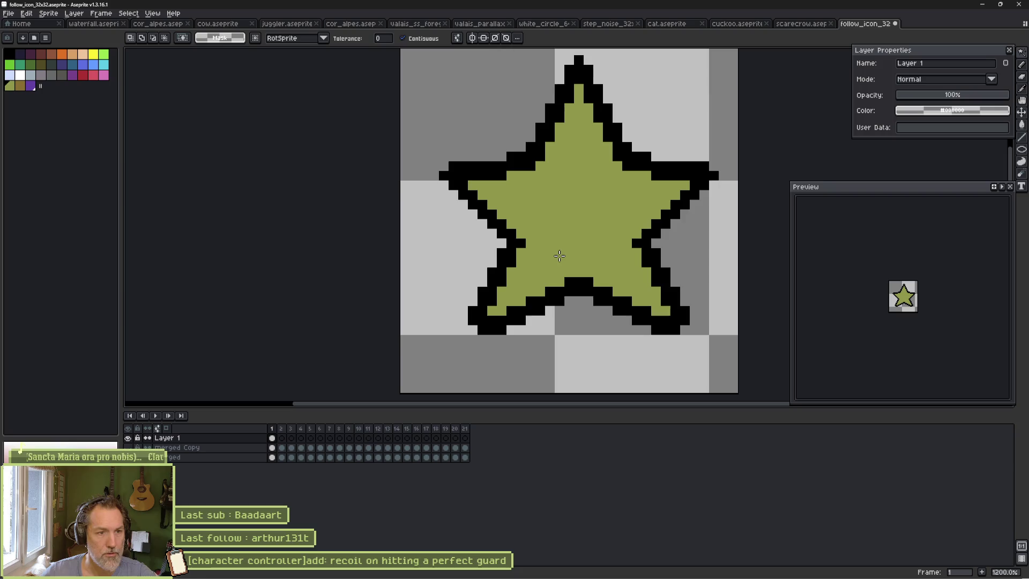
Erase the star's top tip pixel to blunt it
key("b")
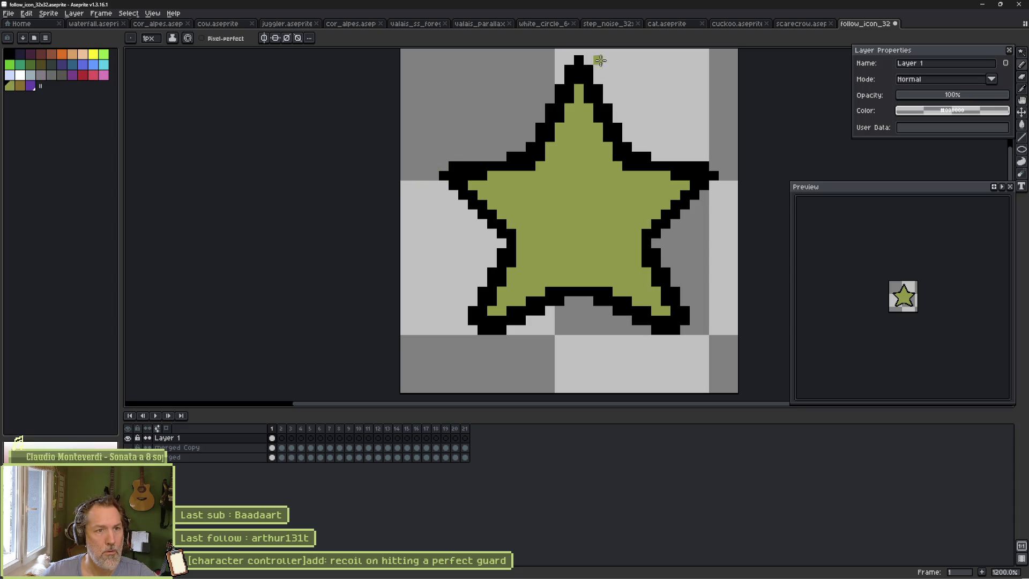
key("e")
left_click(580, 57)
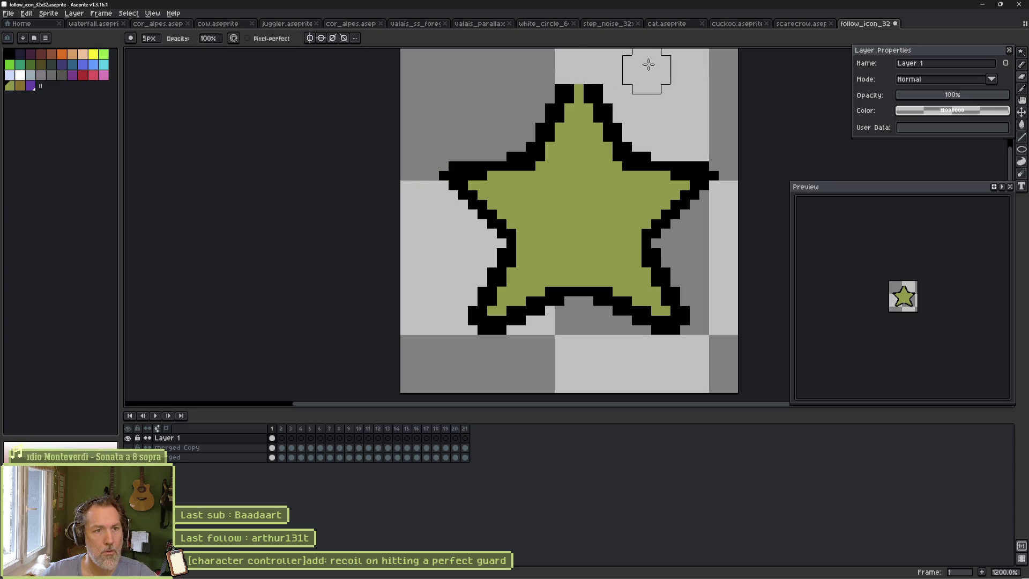
key("ctrl+z")
left_click(578, 60)
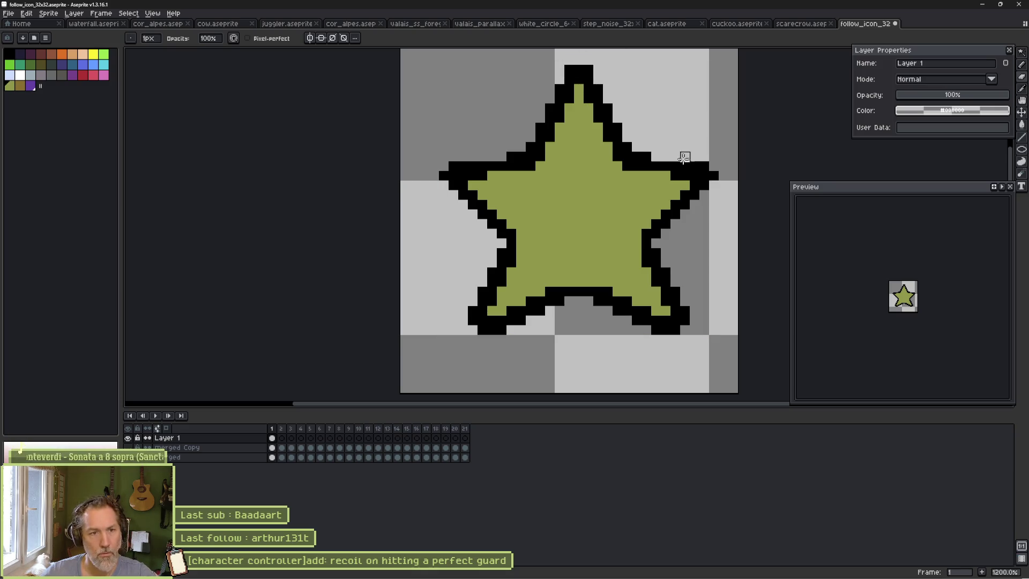
key("b")
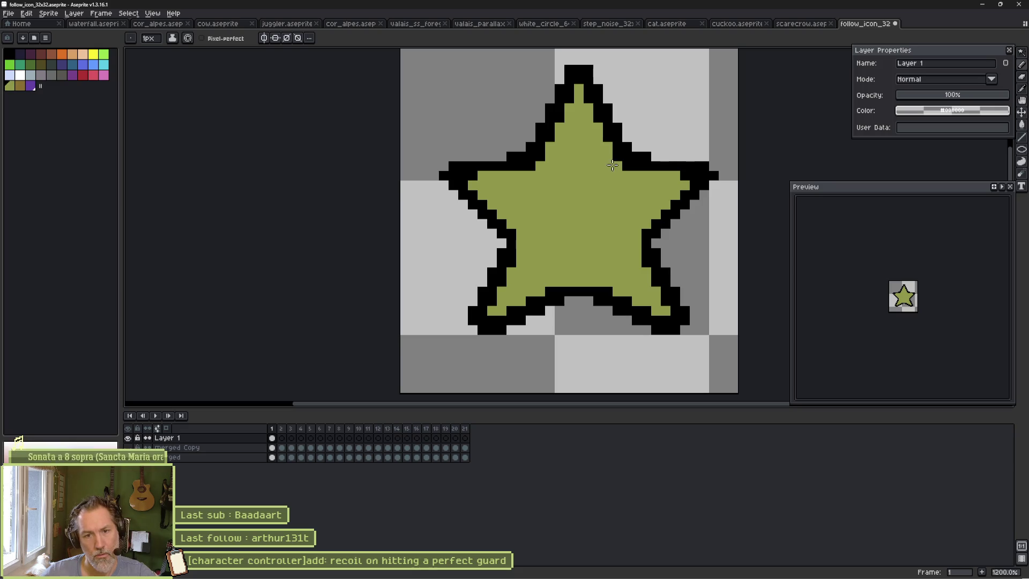
Touch up black outline pixels on the star's arms, then enable vertical symmetry
left_click(518, 166, "alt")
left_click(502, 156)
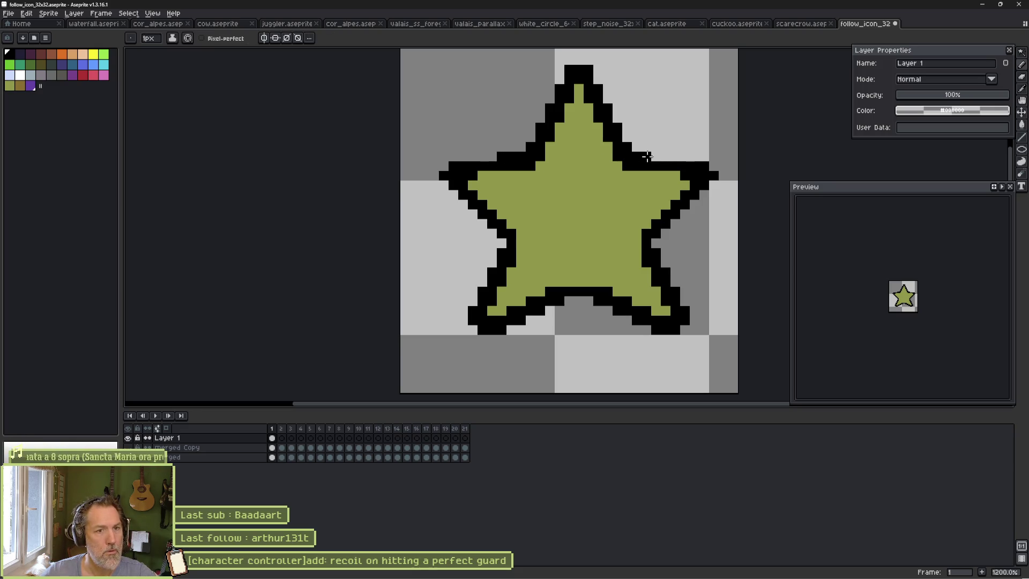
left_click(636, 171, "alt")
left_click(630, 169)
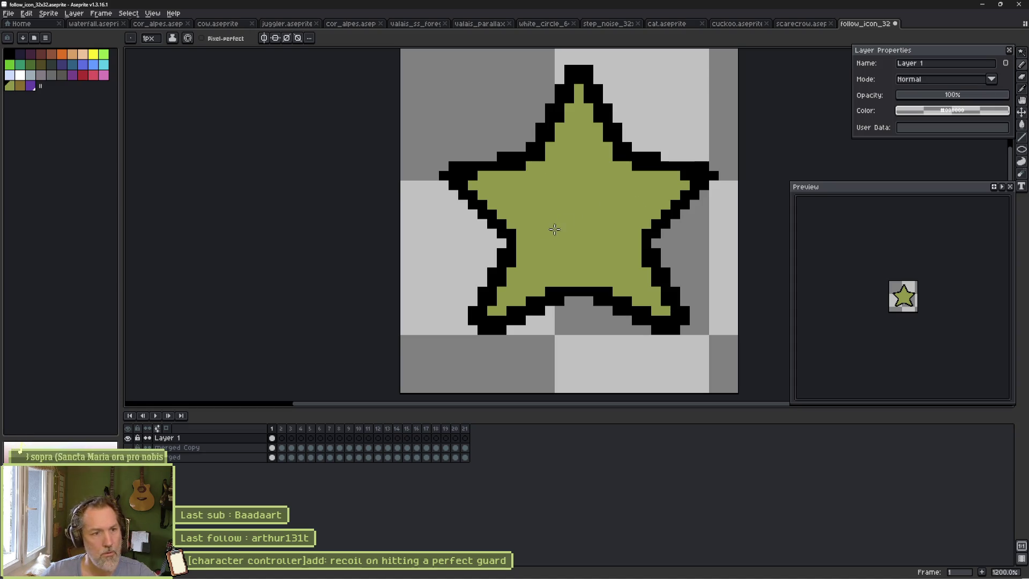
left_click(504, 242, "alt")
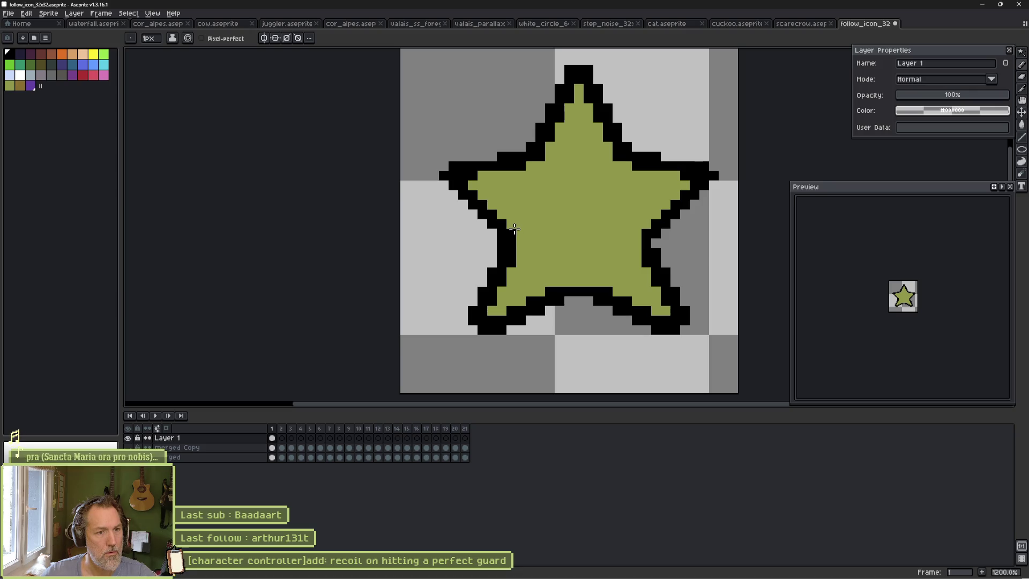
left_click(515, 231, "alt")
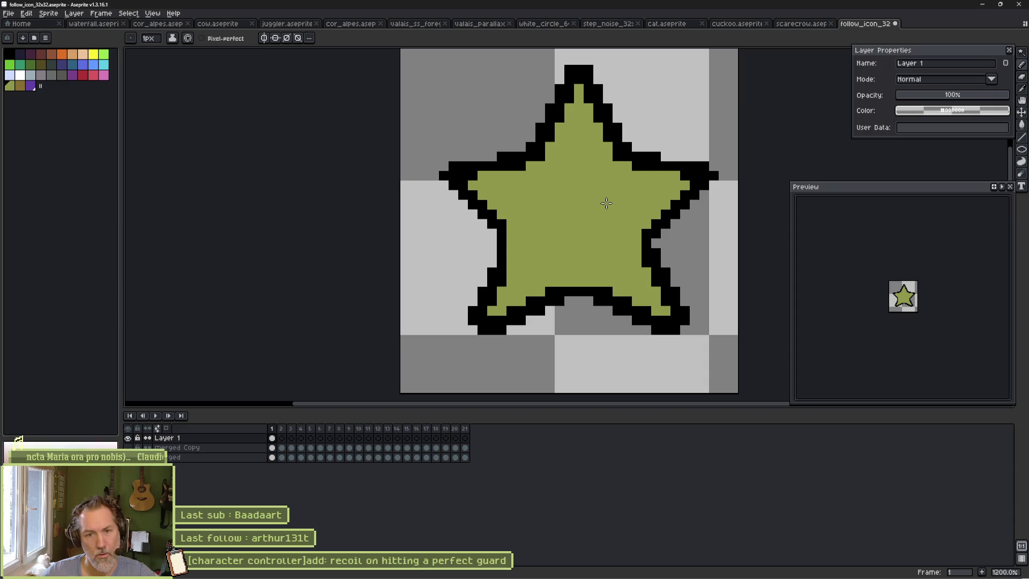
key("ctrl+z")
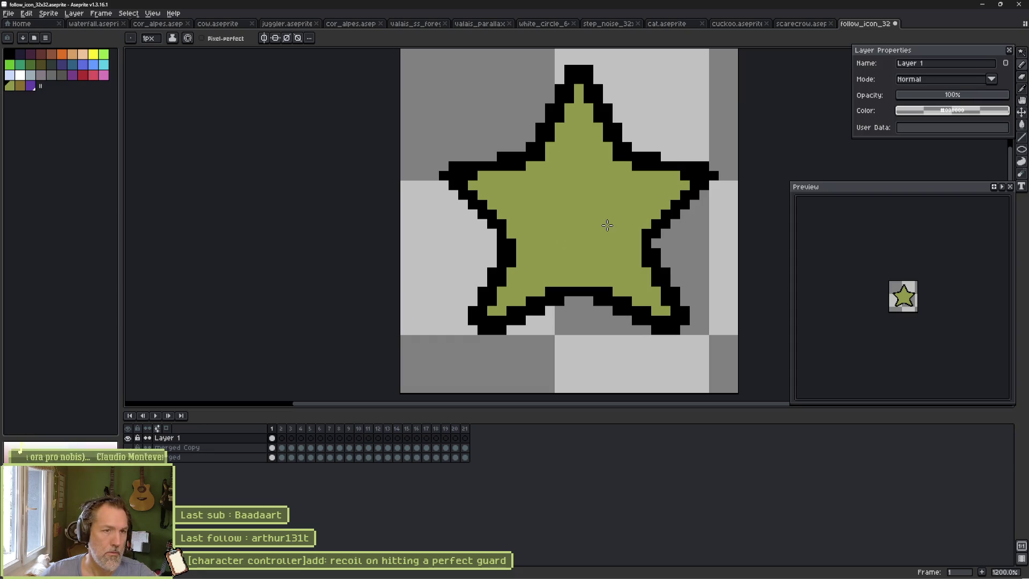
left_click(264, 39)
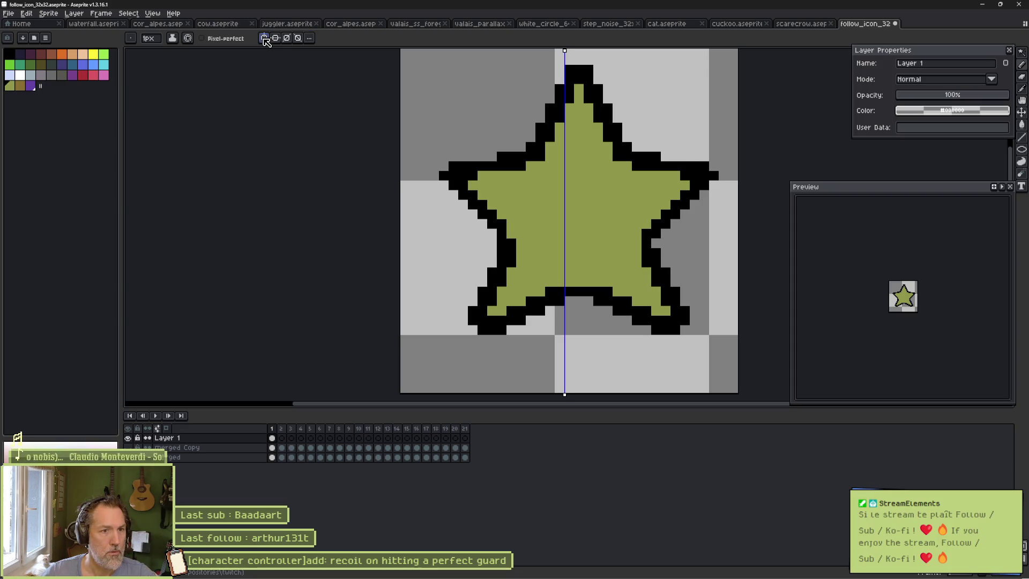
Shift the star one pixel left, undo a test mirrored stroke, and disable symmetry
key("v")
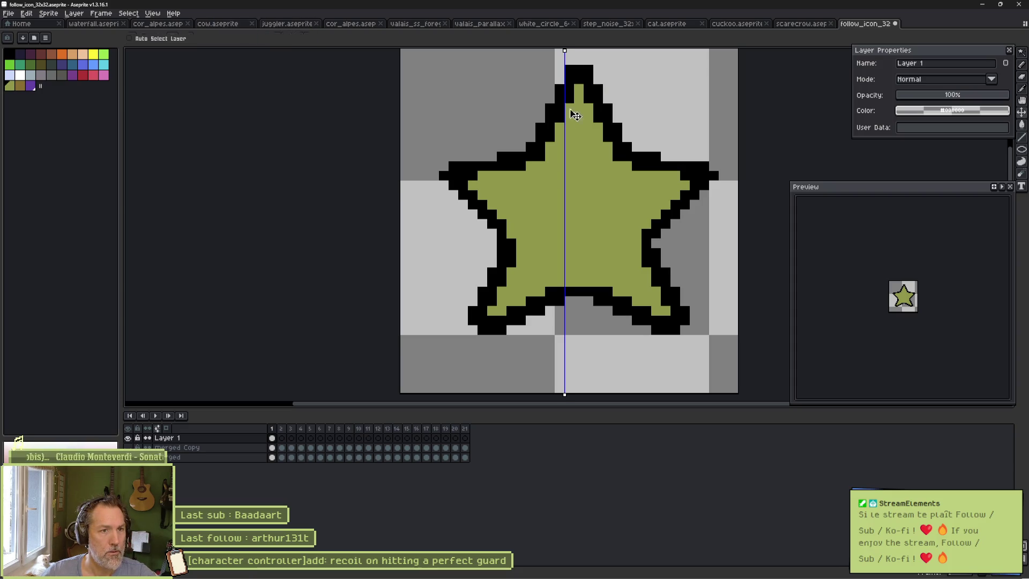
left_click_drag(541, 184, 529, 184)
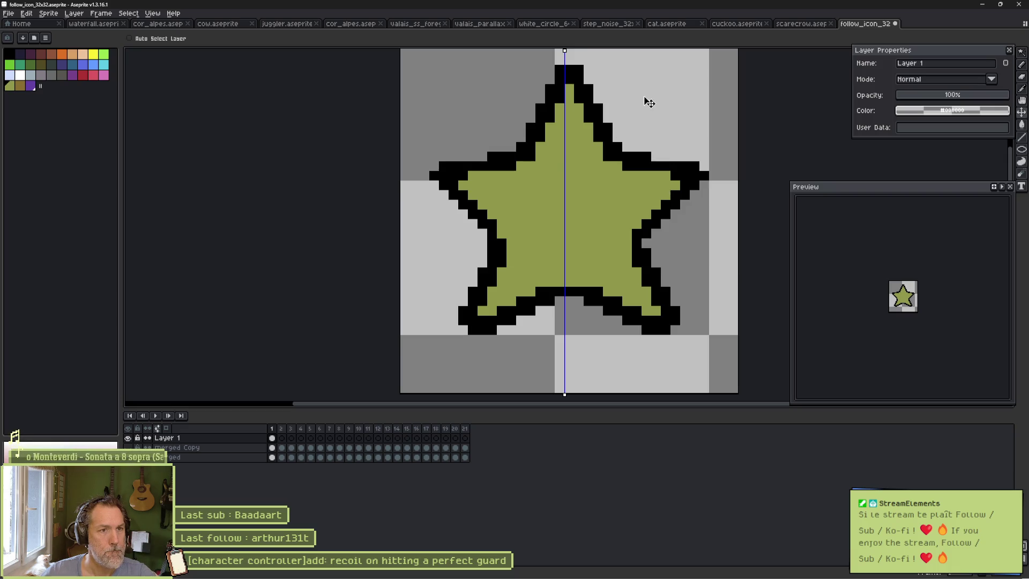
key("b")
left_click_drag(639, 86, 697, 89)
key("ctrl+z")
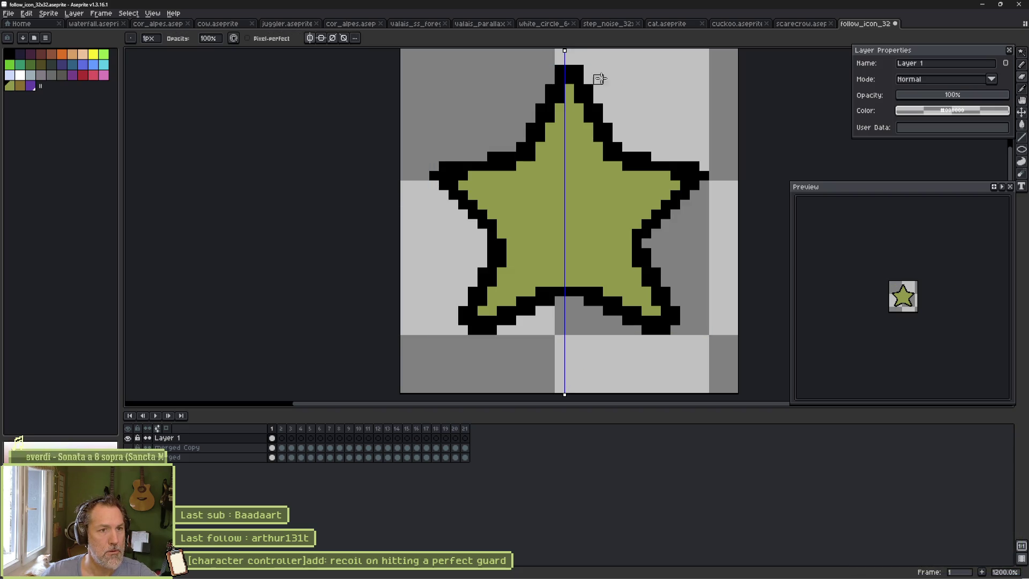
left_click(310, 39)
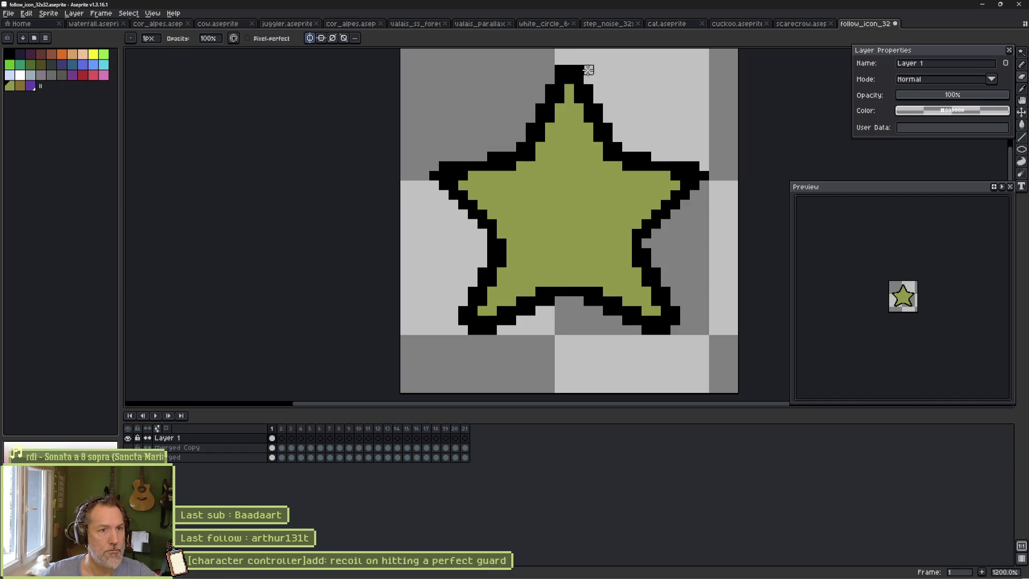
Delete the star's right half, re-enable symmetry, and paint a black tip pixel
key("m")
mouse_move(718, 51)
left_mouse_down()
mouse_move(624, 324)
mouse_move(576, 360)
mouse_move(571, 375)
mouse_move(579, 375)
left_mouse_up()
key("Delete")
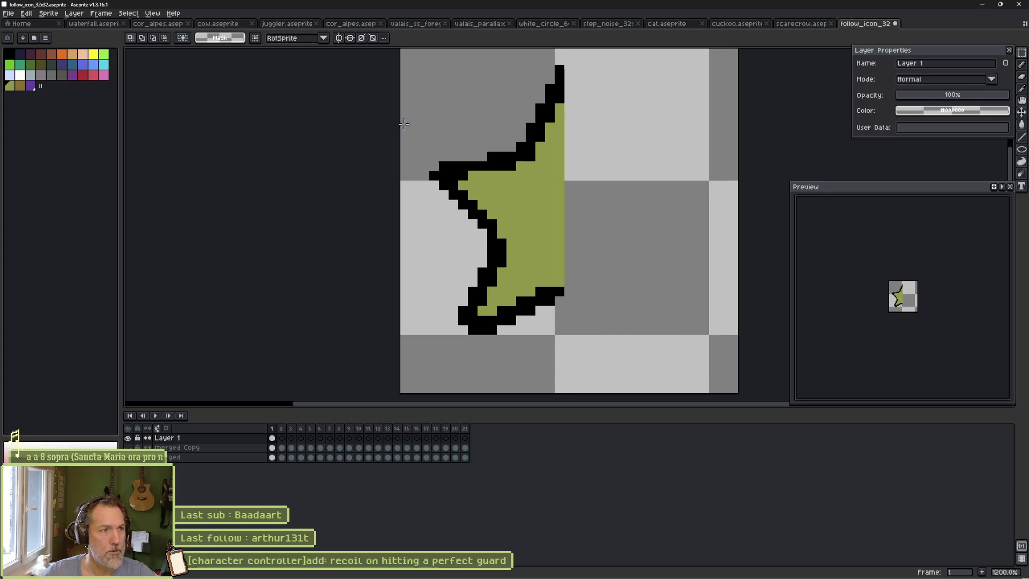
left_click(338, 37)
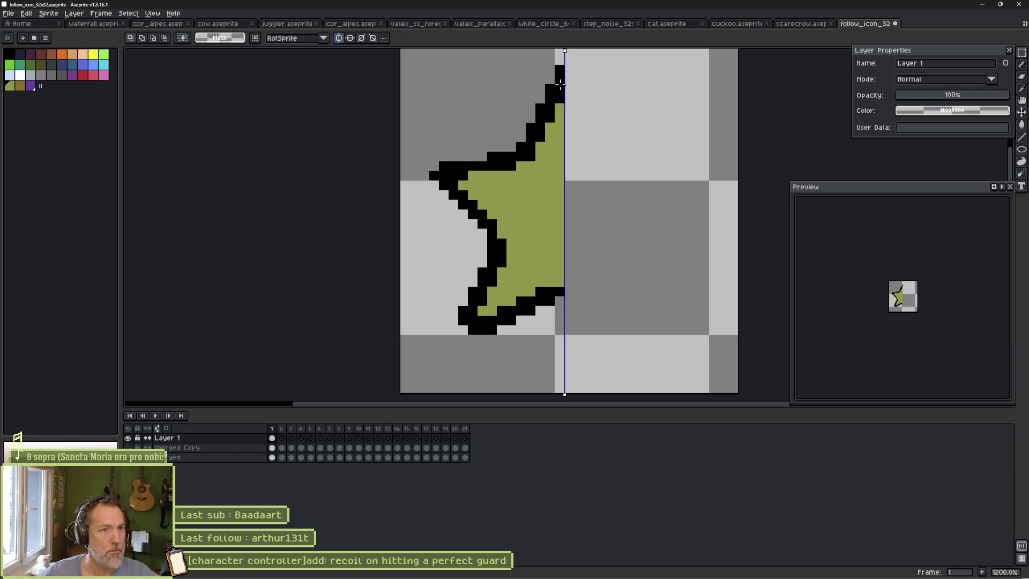
key("i")
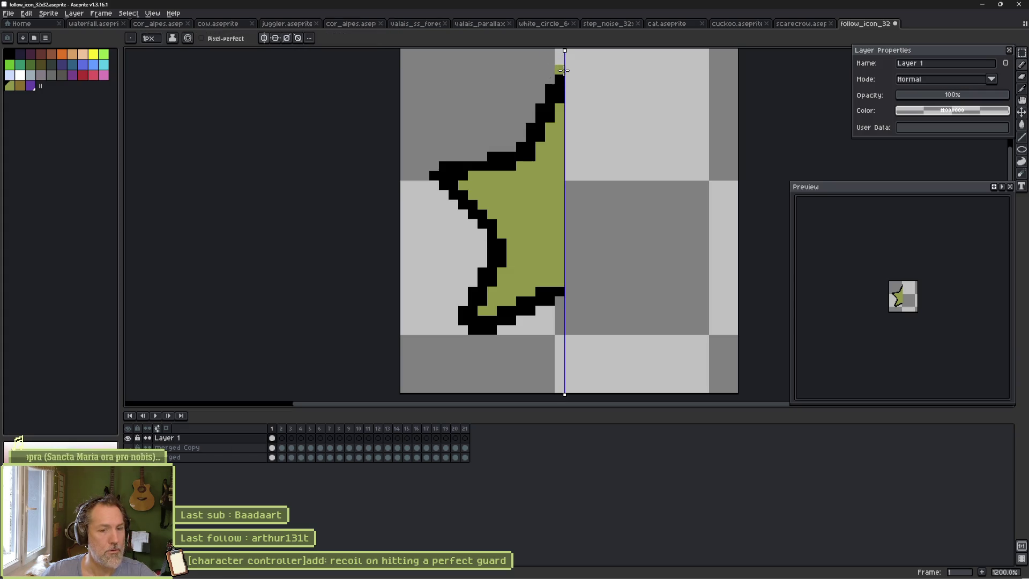
left_click(565, 67)
key("b")
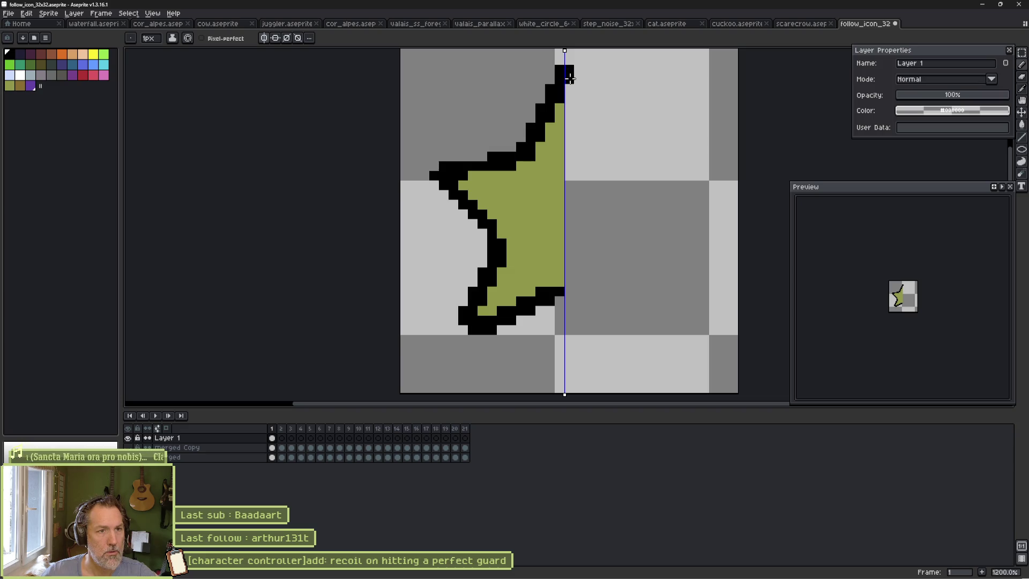
left_click(570, 80)
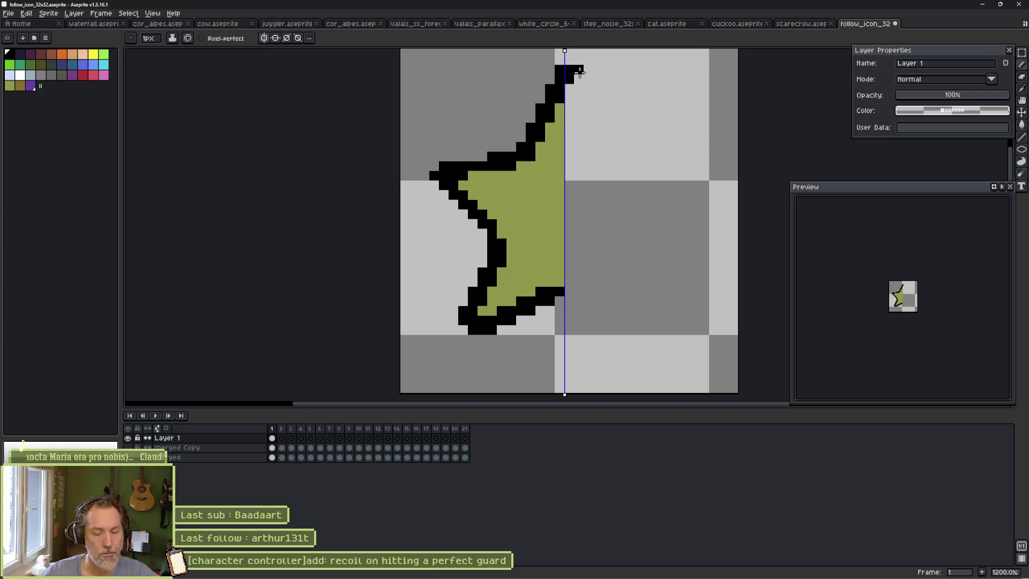
Mirror the left half to complete the star, then turn symmetry off
key("v")
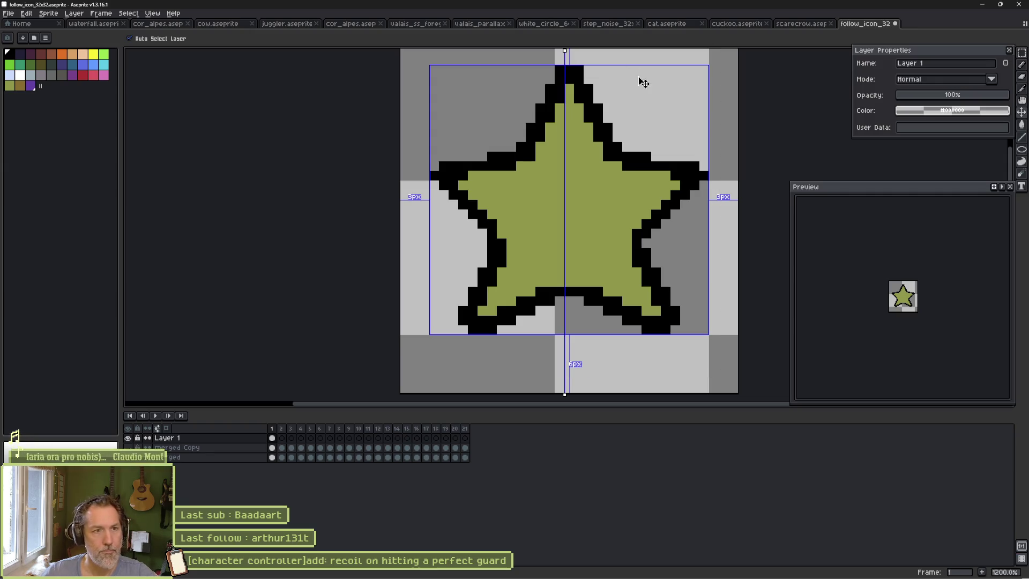
key("b")
left_click(264, 38)
left_click(263, 37)
left_click(264, 38)
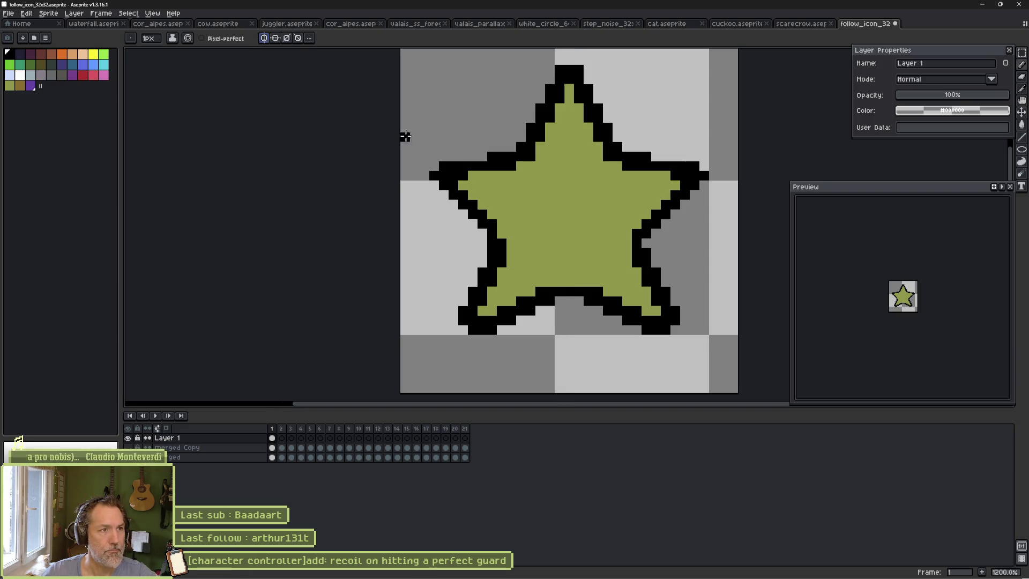
left_click(482, 117)
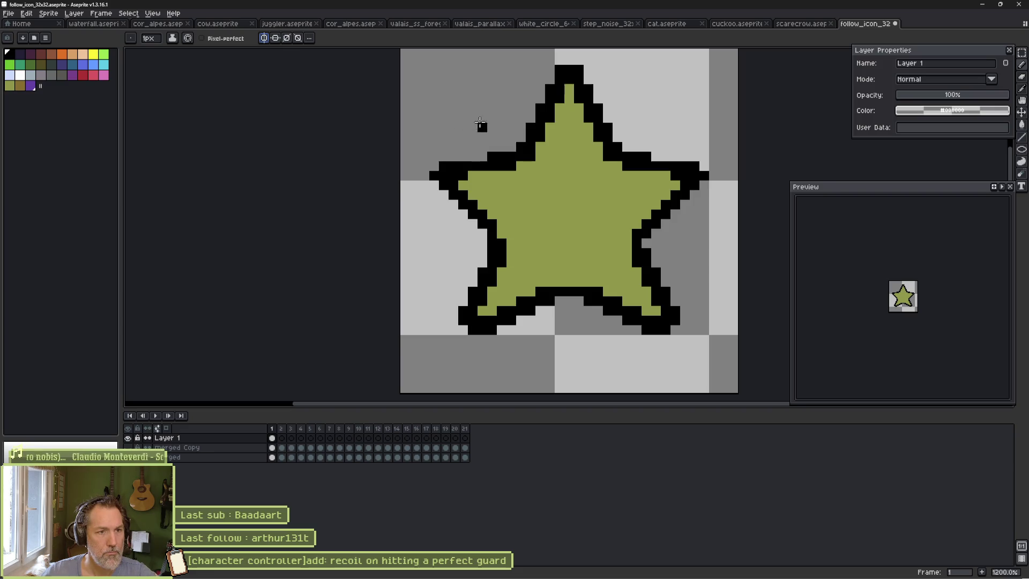
key("ctrl+z")
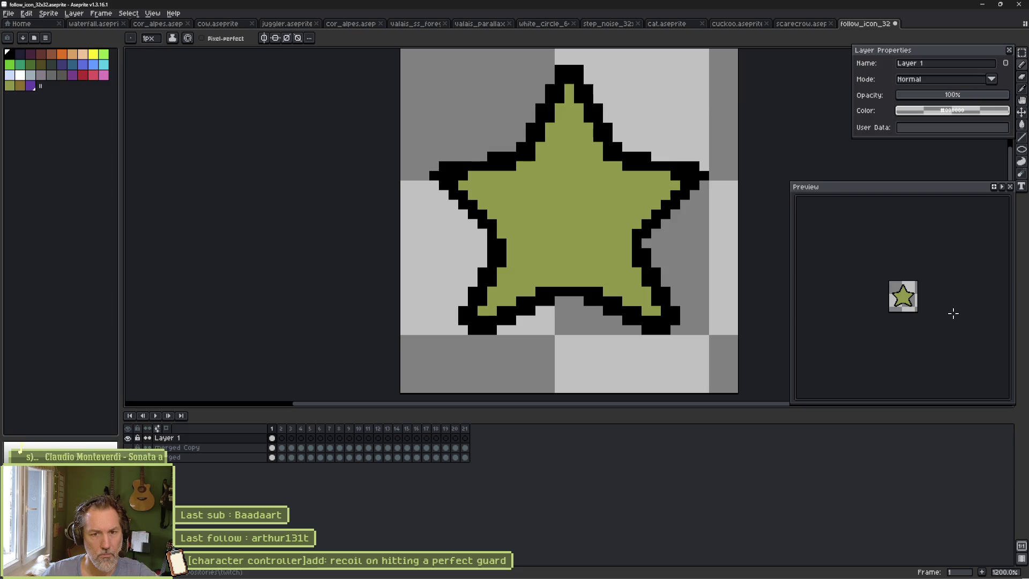
scroll(949, 310, "down", 1)
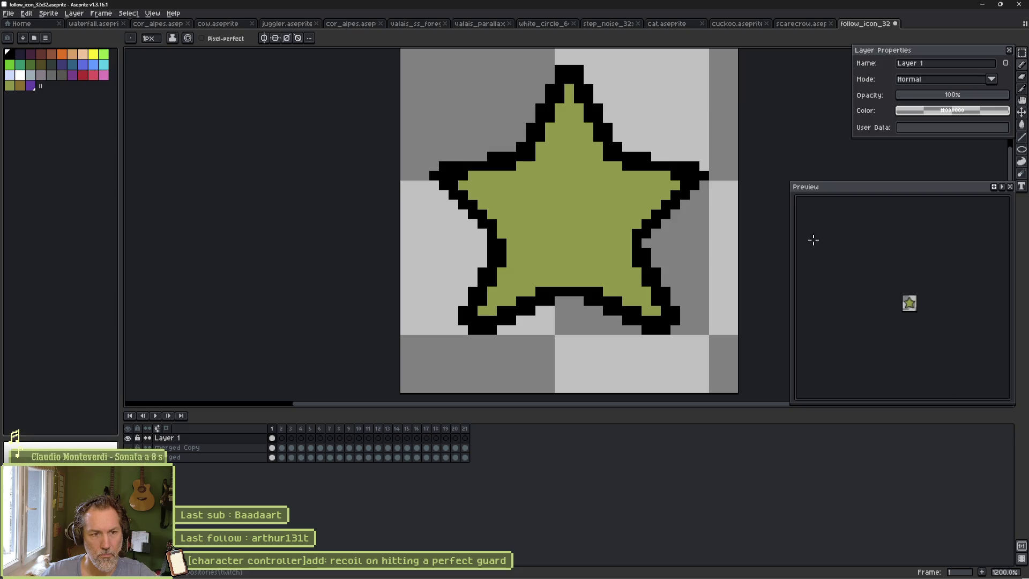
mouse_move(682, 126)
left_mouse_down()
mouse_move(652, 170)
mouse_move(620, 181)
left_mouse_up()
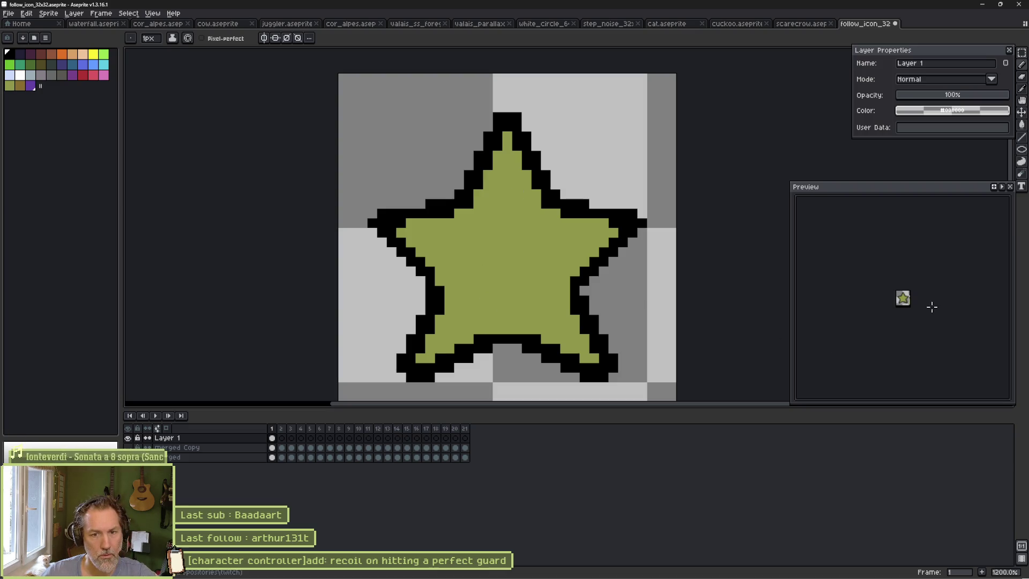
scroll(932, 307, "up", 1)
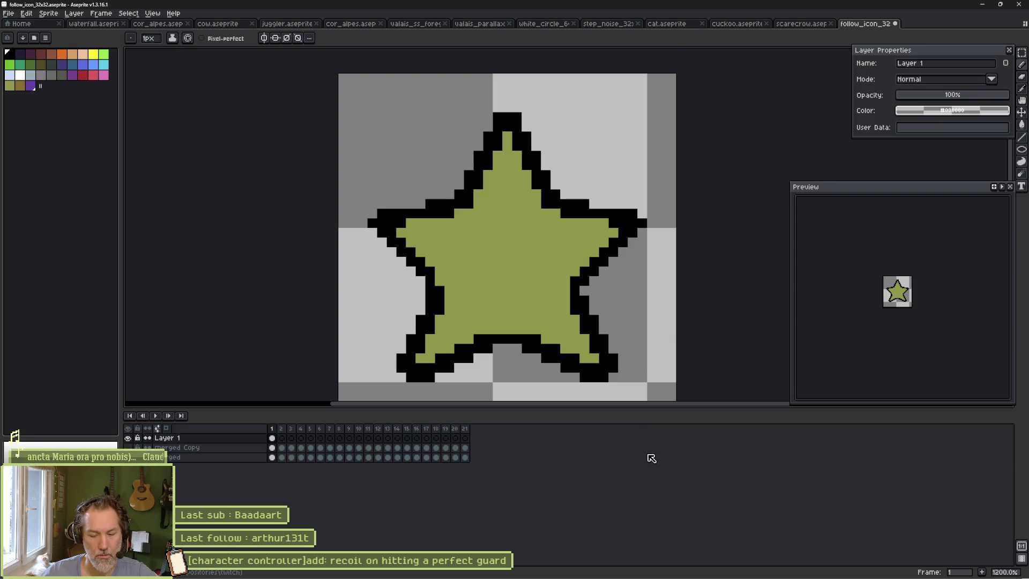
key("ctrl+v")
scroll(593, 315, "down", 8)
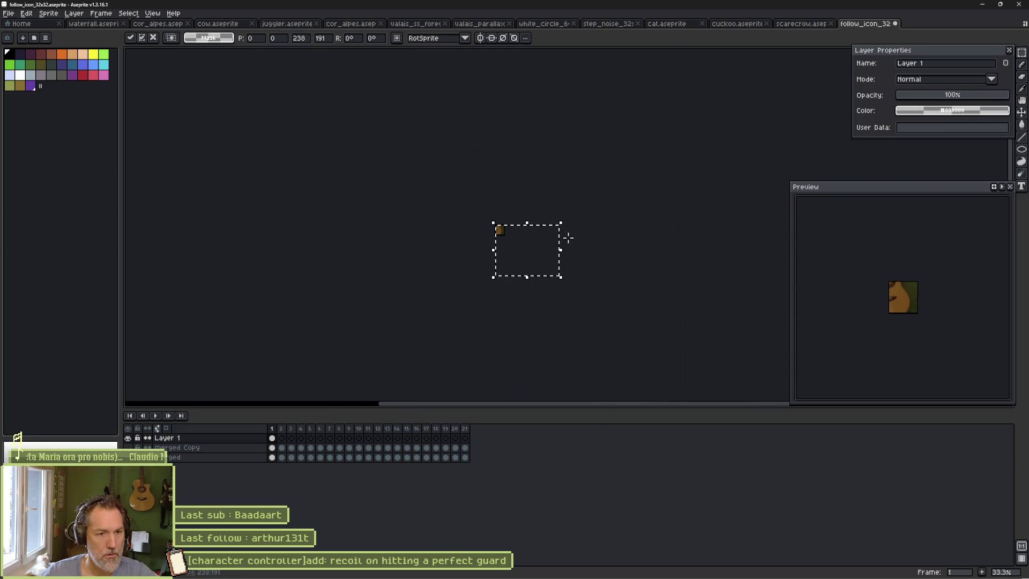
Enlarge the canvas to 239×190 px with Canvas Size
scroll(567, 236, "up", 5)
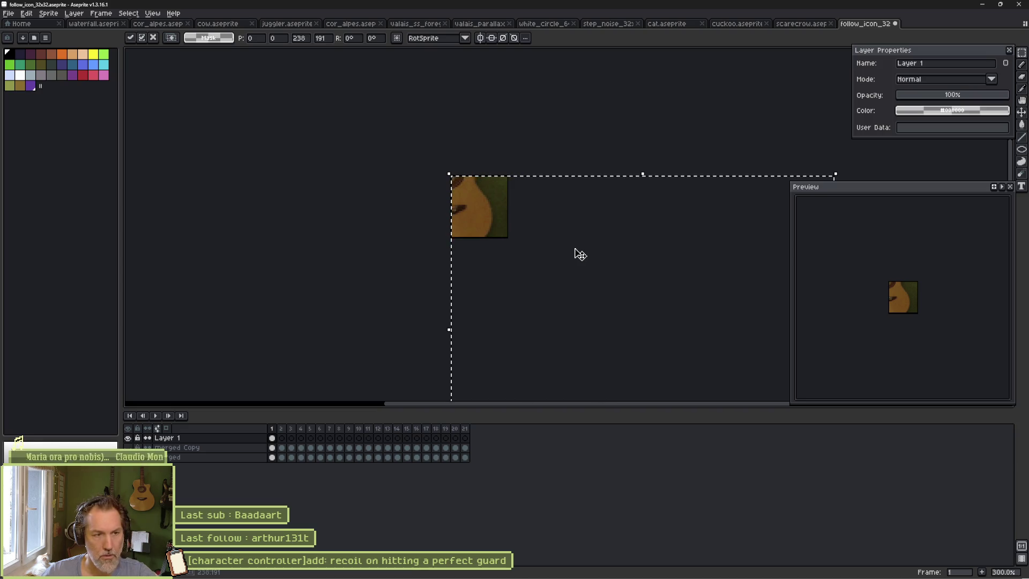
key("ctrl+alt+c")
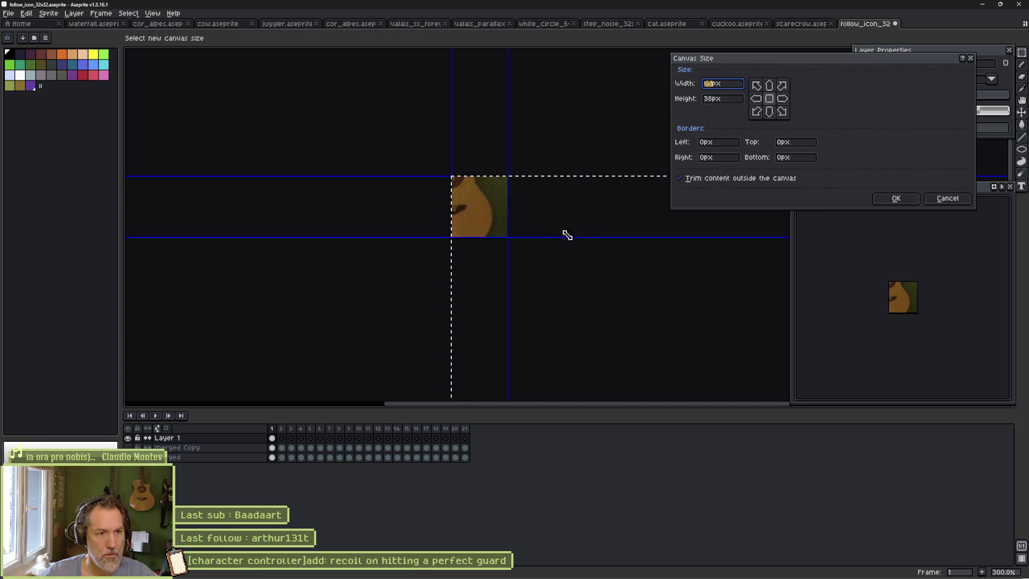
scroll(600, 263, "down", 4)
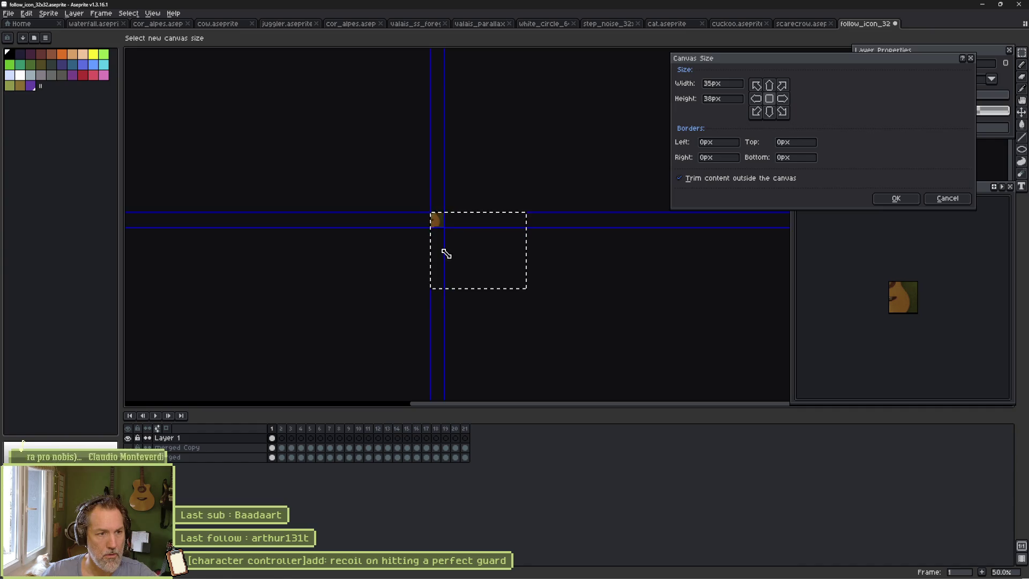
mouse_move(443, 224)
left_mouse_down()
mouse_move(524, 225)
mouse_move(503, 289)
left_mouse_up()
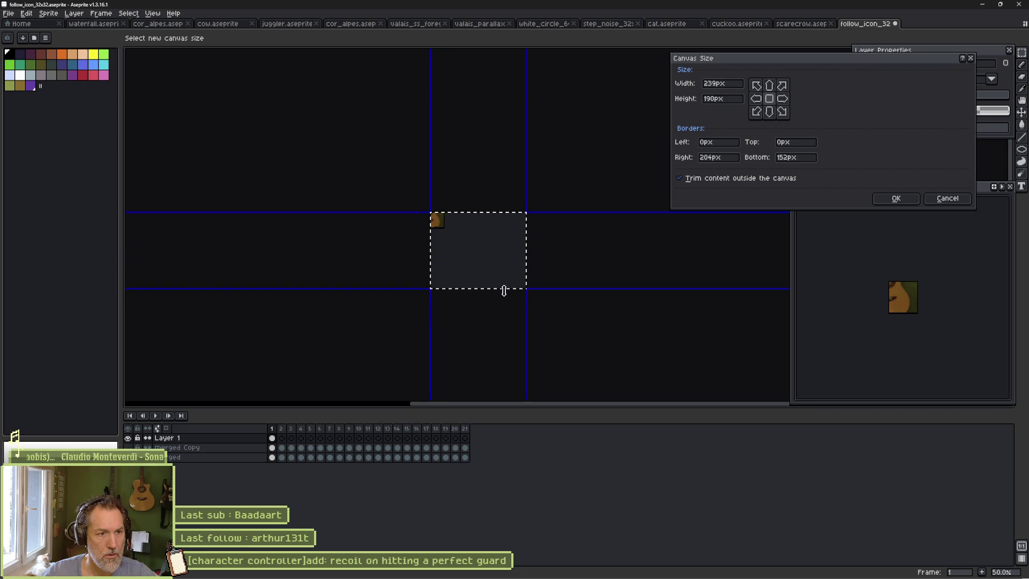
mouse_move(468, 232)
left_mouse_down()
mouse_move(494, 252)
mouse_move(463, 229)
left_mouse_up()
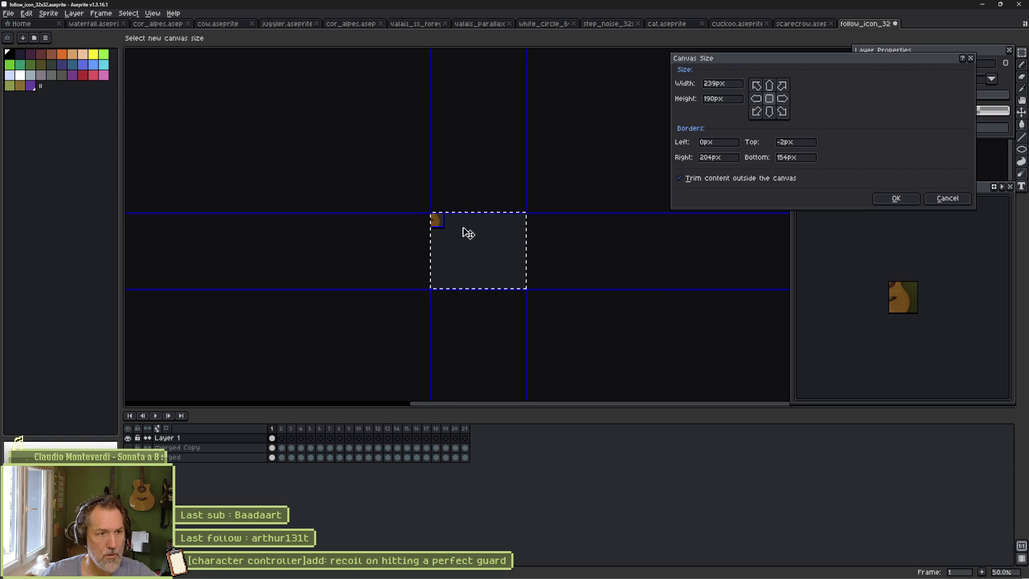
key("Return")
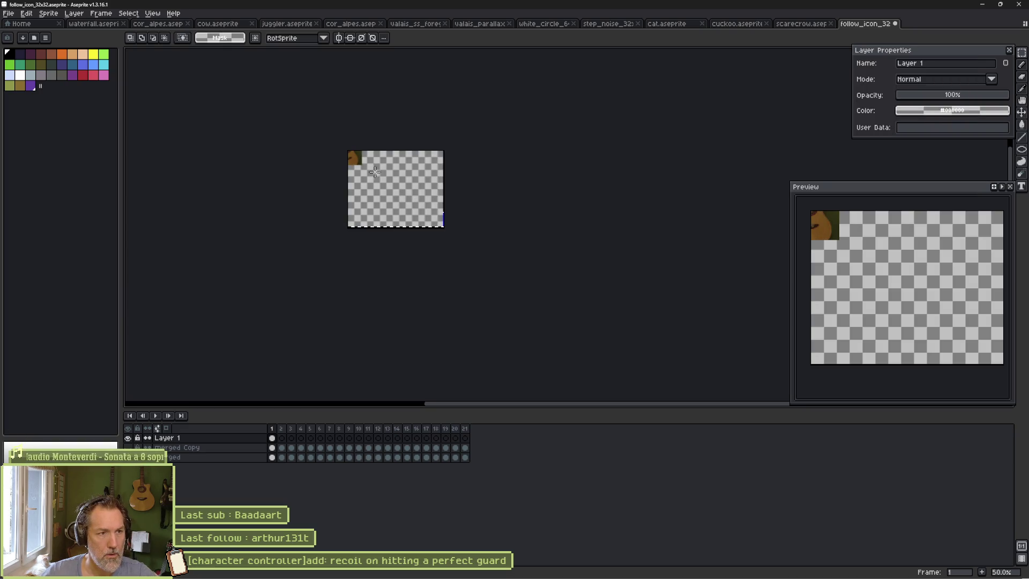
Move and delete the pasted image, undo back to the star, and reopen Canvas Size
key("v")
left_click_drag(375, 171, 409, 190)
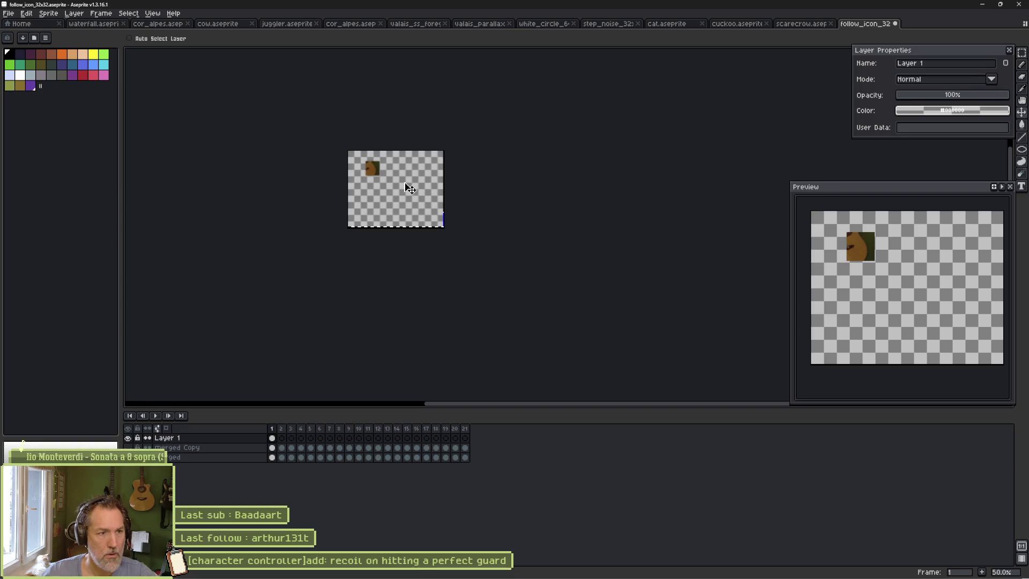
key("Delete")
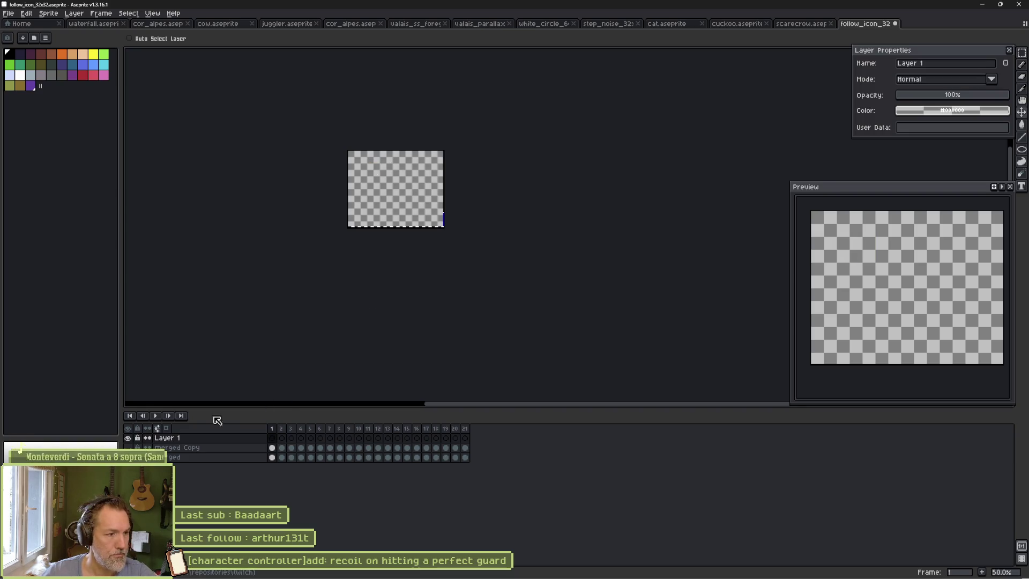
key("ctrl+z")
key("ctrl+z")
key("ctrl+z")
key("ctrl+z")
key("ctrl+z")
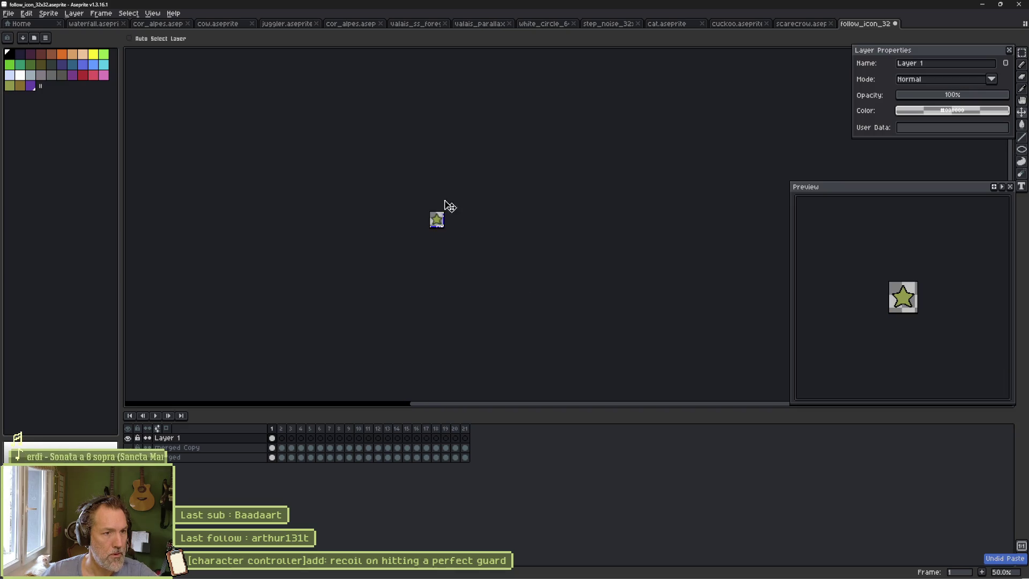
key("2")
key("ctrl+alt+c")
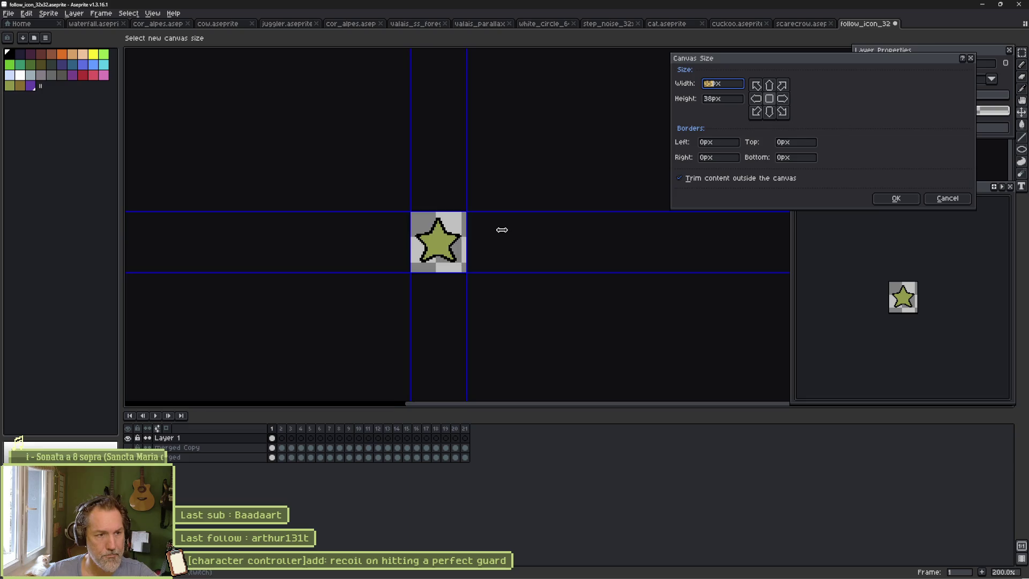
Enlarge the star canvas to 467×209 px
scroll(502, 229, "down", 3)
left_click_drag(464, 233, 466, 233)
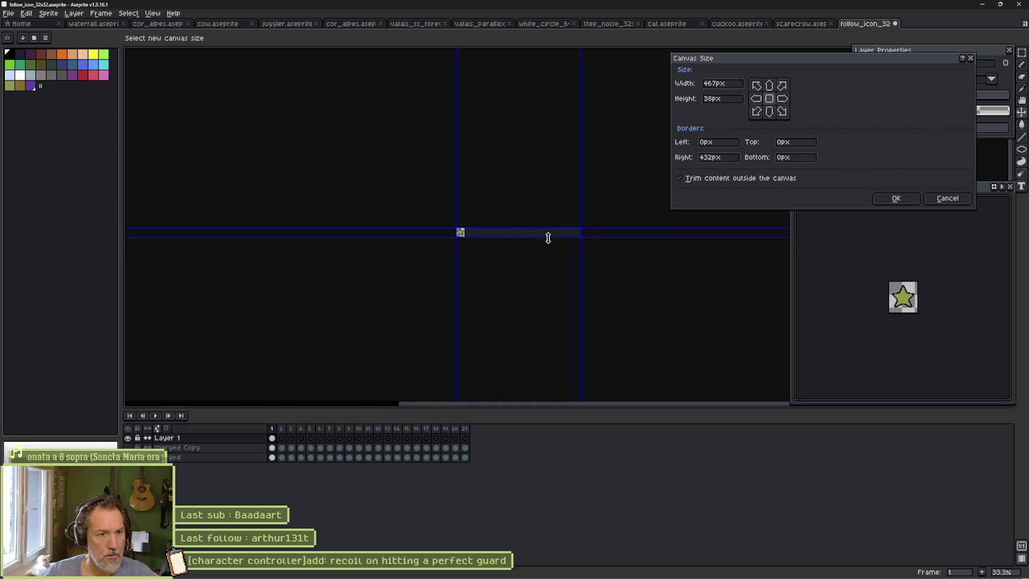
left_click_drag(548, 238, 554, 283)
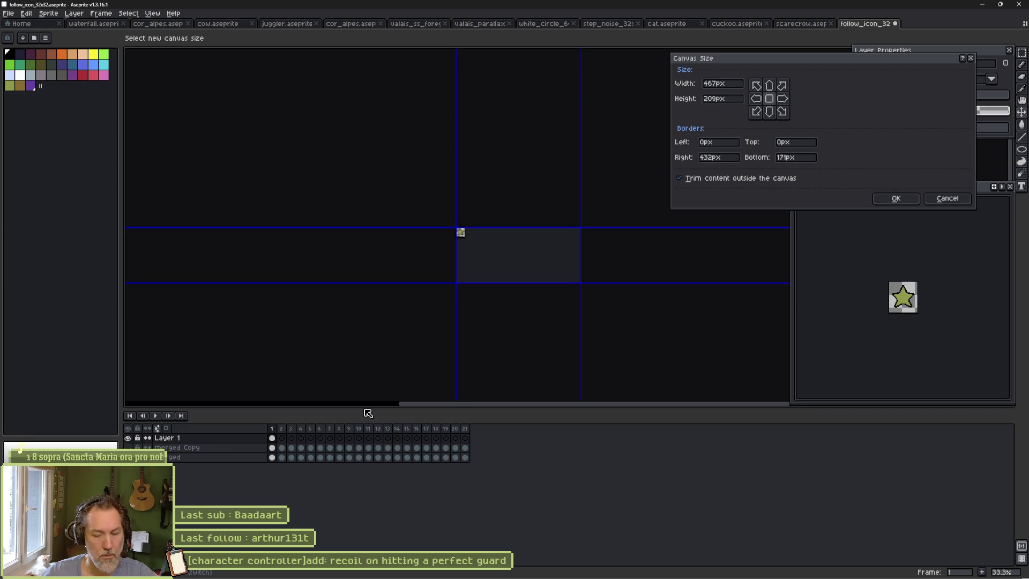
key("Return")
Paste the copied screenshot onto a new Layer 2
key("shift+n")
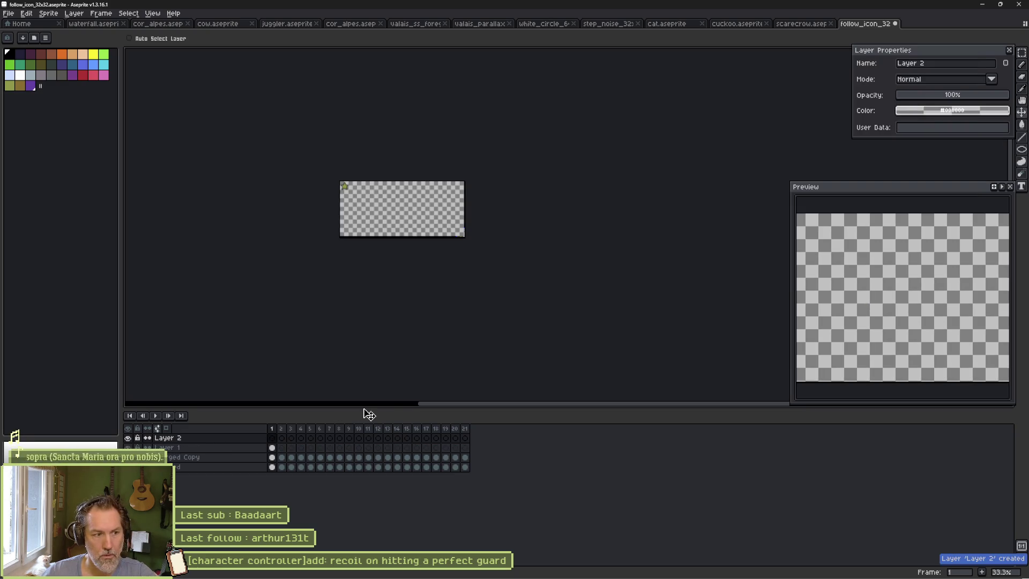
key("ctrl+v")
scroll(352, 209, "up", 3)
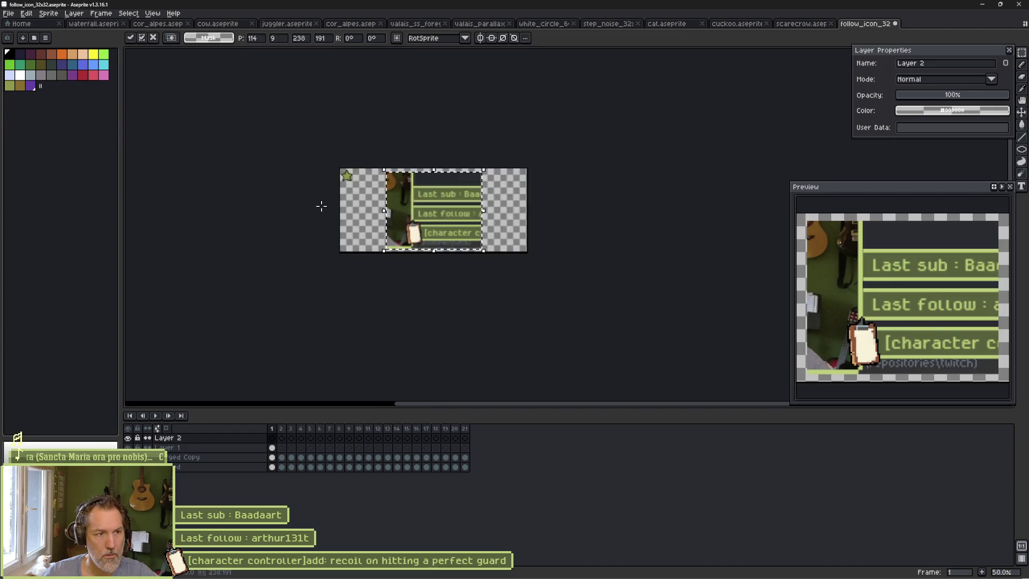
key("Return")
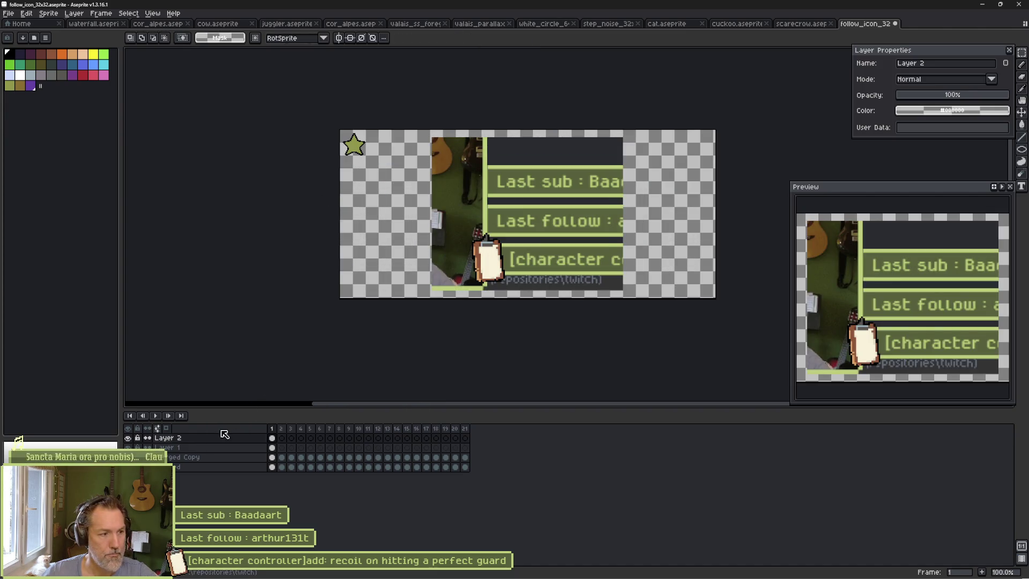
Move Layer 1 above Layer 2 and place the star just above the clipboard icon
left_click(205, 448)
key("v")
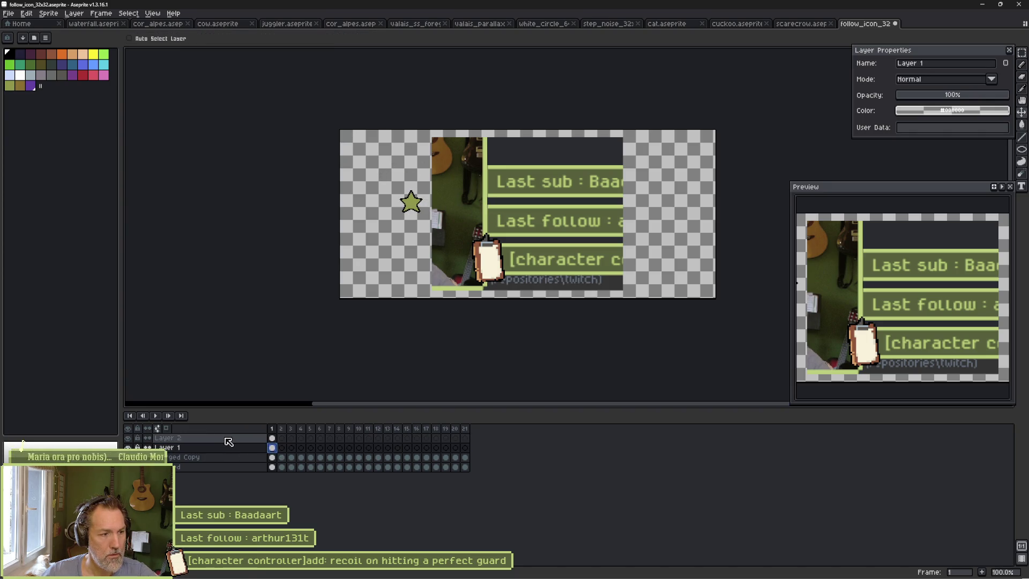
left_click_drag(223, 449, 225, 437)
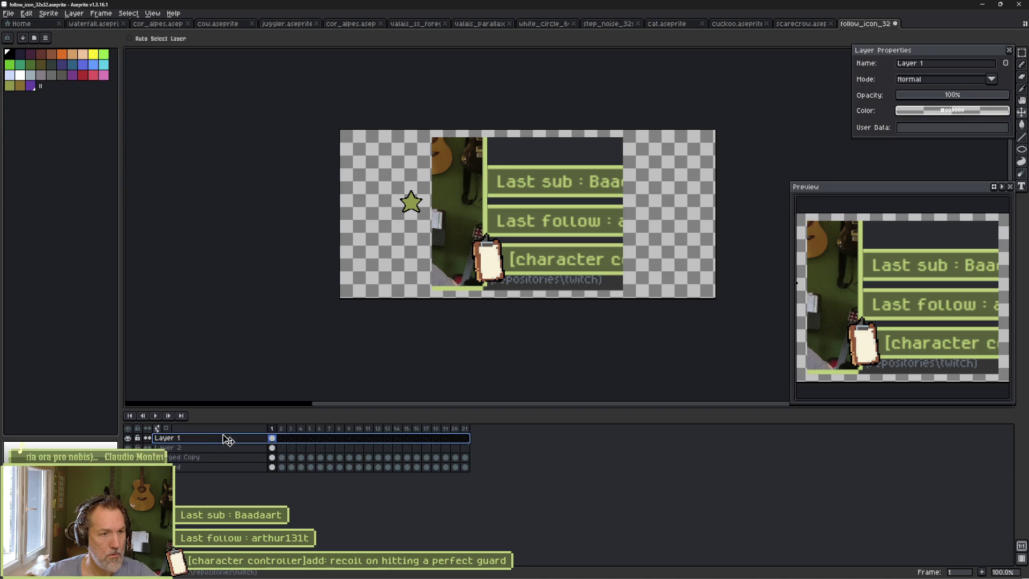
left_click_drag(418, 208, 490, 227)
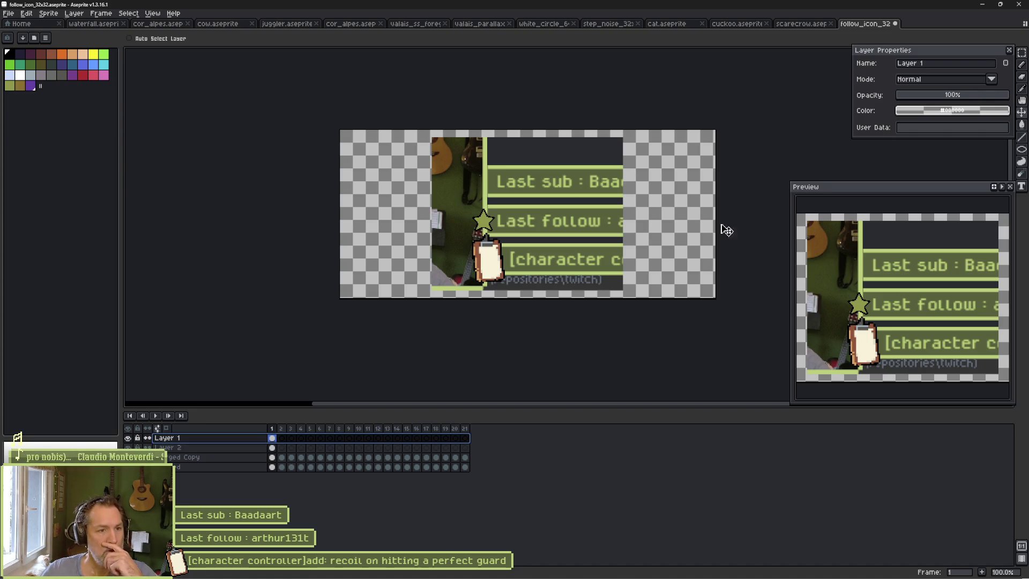
scroll(512, 243, "up", 1)
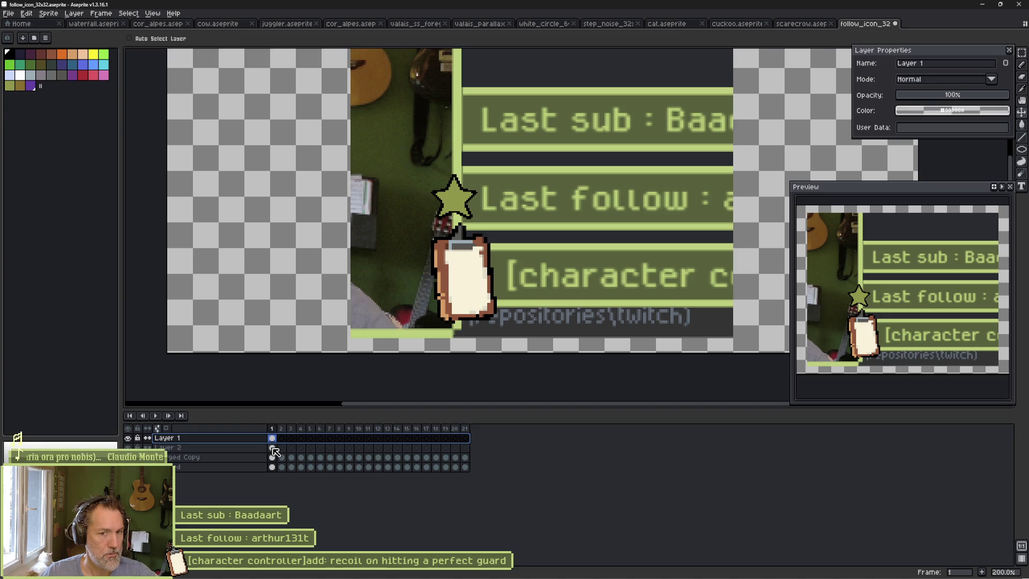
left_click(272, 448)
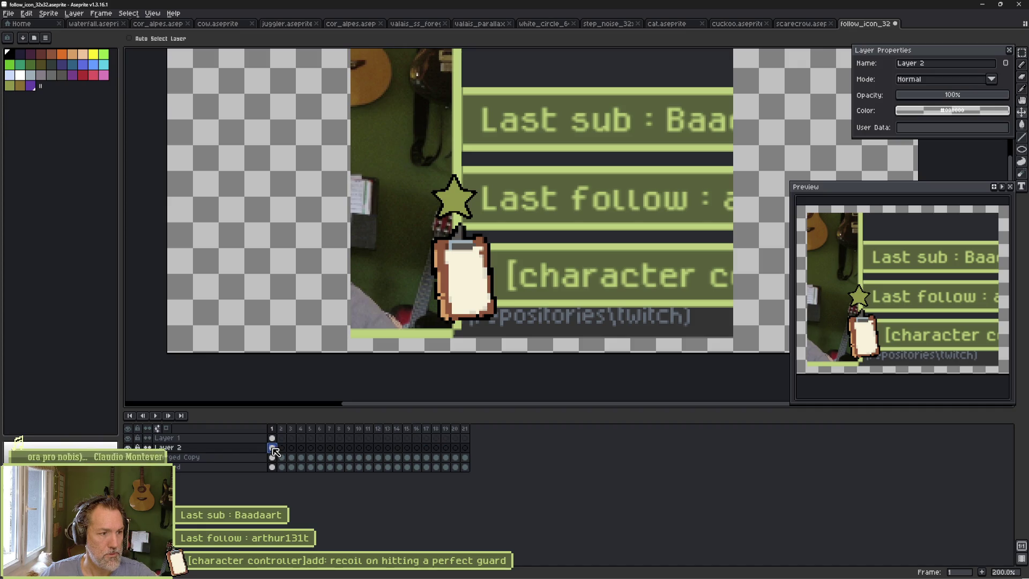
Copy the Layer 1 star and Layer 2 screenshot cels from frame 1 into frame 2
key("ctrl+z")
key("ctrl+y")
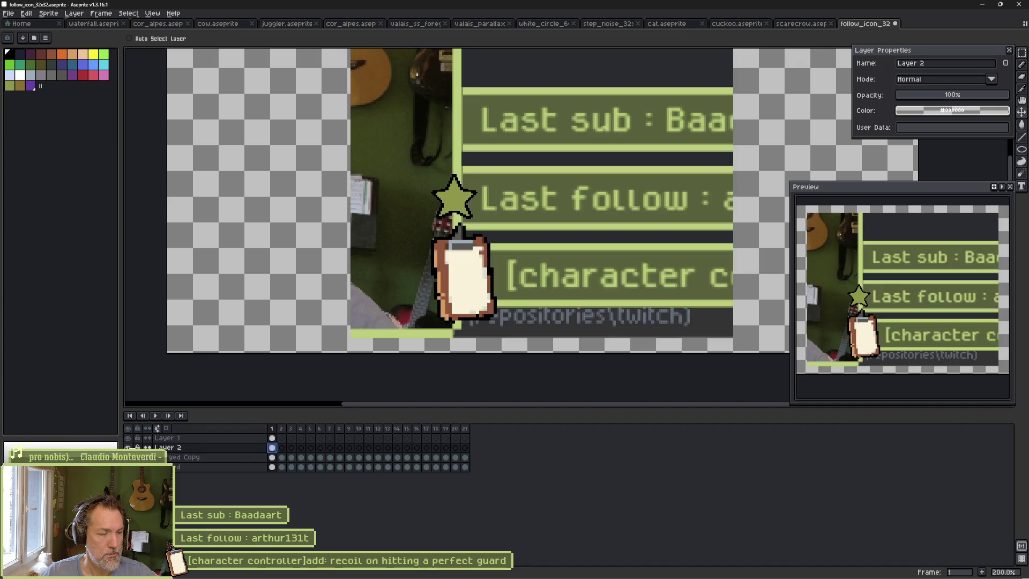
left_click(282, 439)
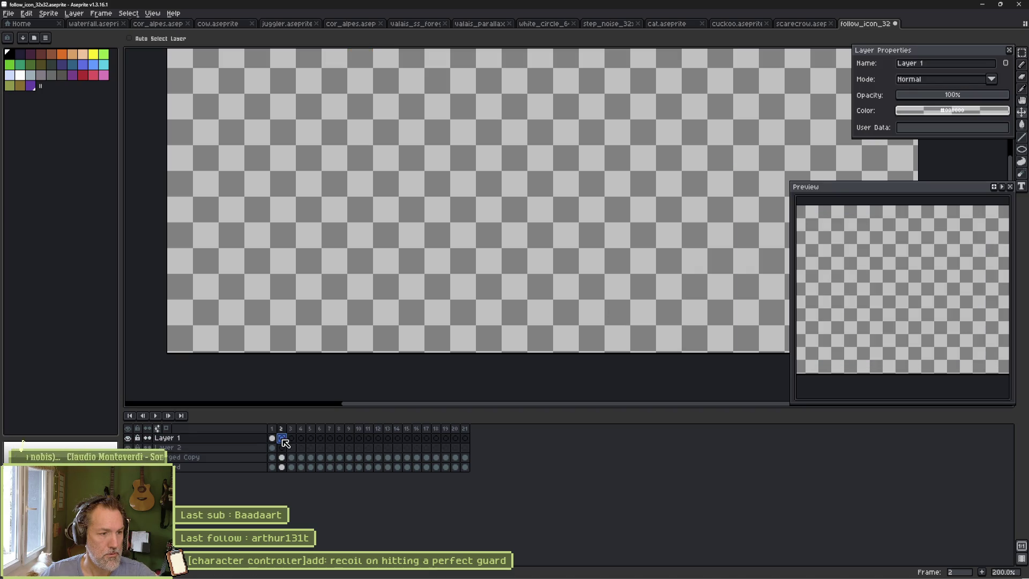
left_click(272, 438)
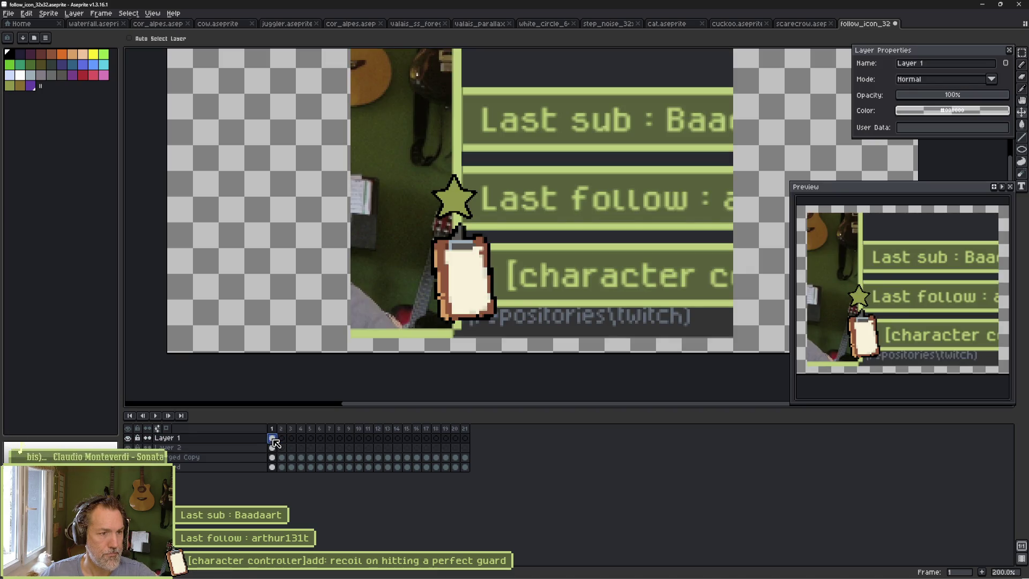
left_click(282, 439)
left_click(281, 448)
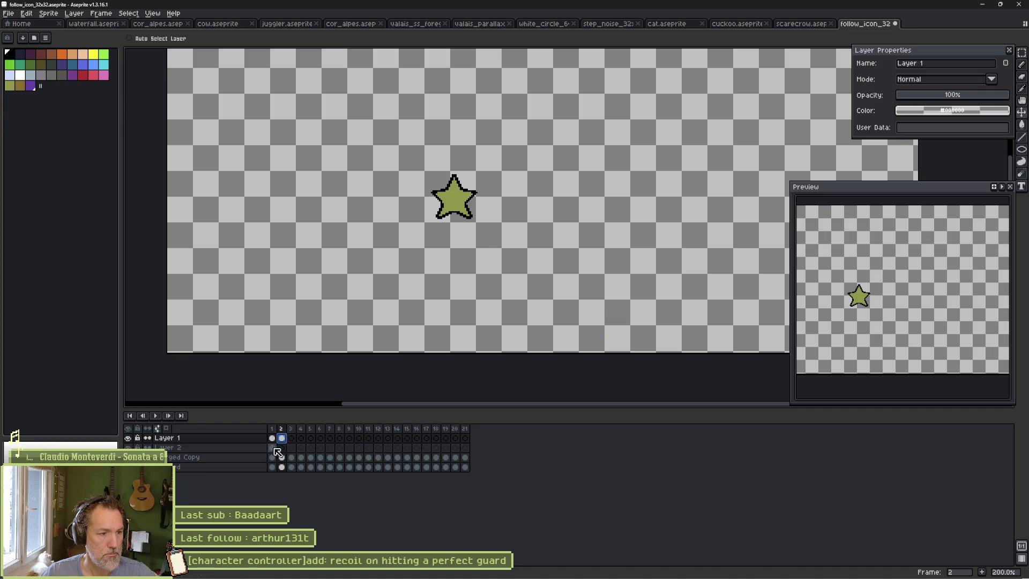
left_click(273, 448)
left_click(282, 448)
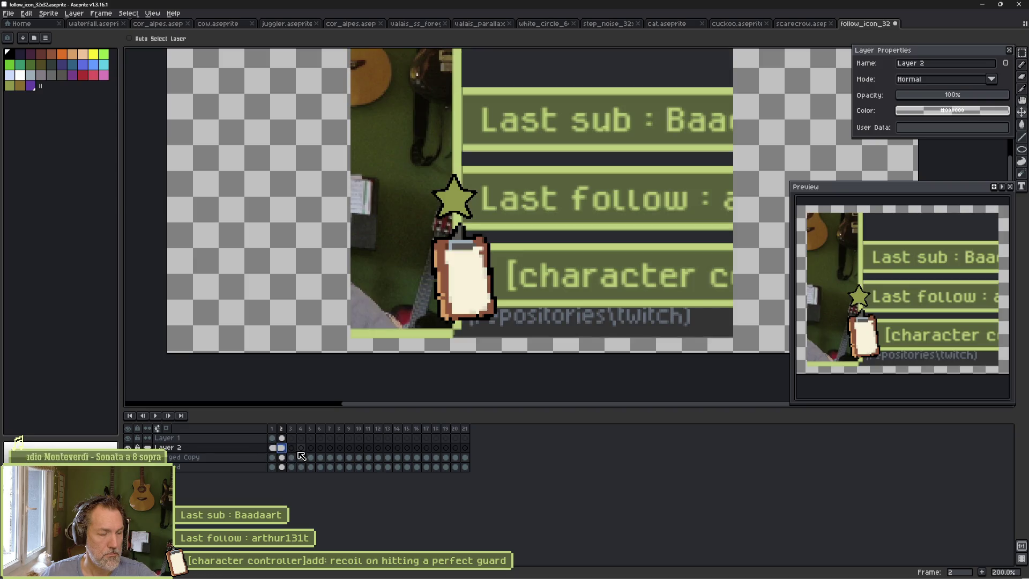
left_click(281, 438)
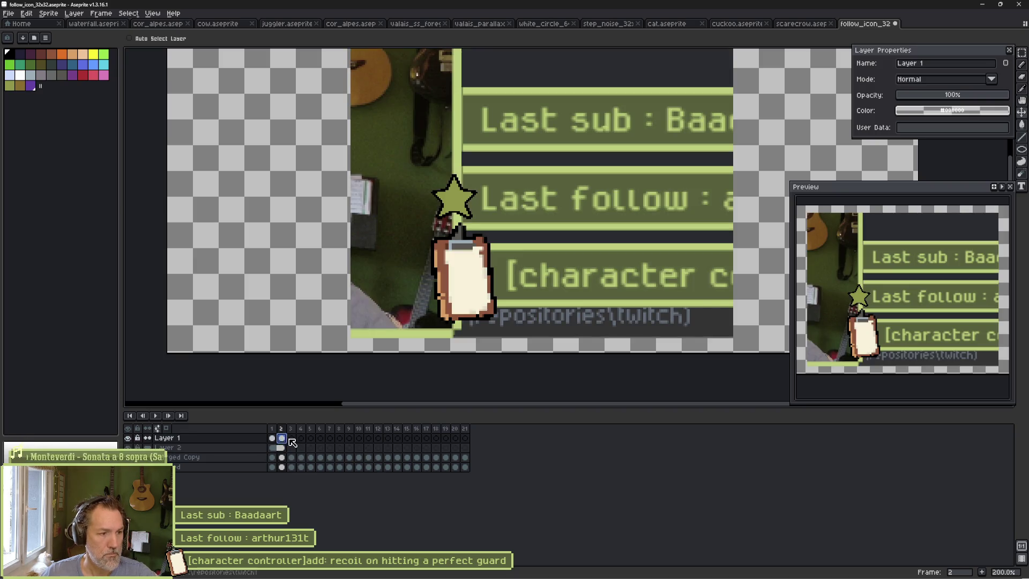
scroll(427, 240, "up", 2)
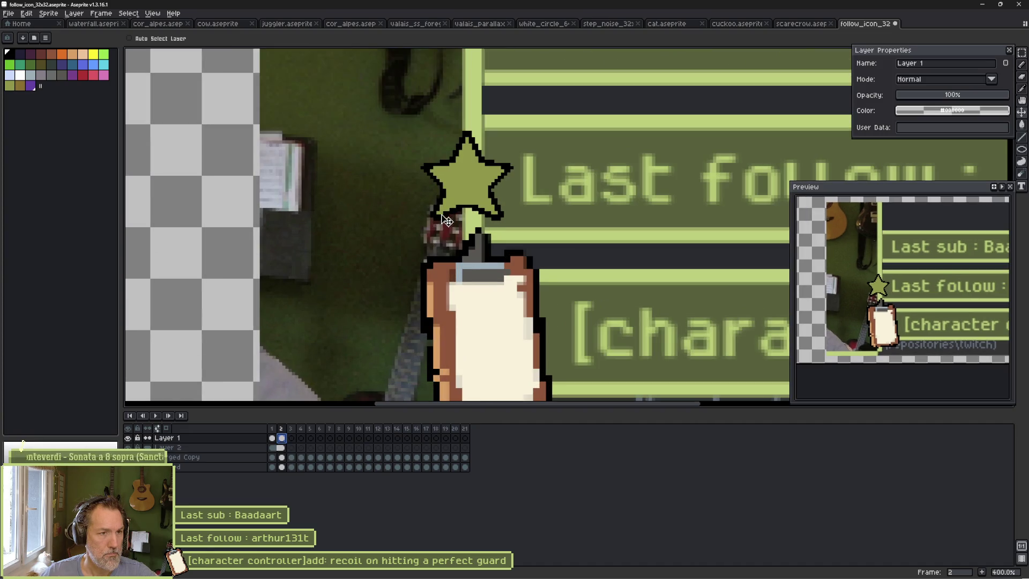
Marquee-select frame 2's olive star and rotate it a few degrees to one side
key("m")
left_click_drag(386, 177, 482, 271)
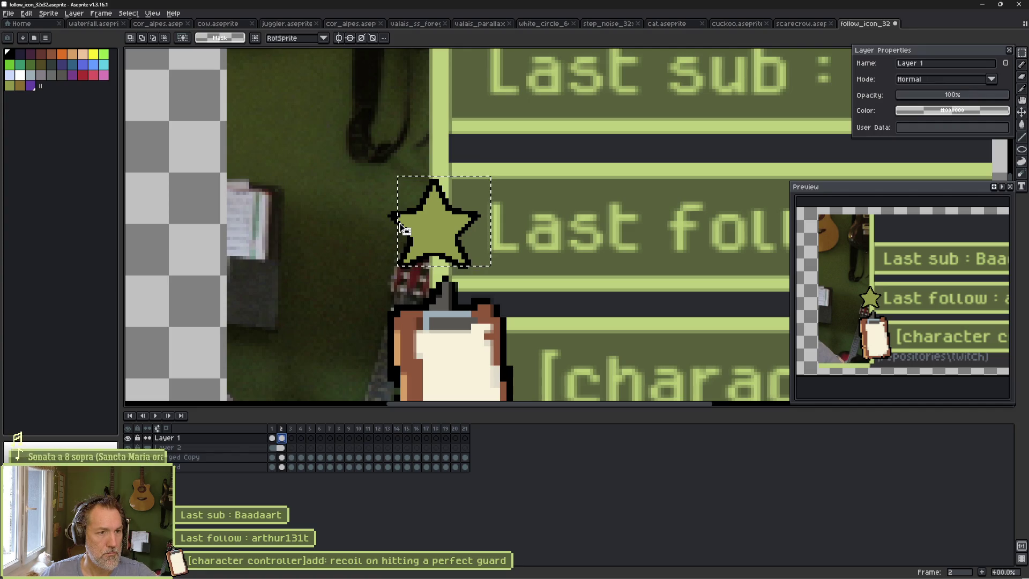
key("ctrl+z")
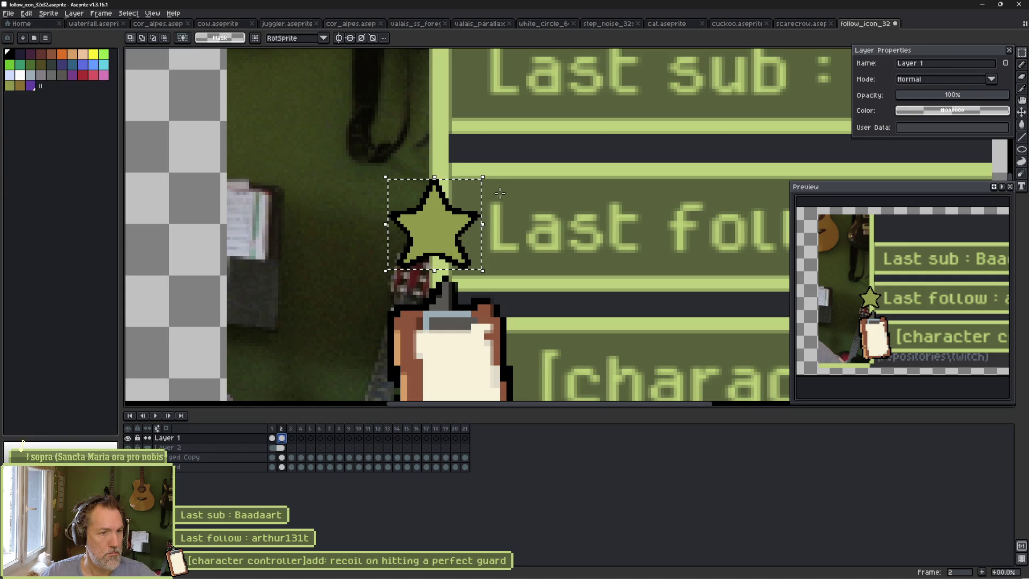
left_click_drag(488, 175, 482, 162)
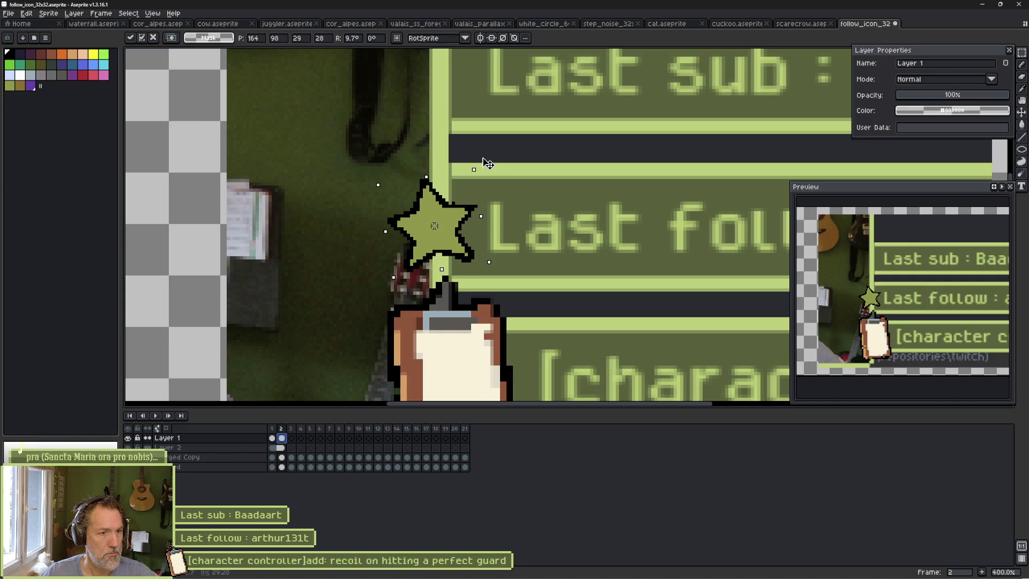
left_click_drag(486, 170, 483, 175)
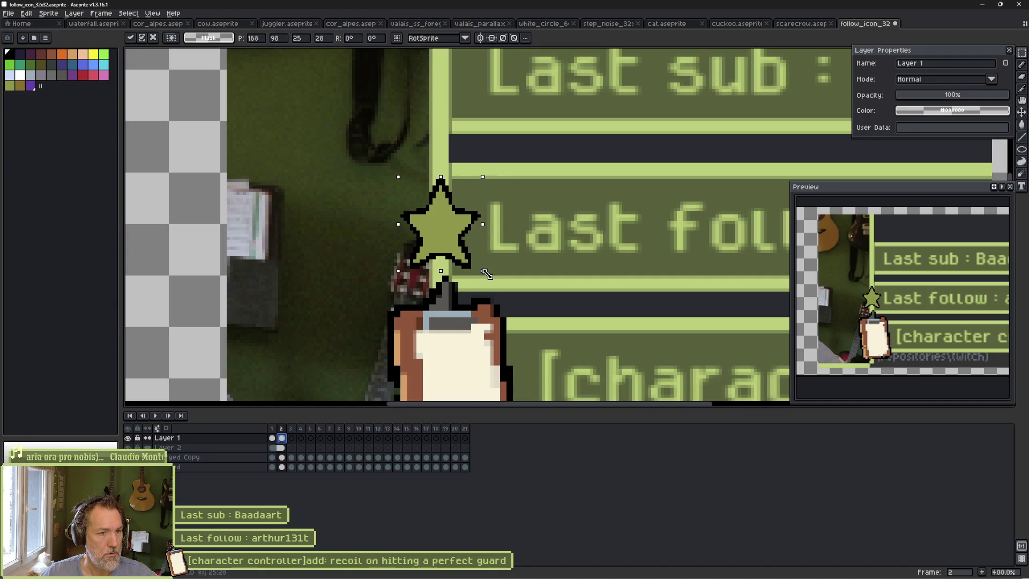
left_click_drag(488, 275, 497, 275)
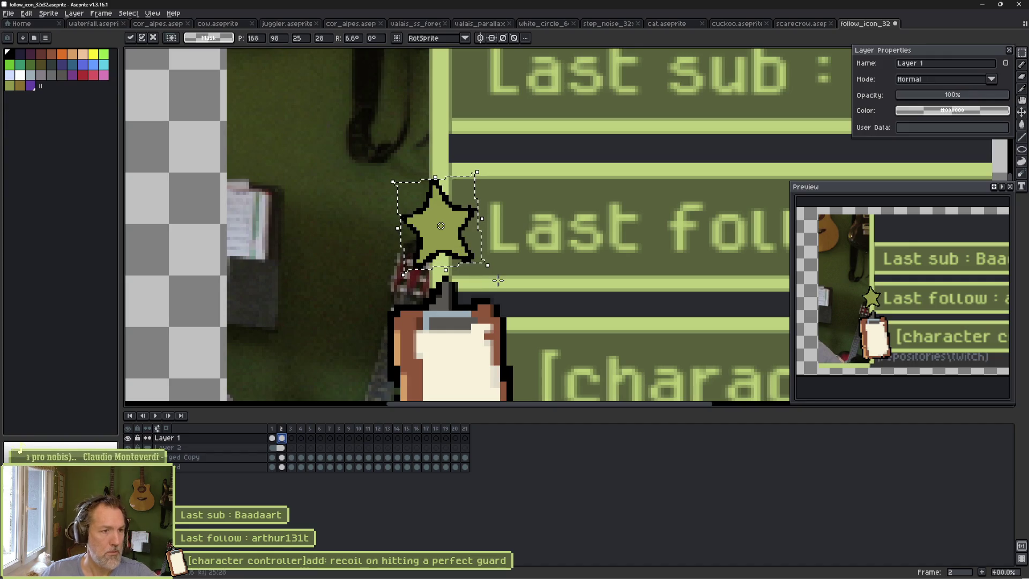
key("Return")
scroll(494, 234, "up", 2)
Paint light pixels along the star's upper-left outline and darken the light-green notch
key("i")
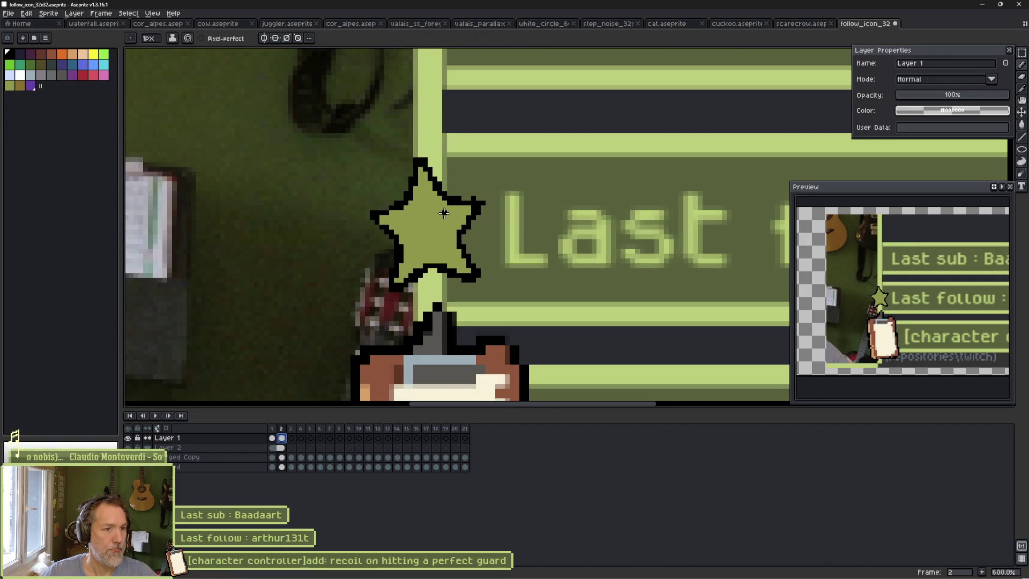
key("b")
scroll(482, 185, "up", 4)
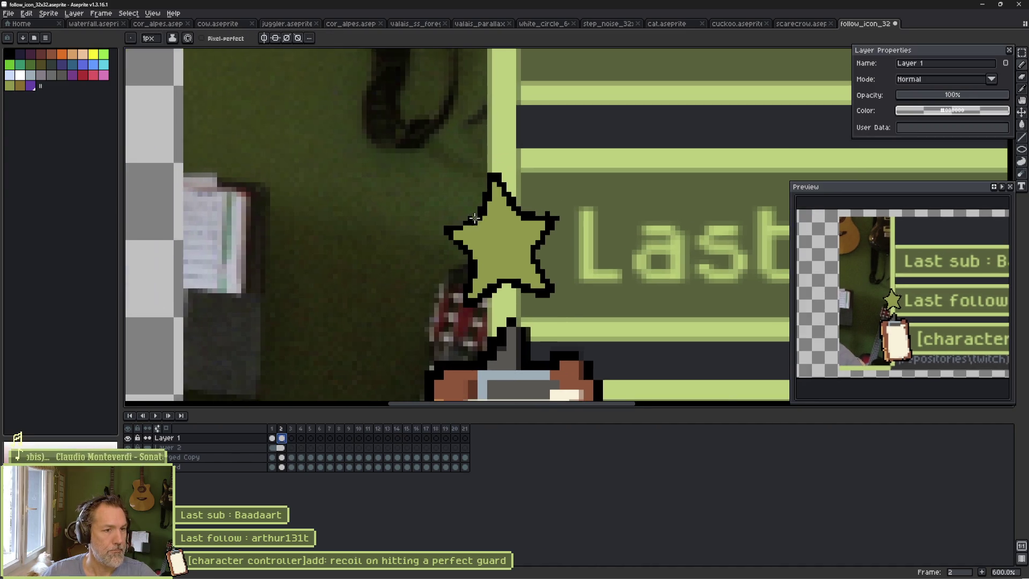
mouse_move(497, 138)
left_mouse_down()
mouse_move(463, 207)
mouse_move(358, 242)
mouse_move(433, 321)
mouse_move(460, 163)
mouse_move(444, 267)
left_mouse_up()
left_click(551, 206, "alt")
left_click_drag(563, 221, 597, 235)
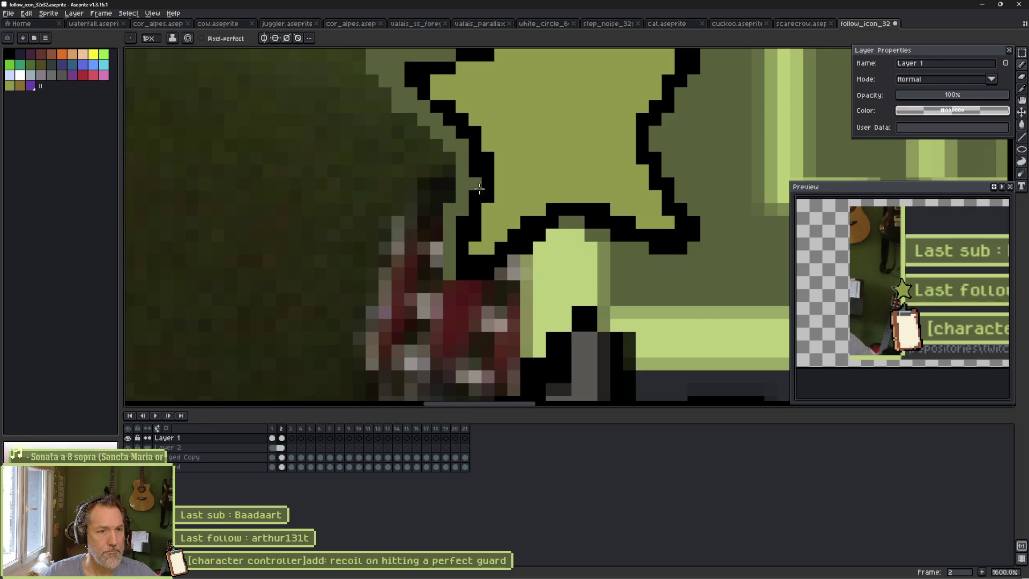
Paint a medium-green edge down the star's left side and up toward the upper right
left_click(488, 169, "alt")
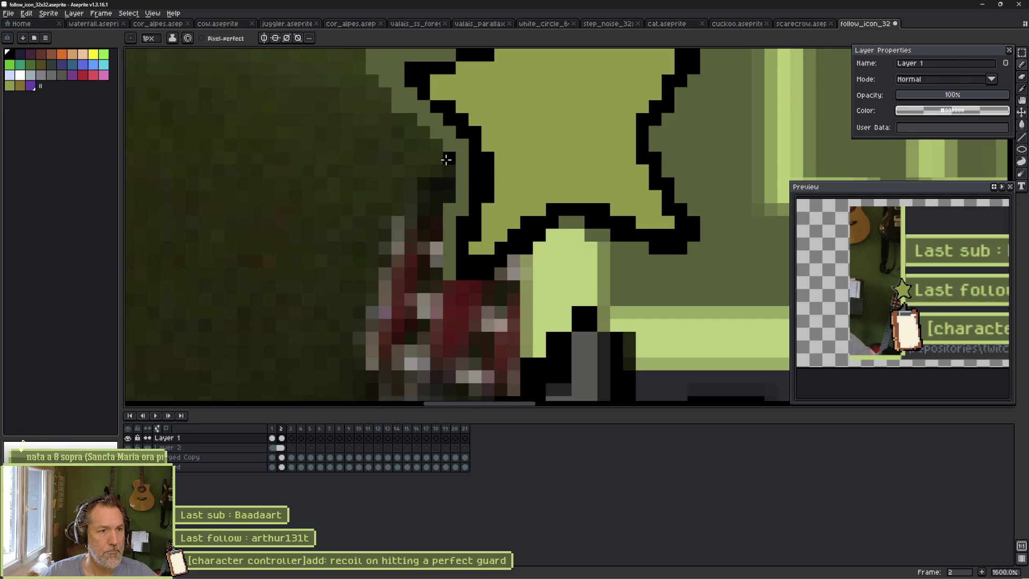
left_click(448, 159, "alt")
mouse_move(449, 159)
left_mouse_down()
mouse_move(452, 192)
mouse_move(415, 121)
mouse_move(358, 75)
mouse_move(408, 191)
mouse_move(374, 211)
left_mouse_up()
left_click_drag(427, 166, 501, 107)
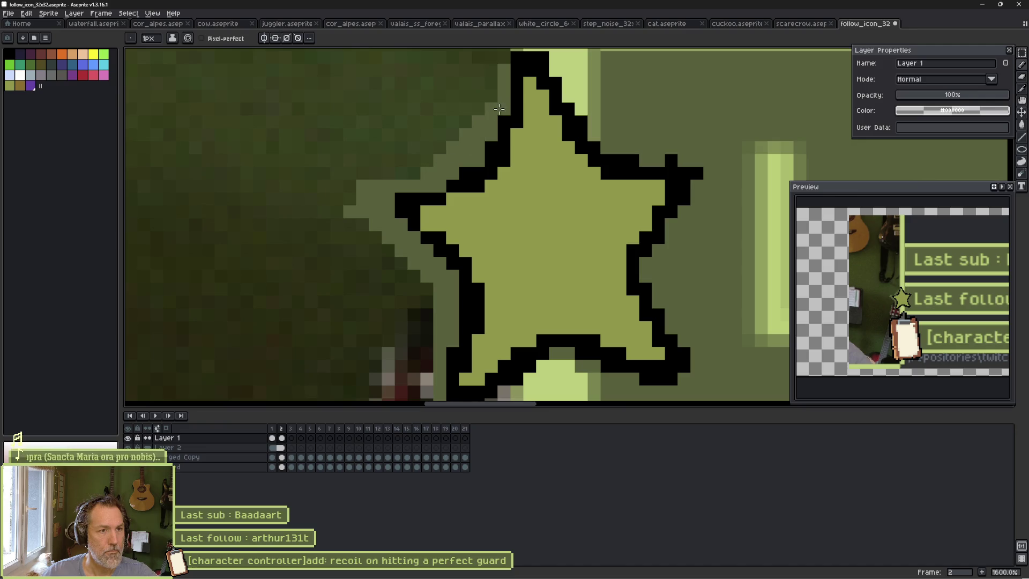
left_click_drag(504, 67, 480, 119)
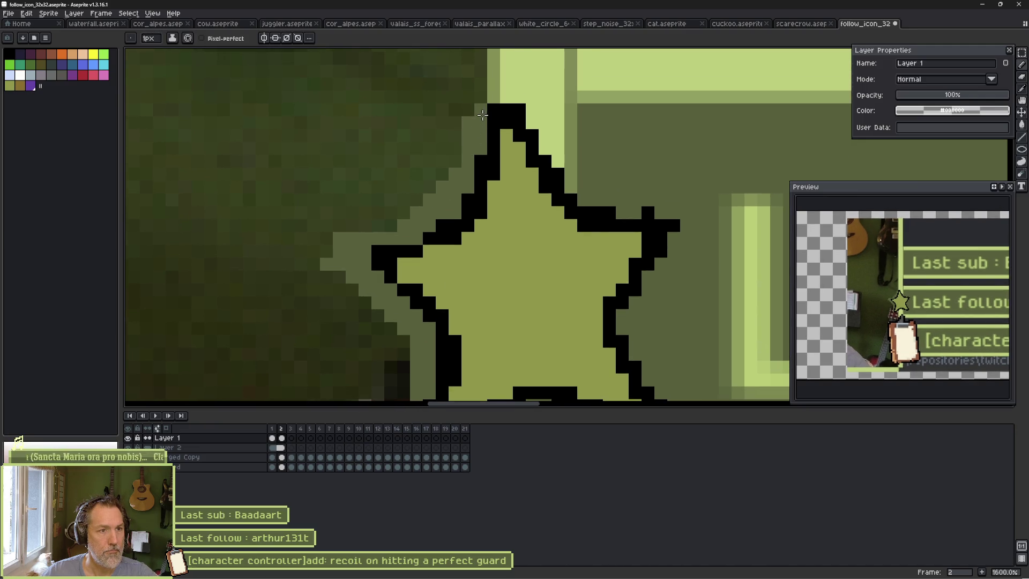
Draw black outline strokes along the star's left and lower-left edges
left_click(500, 110, "alt")
mouse_move(454, 107)
left_mouse_down()
mouse_move(454, 140)
mouse_move(415, 190)
mouse_move(378, 225)
mouse_move(326, 241)
mouse_move(326, 266)
left_mouse_up()
mouse_move(354, 302)
left_mouse_down()
mouse_move(332, 188)
mouse_move(407, 252)
mouse_move(413, 202)
mouse_move(399, 310)
mouse_move(426, 308)
mouse_move(424, 257)
left_mouse_up()
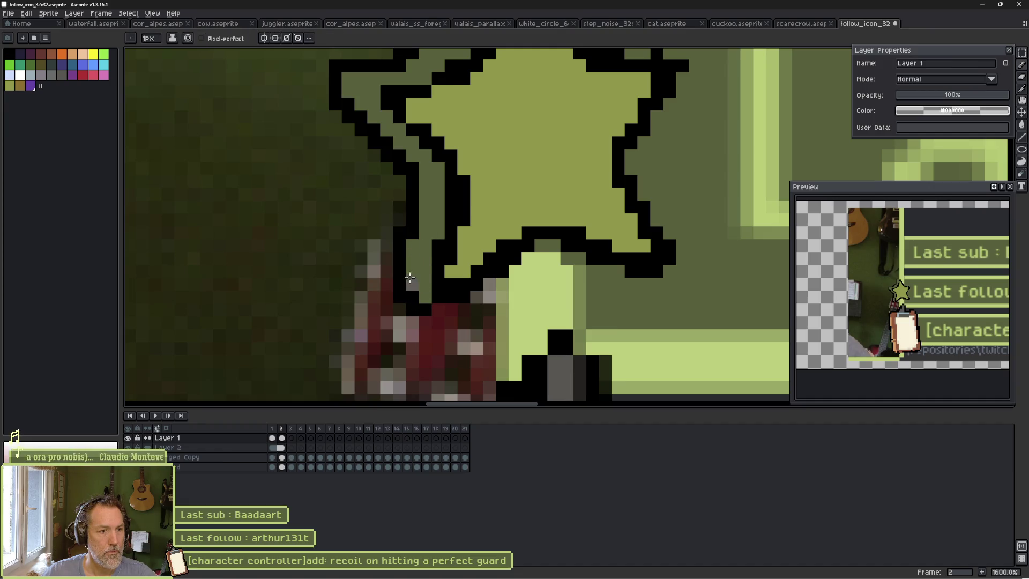
Add black outline along the star's bottom and lower right, recolouring stray pixels mid green
left_click(536, 255, "alt")
left_click_drag(527, 271, 671, 288)
left_click(616, 284)
left_click(624, 296)
left_click(616, 314, "alt")
left_click(611, 271)
left_click(554, 258)
left_click(541, 270, "alt")
left_click(553, 282)
key("ctrl+z")
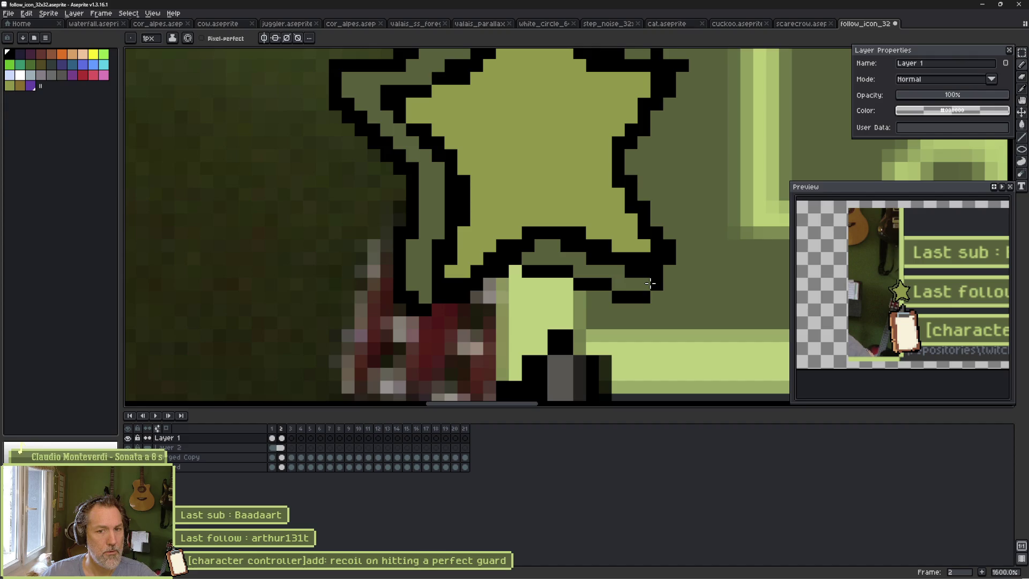
scroll(535, 246, "up", 3)
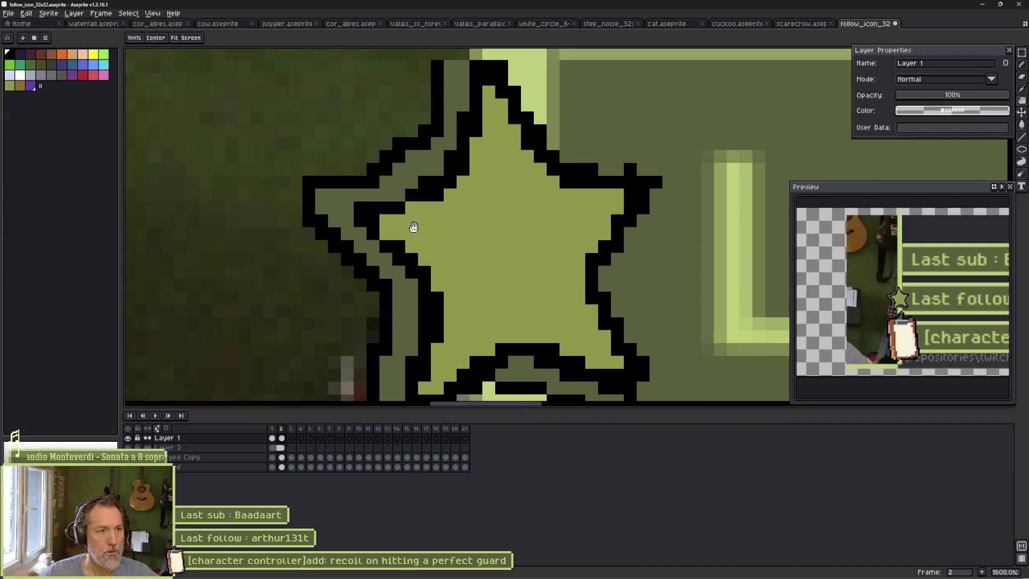
Erase the black outline at the star's left point and tidy its top-left outline pixels
key("e")
mouse_move(321, 179)
left_mouse_down()
mouse_move(294, 195)
mouse_move(322, 195)
mouse_move(310, 218)
left_mouse_up()
key("b")
key("e")
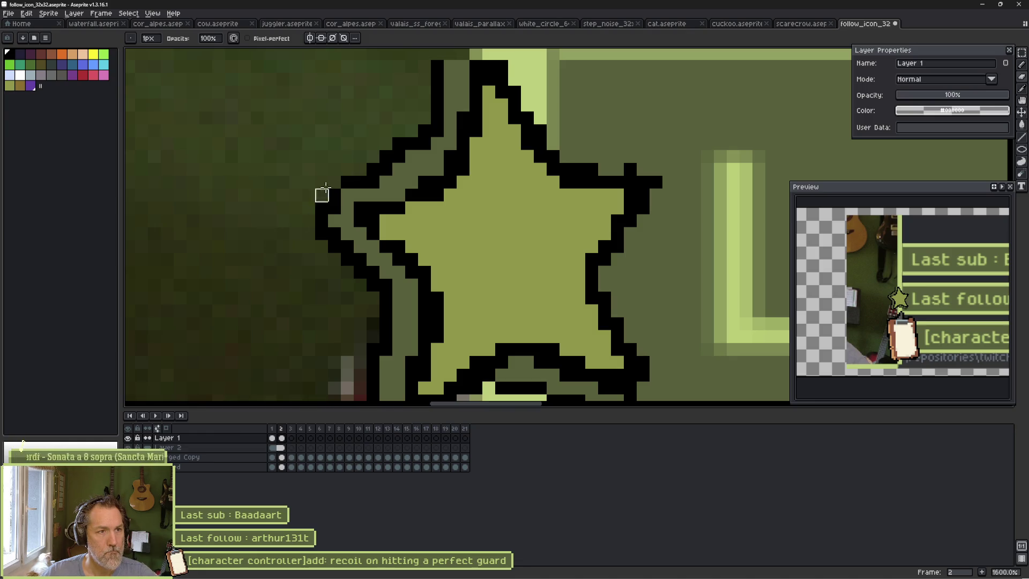
key("b")
left_click_drag(463, 66, 450, 70)
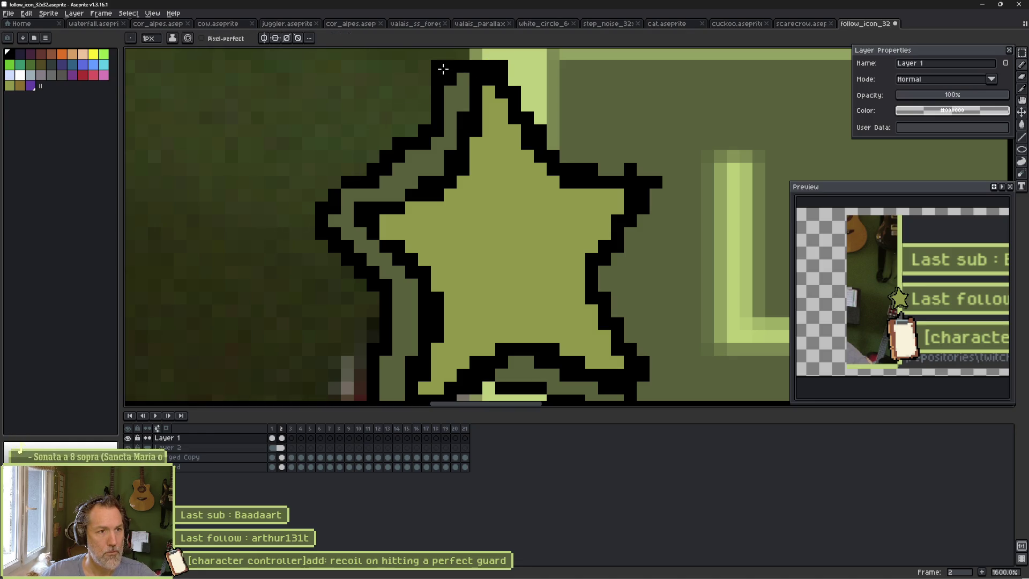
key("e")
left_click(437, 65)
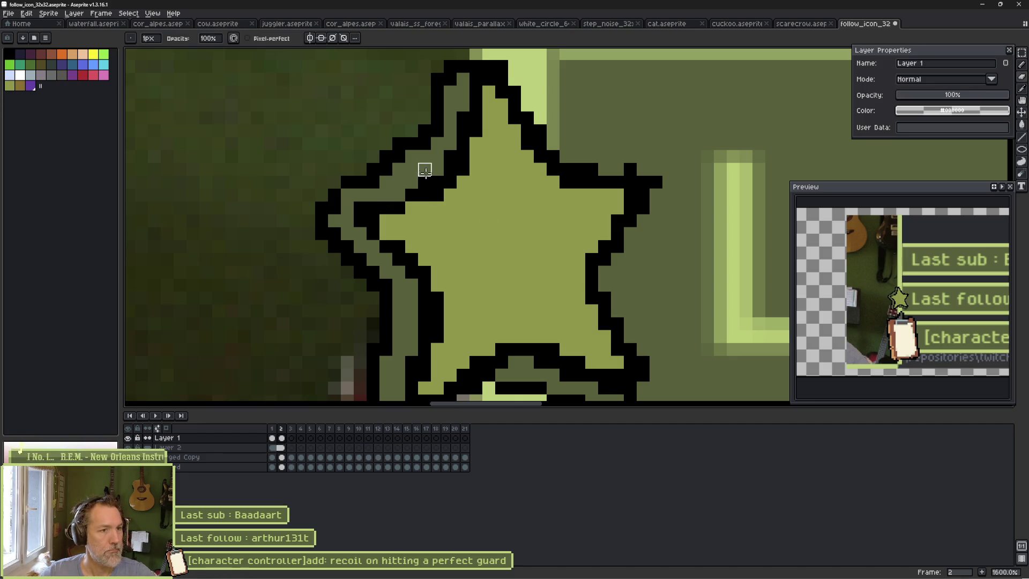
Repaint the stray black pixels inside the star's arms light green
key("e")
mouse_move(437, 172)
left_mouse_down()
mouse_move(434, 195)
mouse_move(418, 187)
mouse_move(449, 171)
mouse_move(470, 131)
mouse_move(474, 86)
left_mouse_up()
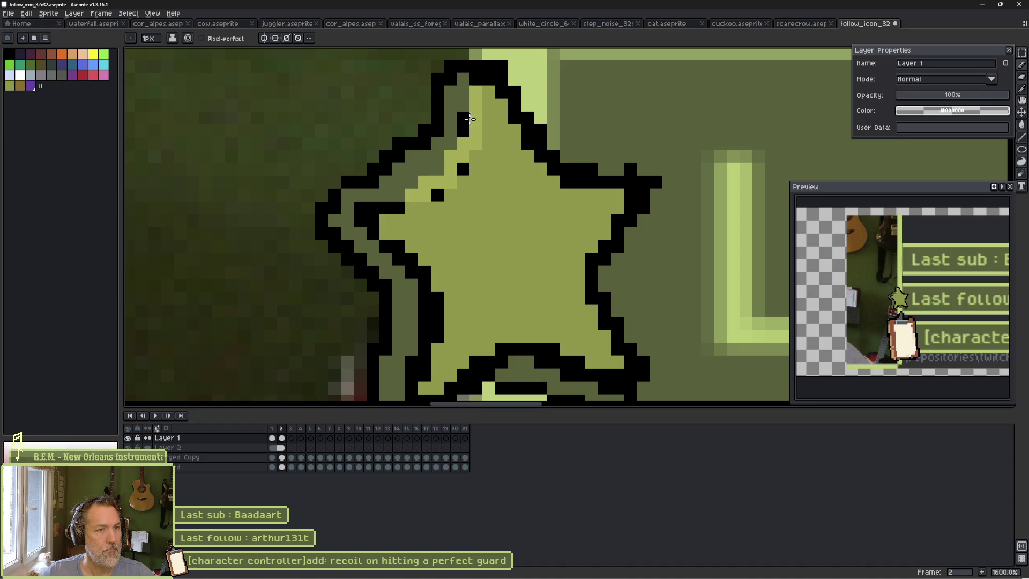
mouse_move(461, 162)
left_mouse_down()
mouse_move(462, 118)
mouse_move(437, 196)
mouse_move(371, 224)
mouse_move(423, 286)
mouse_move(430, 336)
mouse_move(443, 224)
left_mouse_up()
key("space")
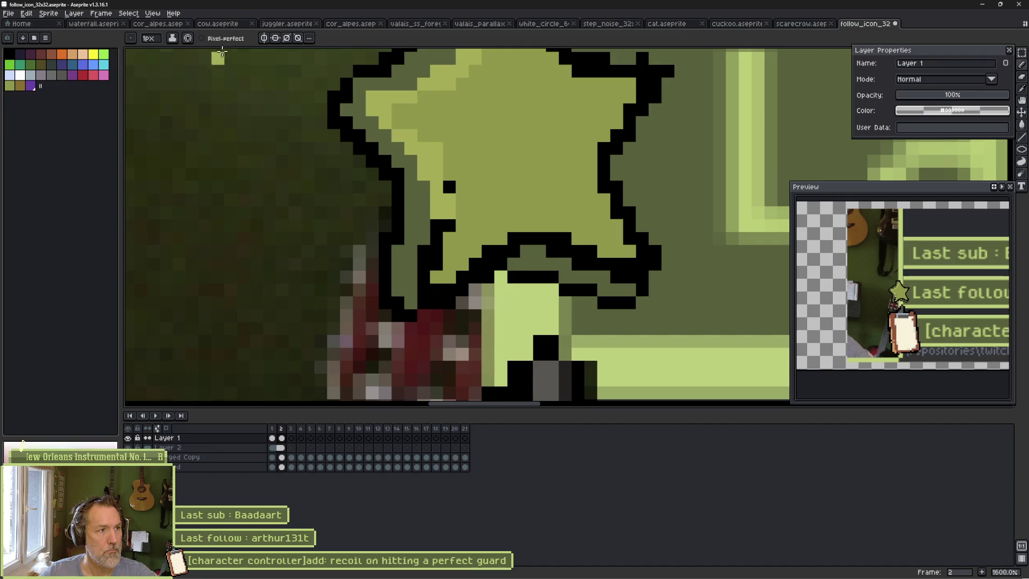
Bucket-fill the star's black outline with light green
key("g")
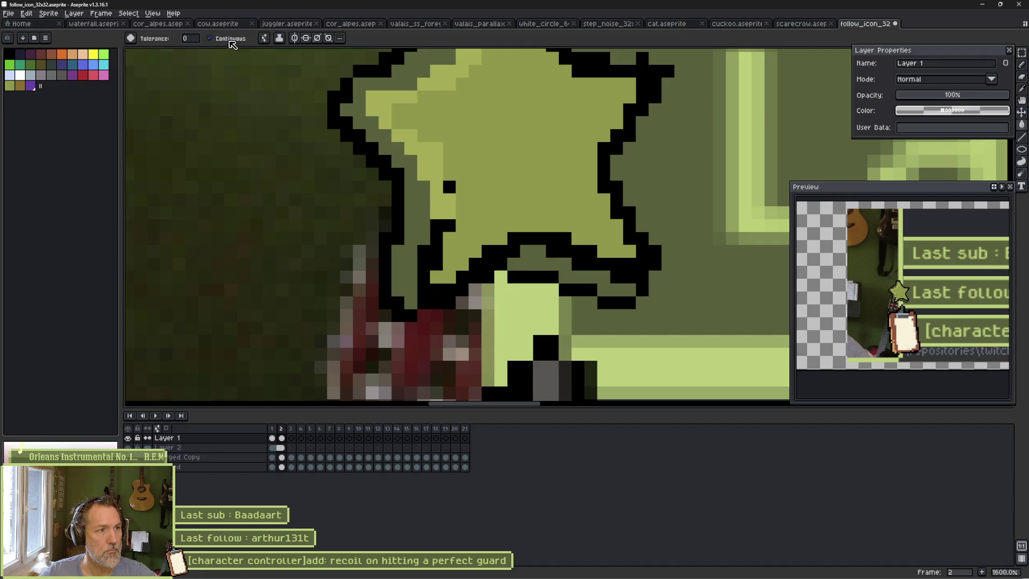
left_click(439, 246)
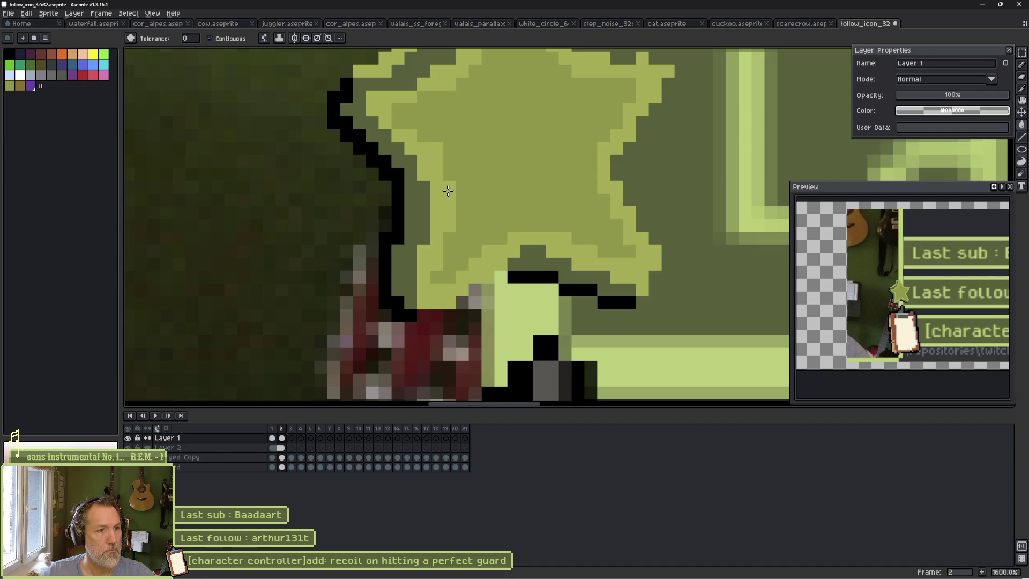
left_click_drag(497, 110, 472, 241)
Touch up a black pixel near the star's top and sample the star's green
left_click(313, 239, "alt")
mouse_move(326, 224)
left_mouse_down()
mouse_move(415, 159)
mouse_move(425, 115)
mouse_move(440, 107)
left_mouse_up()
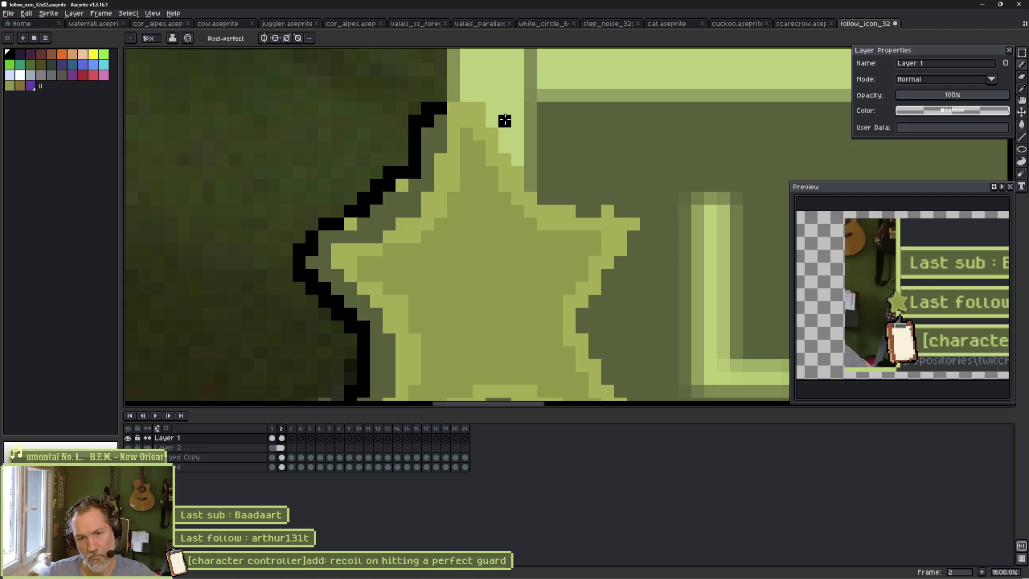
left_click(505, 120)
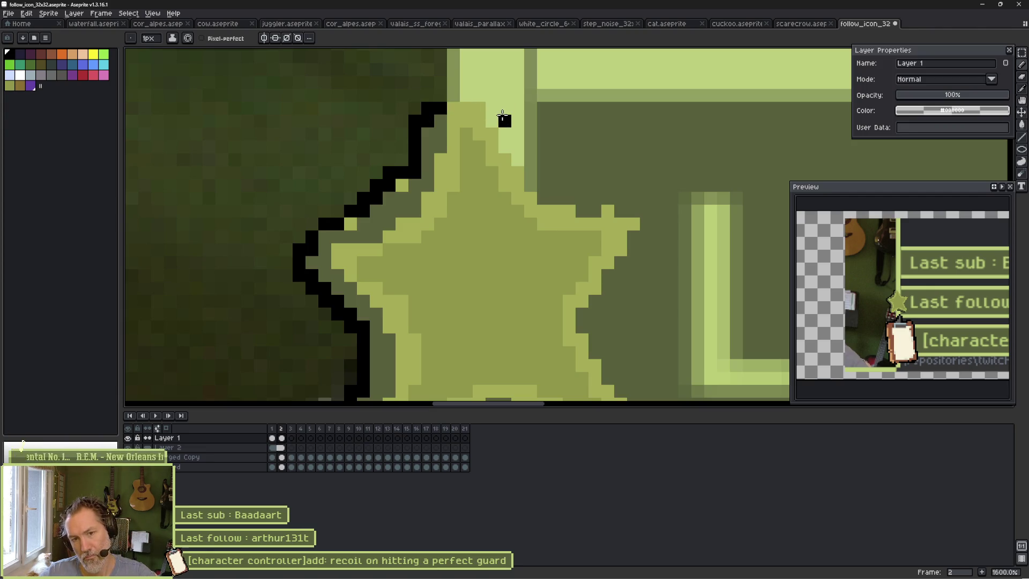
scroll(490, 198, "down", 3)
key("alt")
left_click(363, 104, "alt")
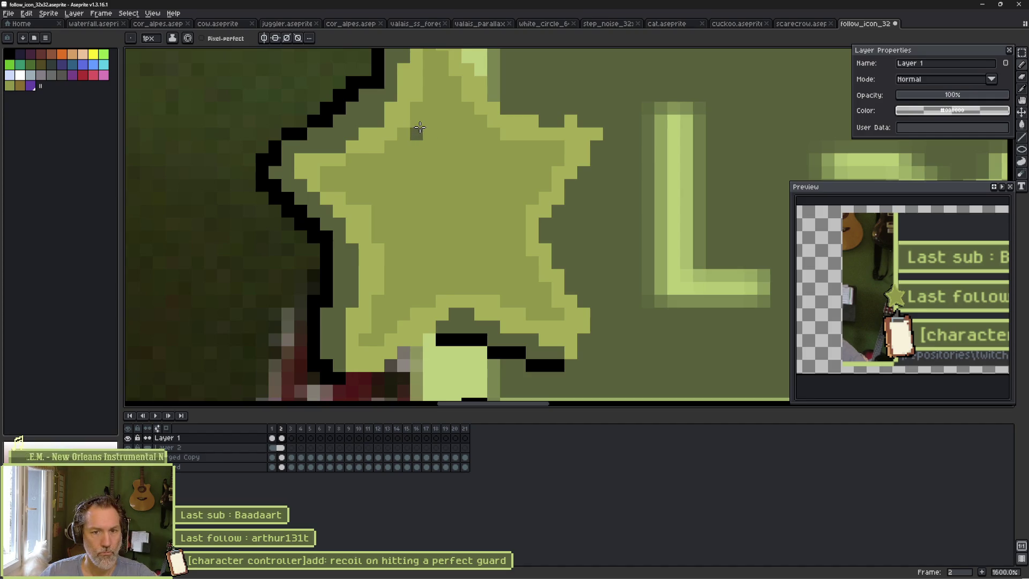
left_click_drag(466, 120, 450, 145)
left_click(362, 104)
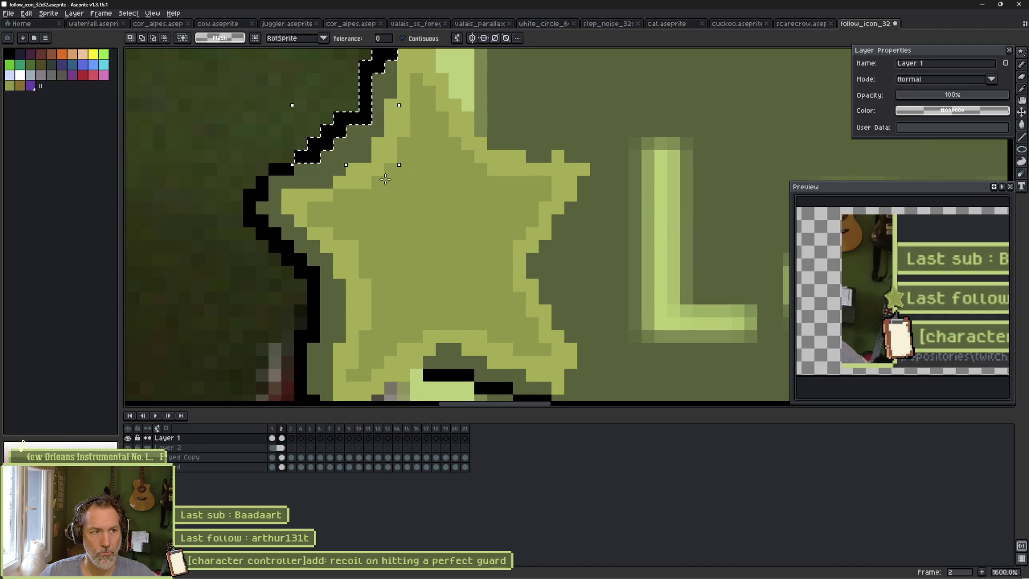
Select all black outline pixels with non-contiguous Magic Wand and delete them
key("ctrl+d")
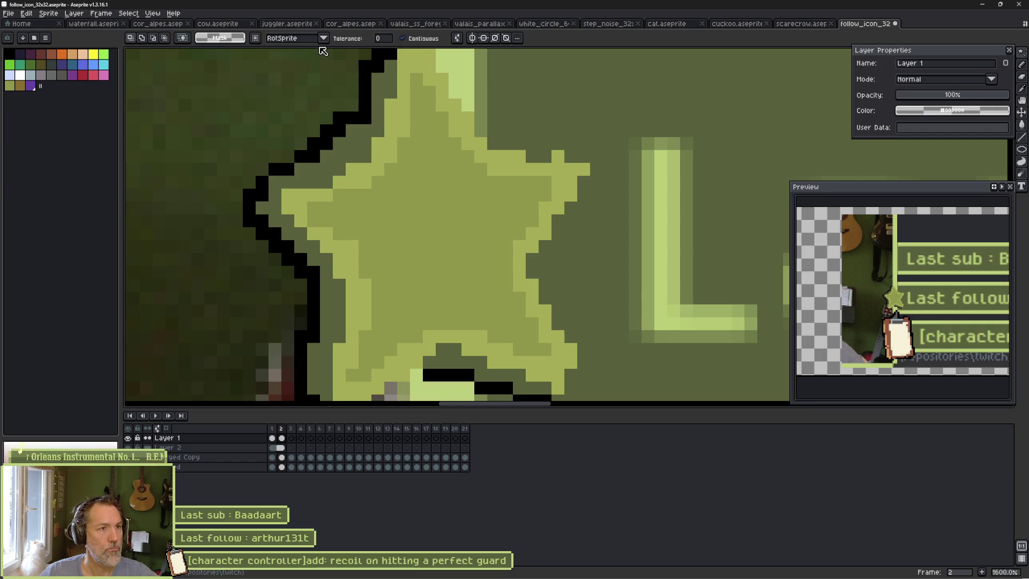
left_click(403, 38)
left_click(353, 124)
key("Delete")
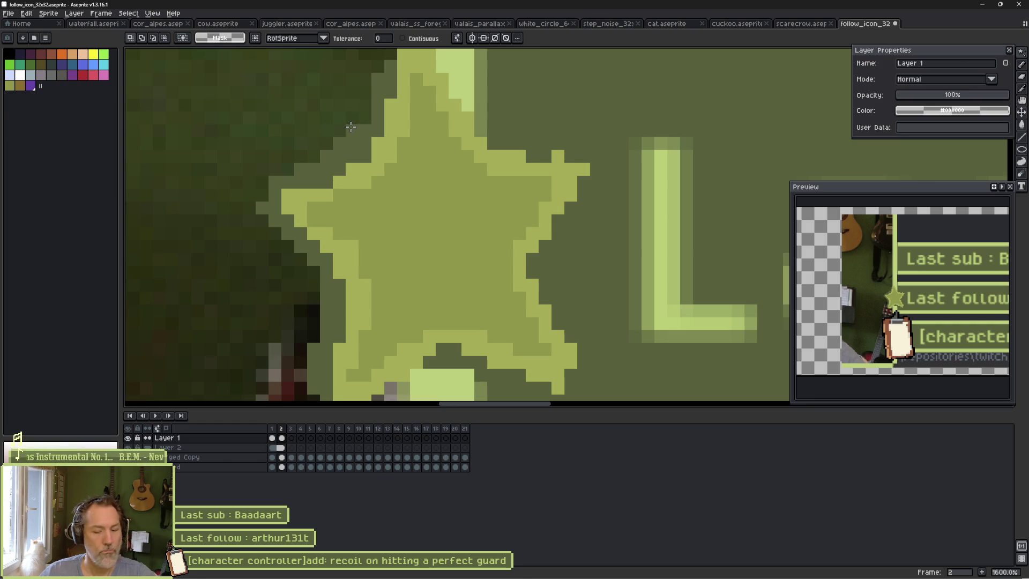
Try a black Outline effect, cancel it, and close the follow_icon_32x32 sprite
key("shift+o")
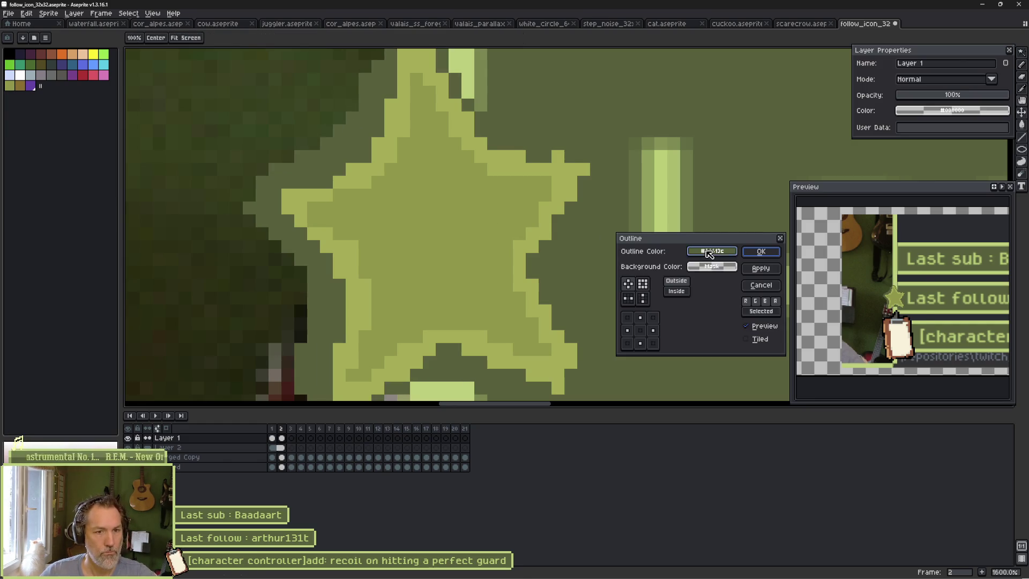
left_click(697, 261)
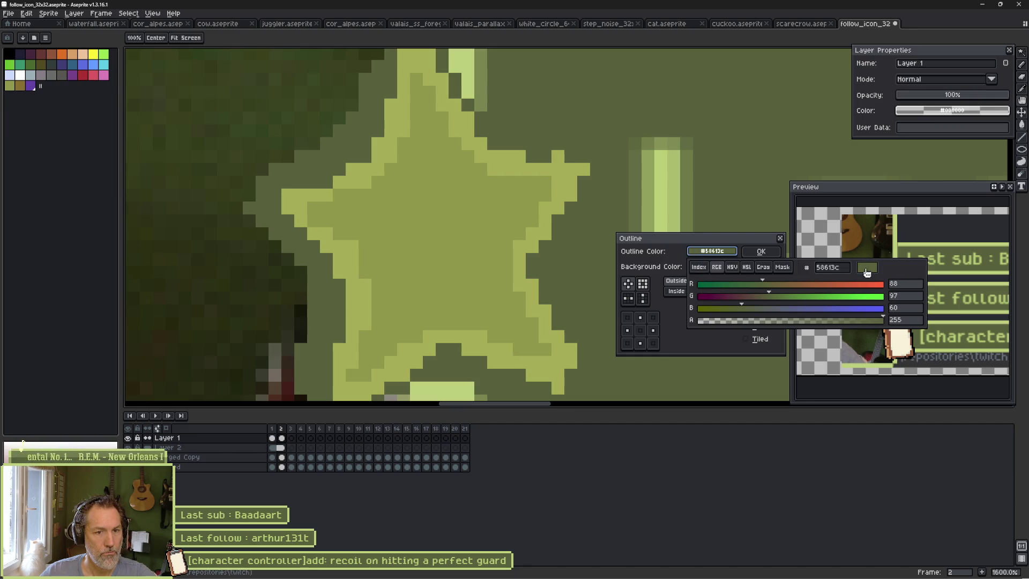
left_click(698, 267)
left_click(699, 285)
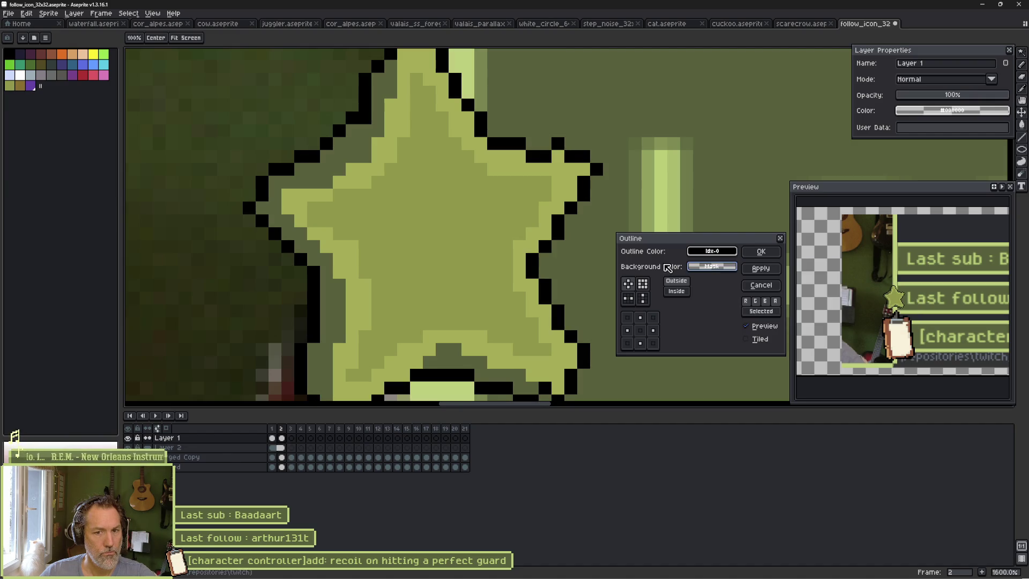
left_click(762, 286)
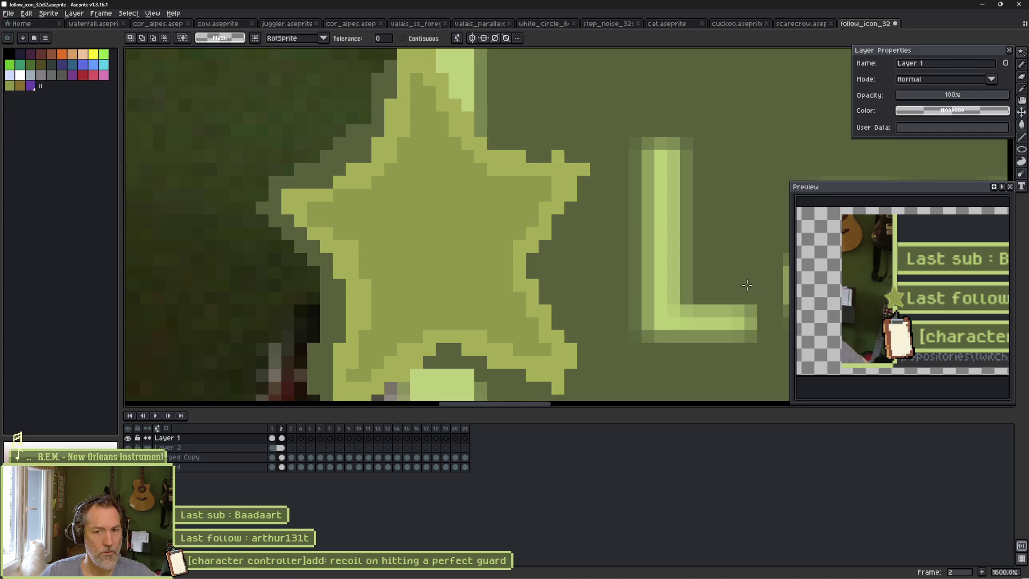
scroll(641, 202, "down", 3)
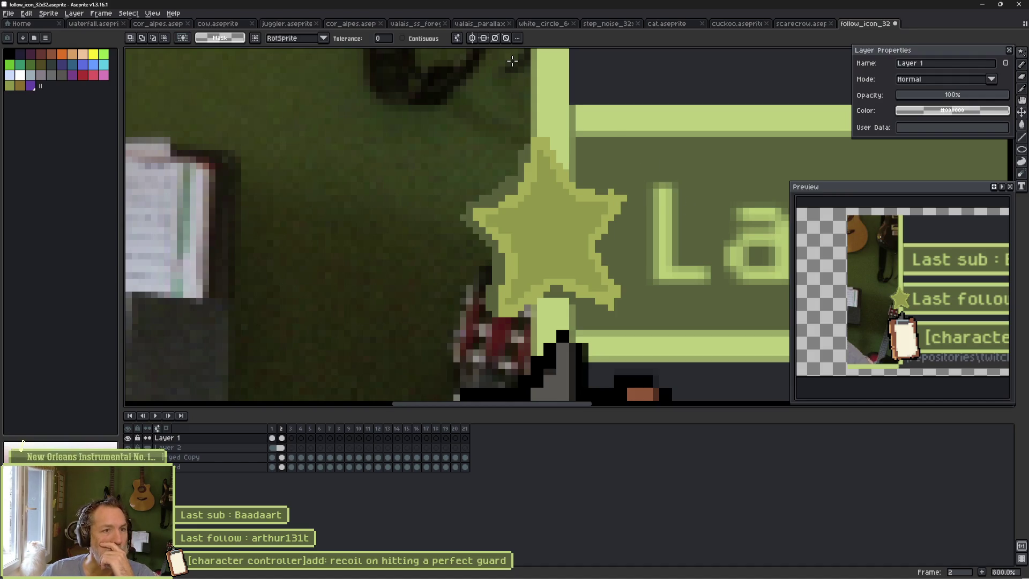
left_click(895, 23)
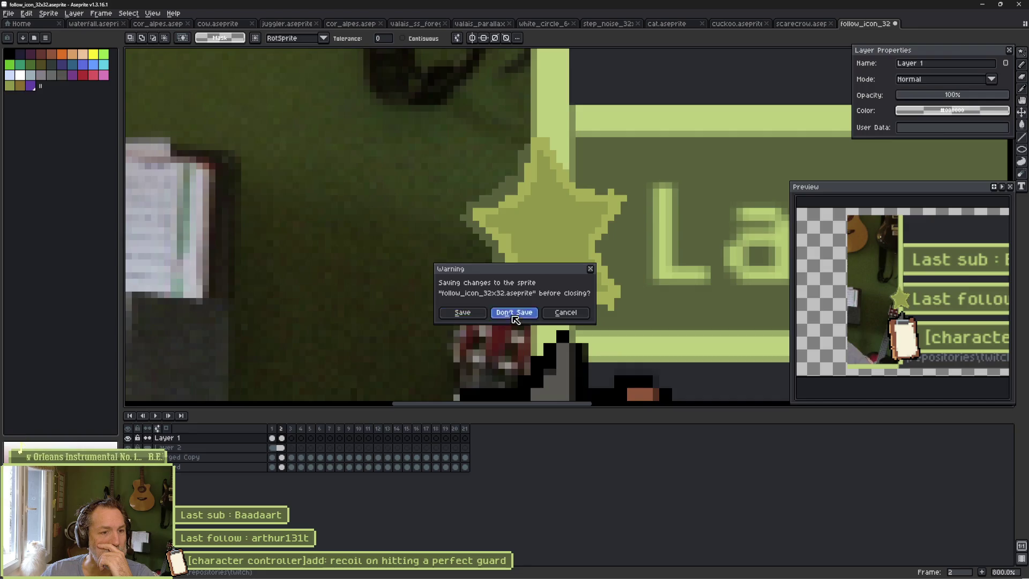
Discard the sprite's unsaved changes and switch back to the Godot editor
left_click(516, 315)
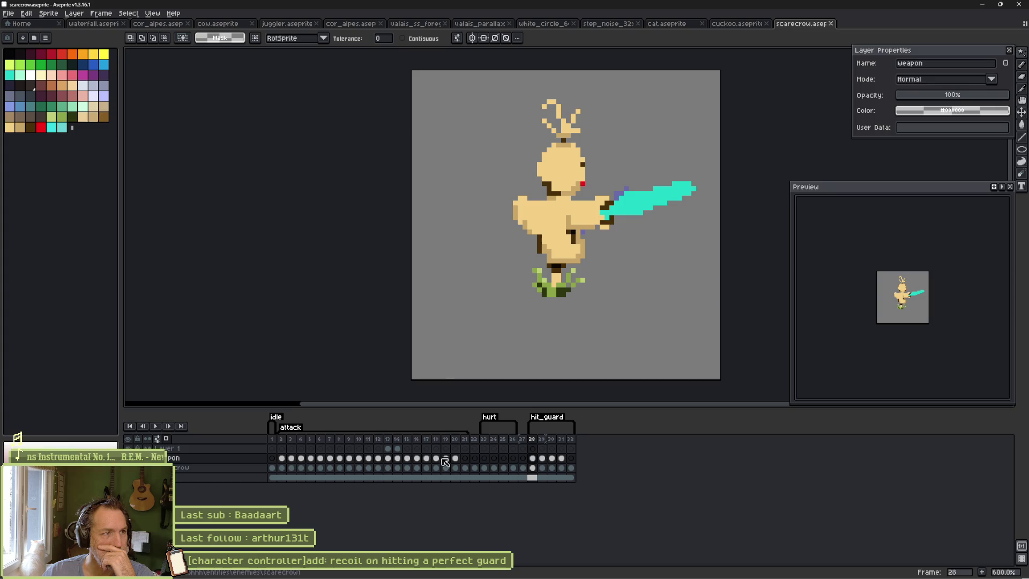
mouse_move(489, 577)
left_click(612, 569)
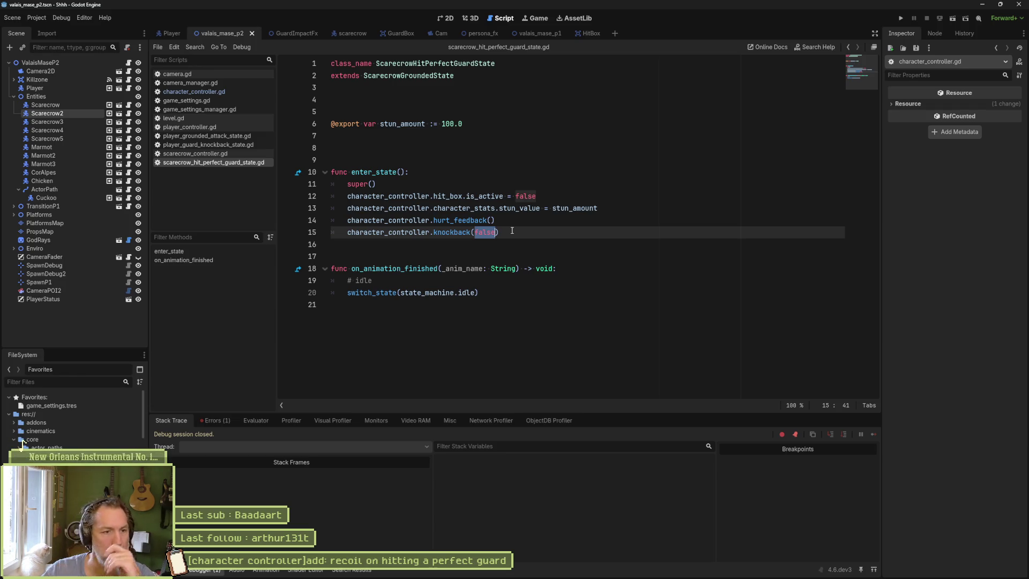
Jump to knockback's definition, highlight its _me and other_collision_controller uses, and run the game
left_click(453, 233, "ctrl")
double_click(399, 232)
scroll(493, 241, "down", 2)
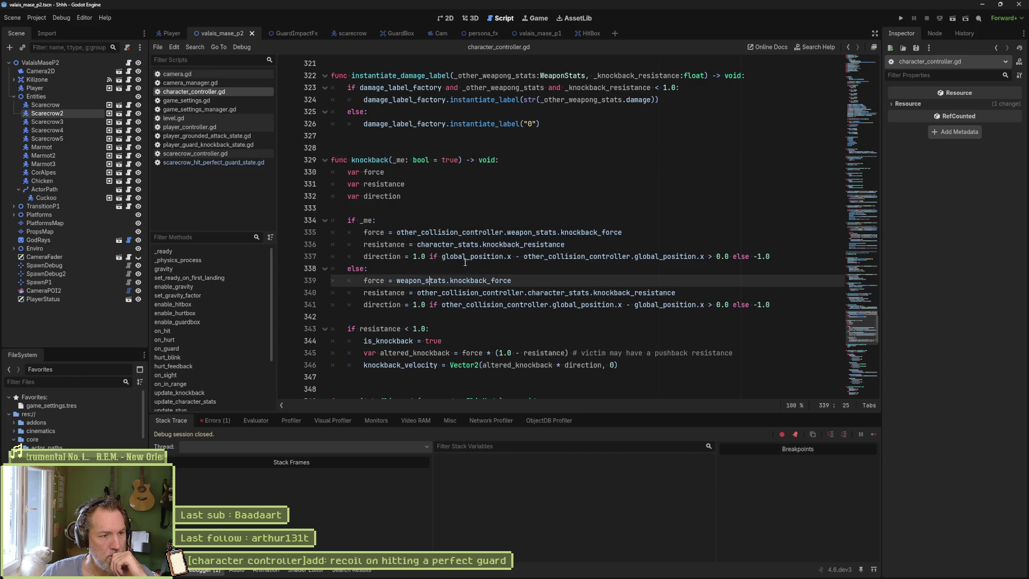
double_click(455, 292)
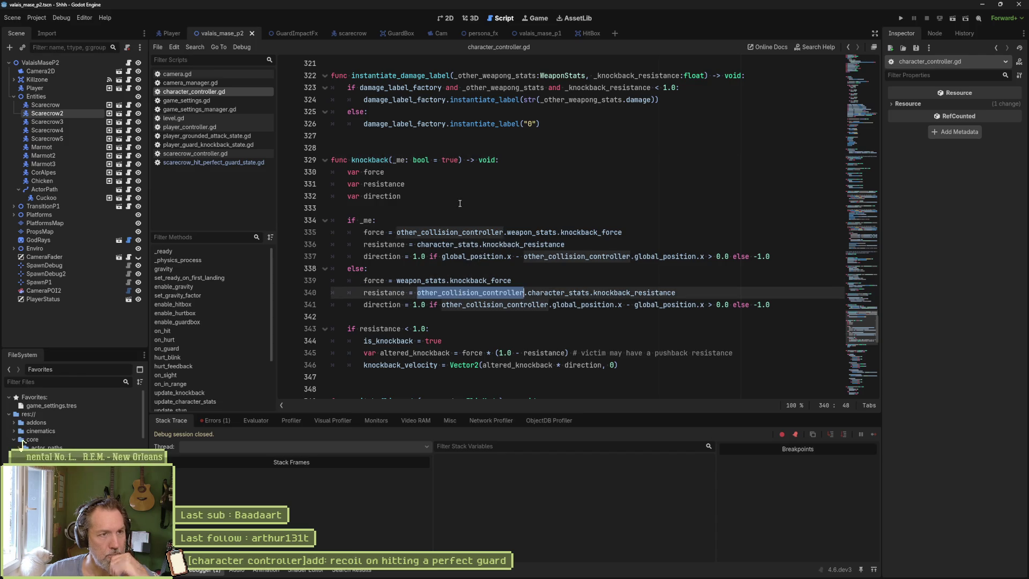
key("F6")
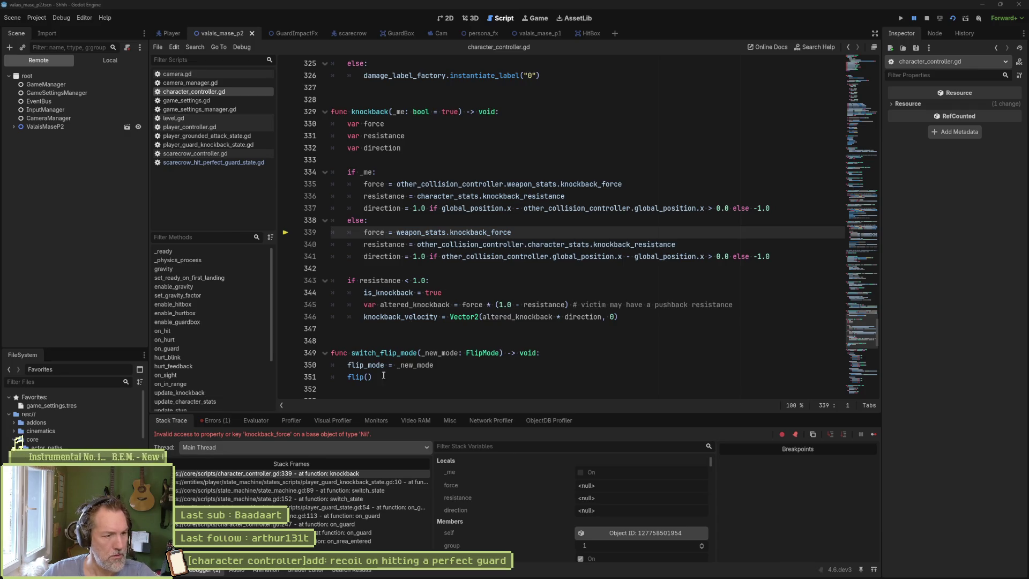
Check the call frames and evaluate weapon_stats in the Evaluator, revealing it is null
left_click(337, 481)
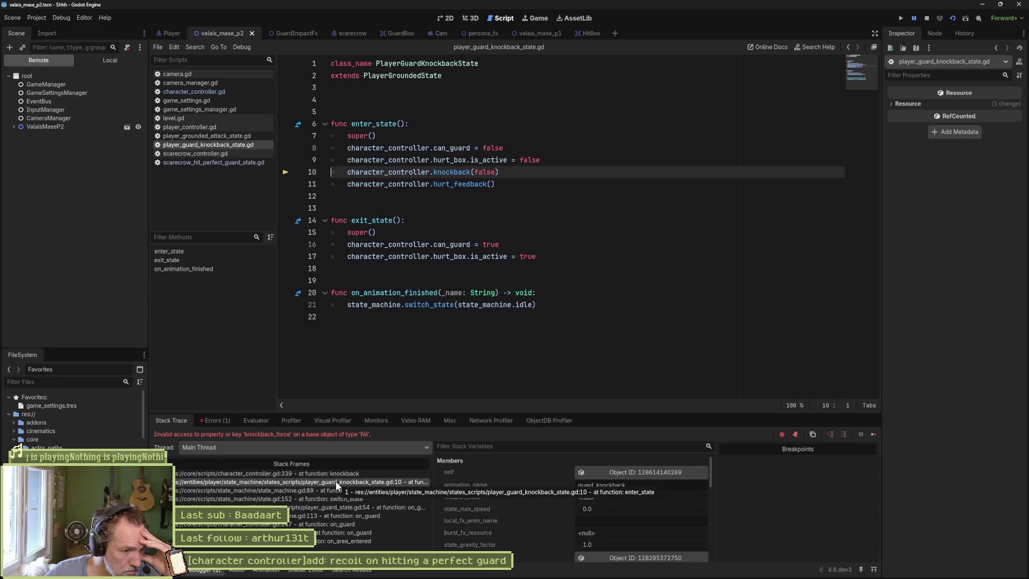
left_click(337, 473)
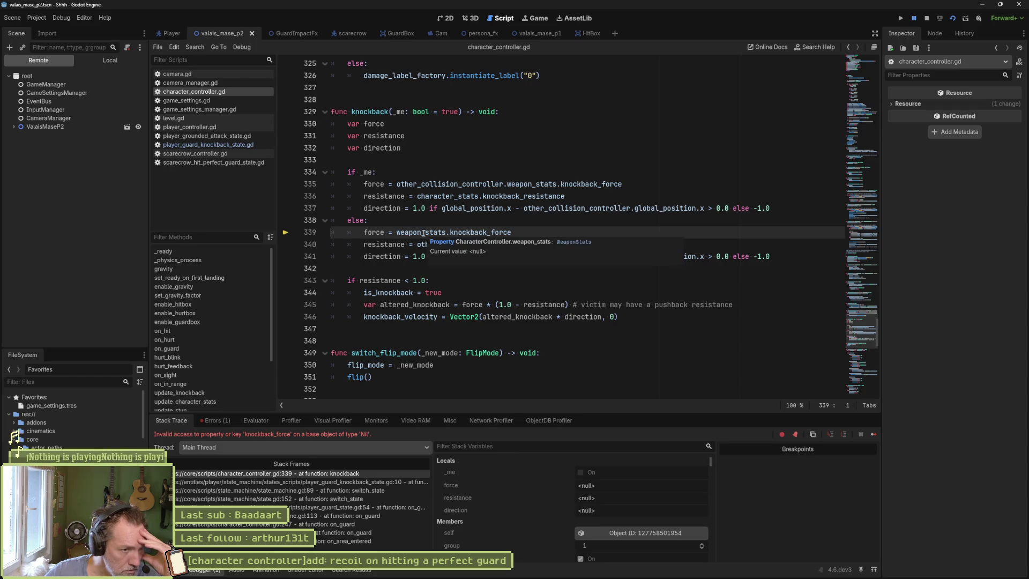
double_click(424, 233)
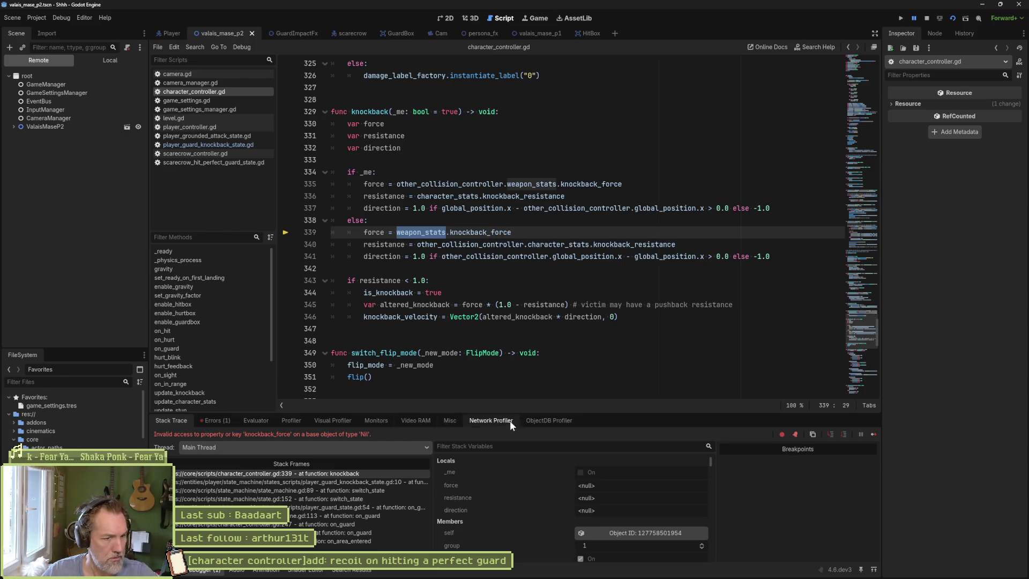
left_click(257, 421)
left_click(594, 437)
key("ctrl+v")
key("Return")
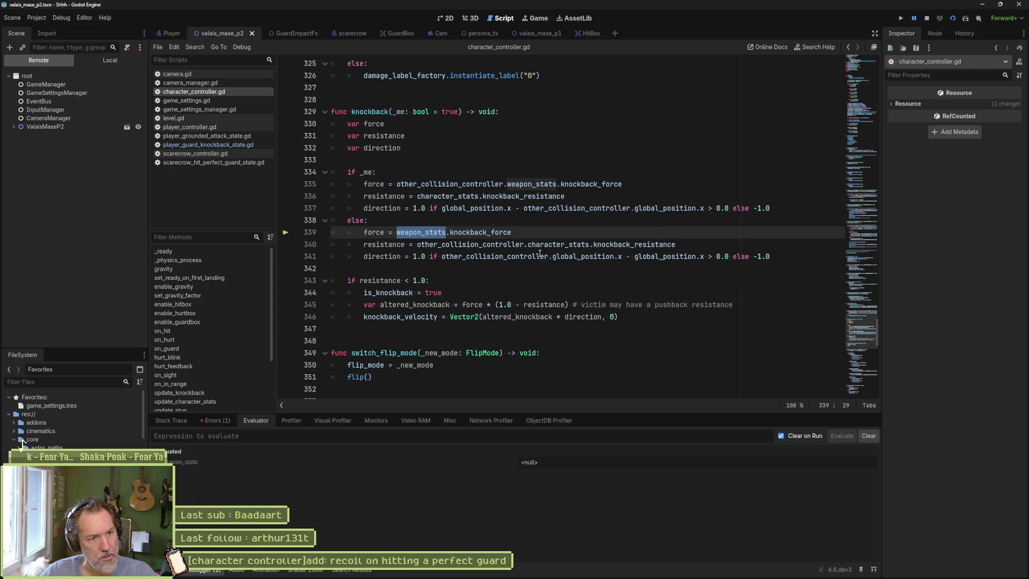
Stop the game, check the weapon_stats declaration, and open player_guard_knockback_state.gd
mouse_move(539, 254)
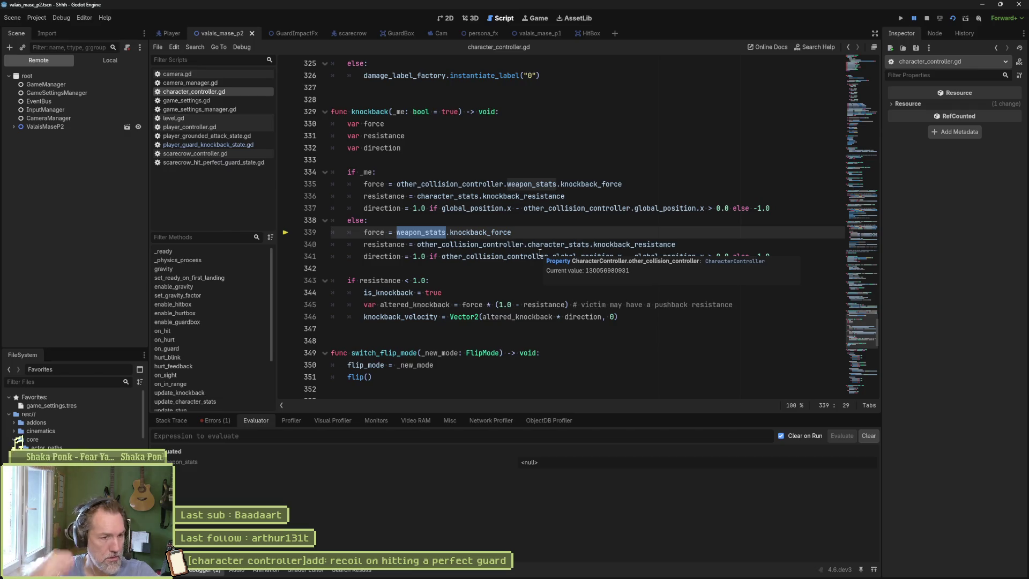
left_click(473, 257)
key("F8")
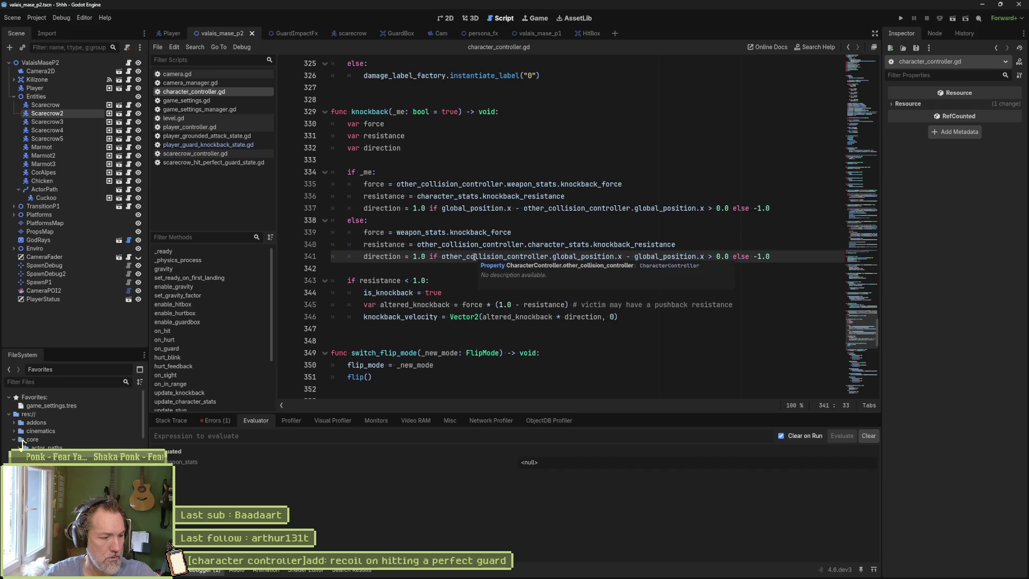
left_click(427, 234, "ctrl")
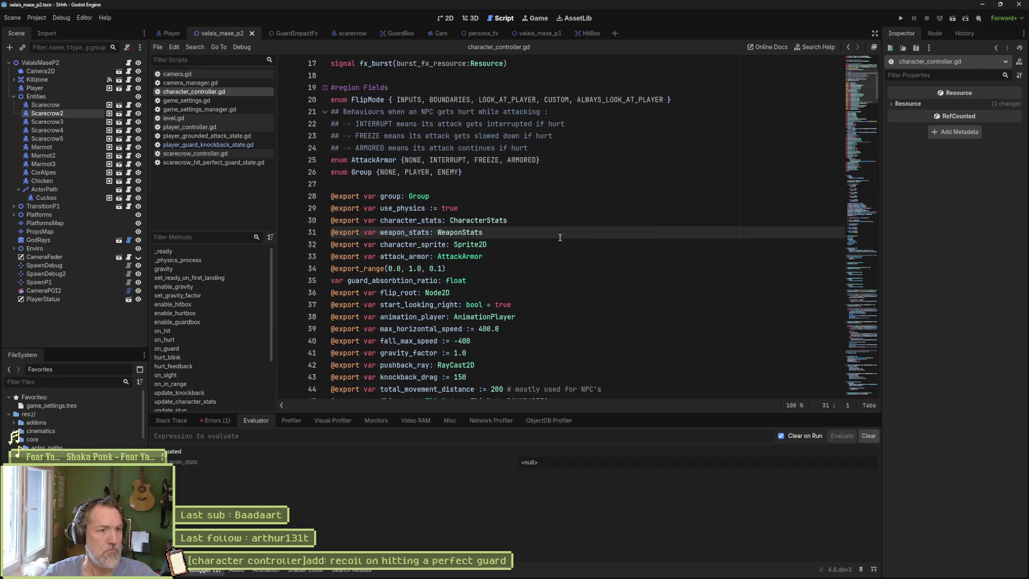
key("alt+Left")
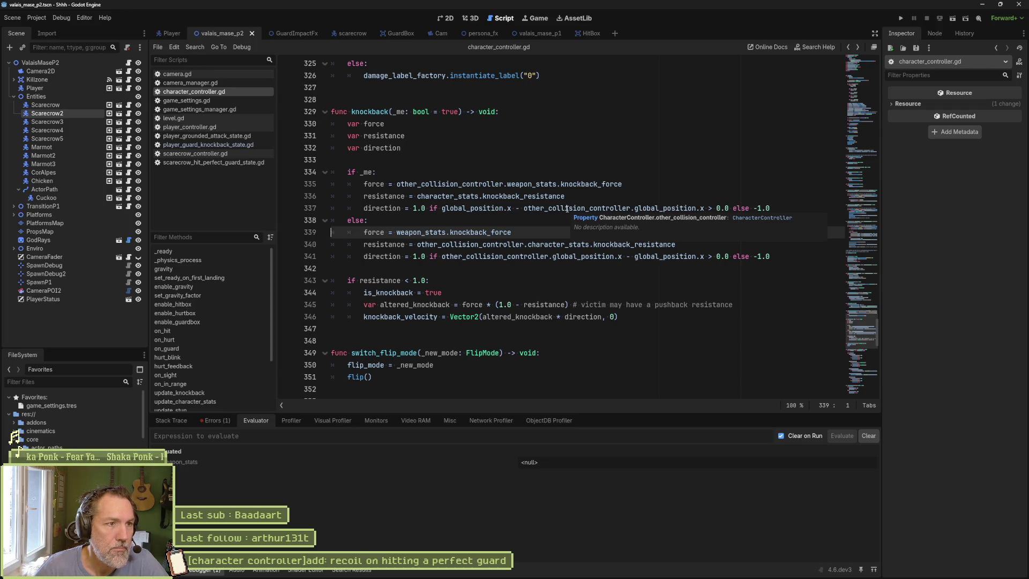
left_click(228, 144)
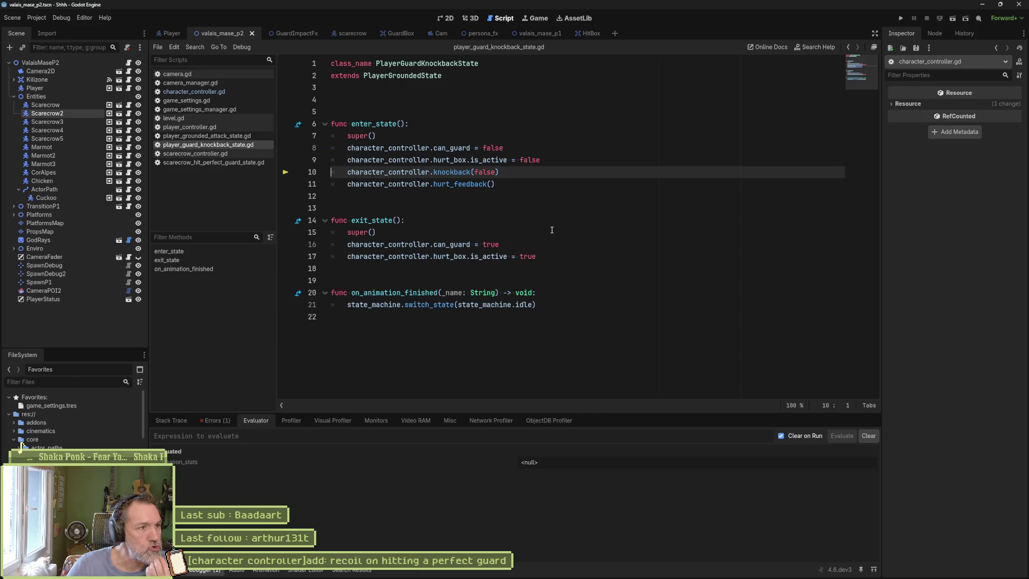
Open the Guard state's script from the Player scene and locate guard_knockback
left_click(169, 32)
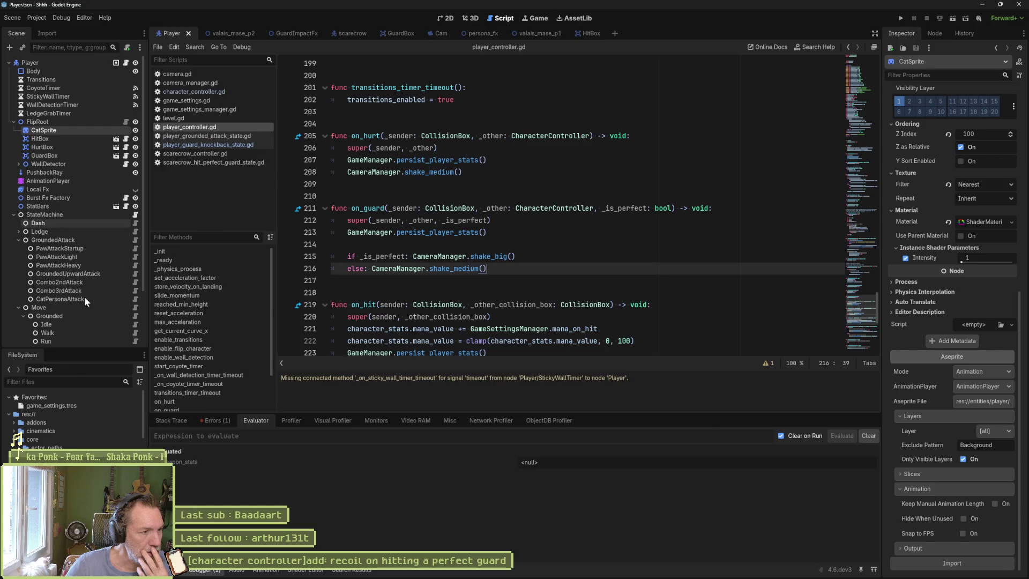
scroll(85, 296, "down", 3)
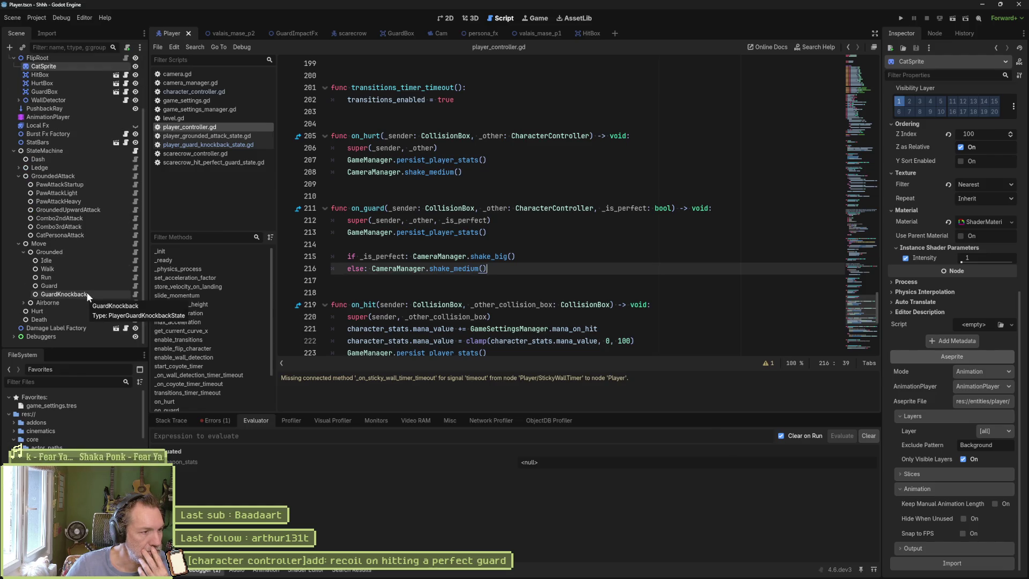
left_click(134, 285)
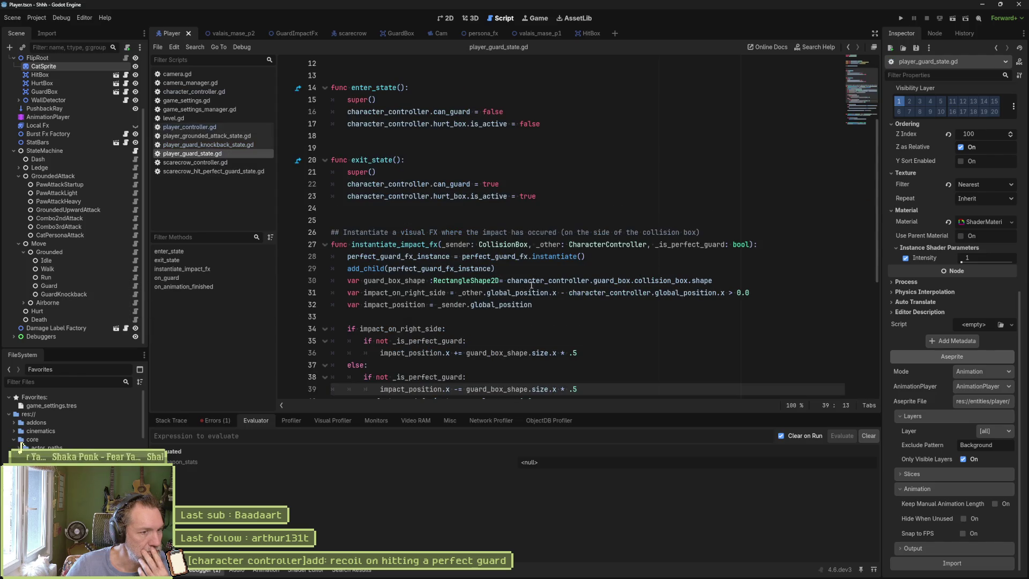
scroll(616, 297, "down", 7)
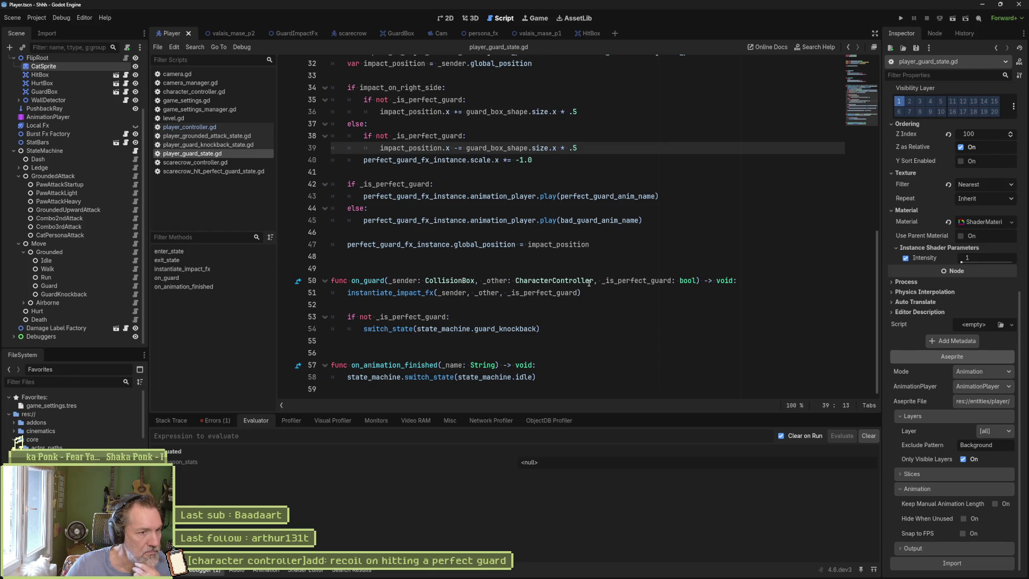
double_click(525, 328)
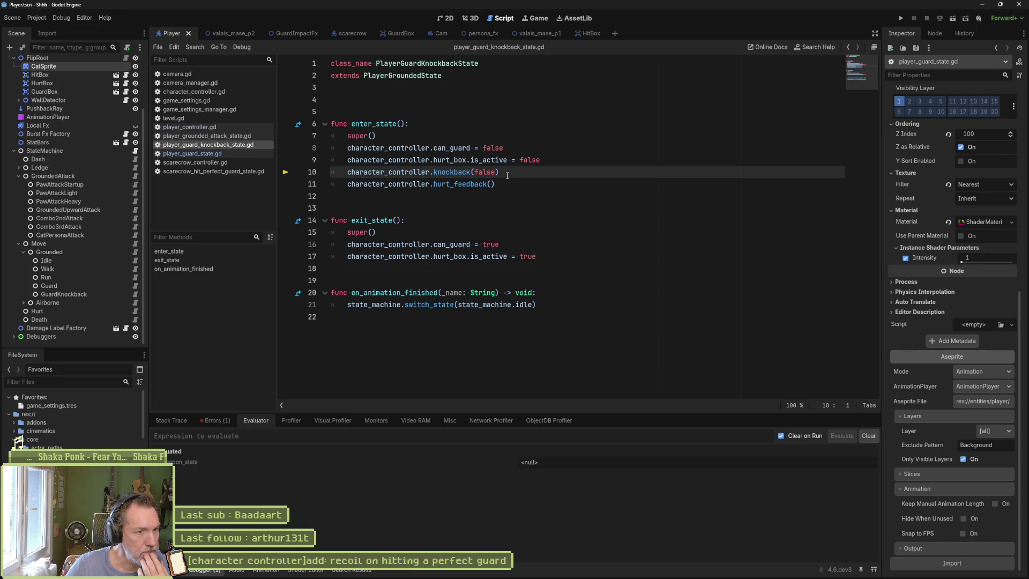
Remove 'false' from knockback(false) on line 10, save, and run the project
left_click(489, 172)
double_click(491, 172)
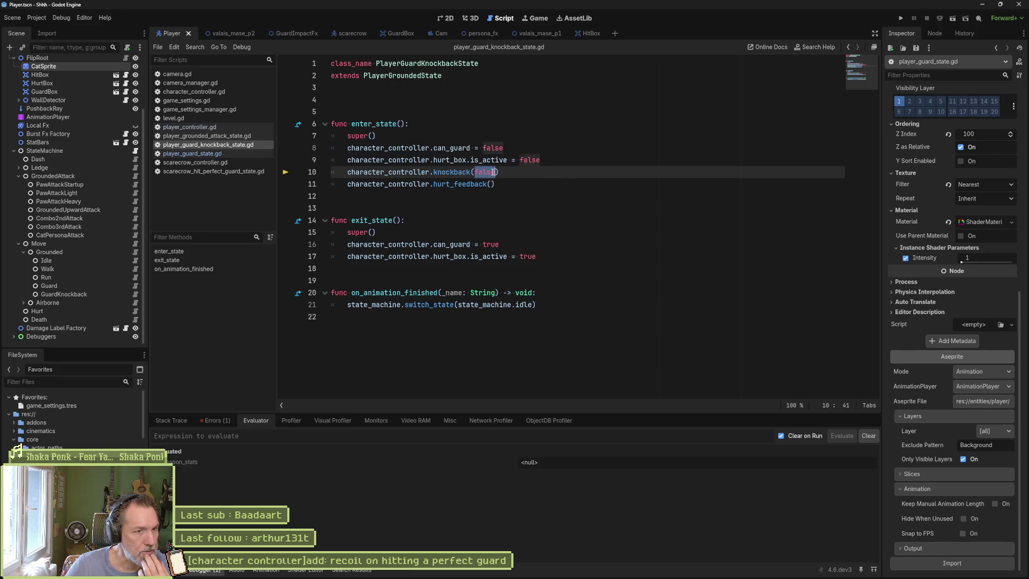
key("BackSpace")
key("ctrl+s")
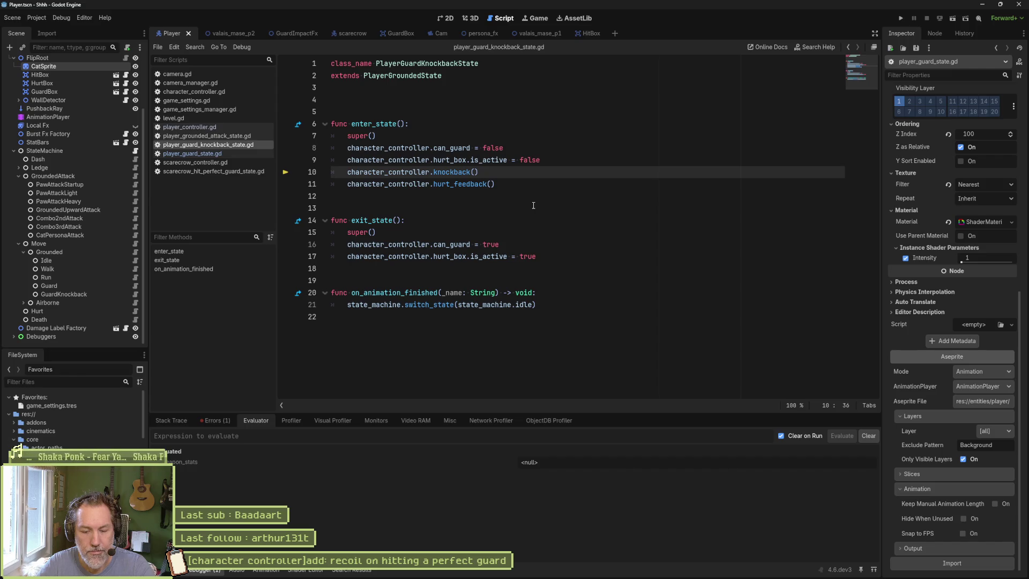
key("F5")
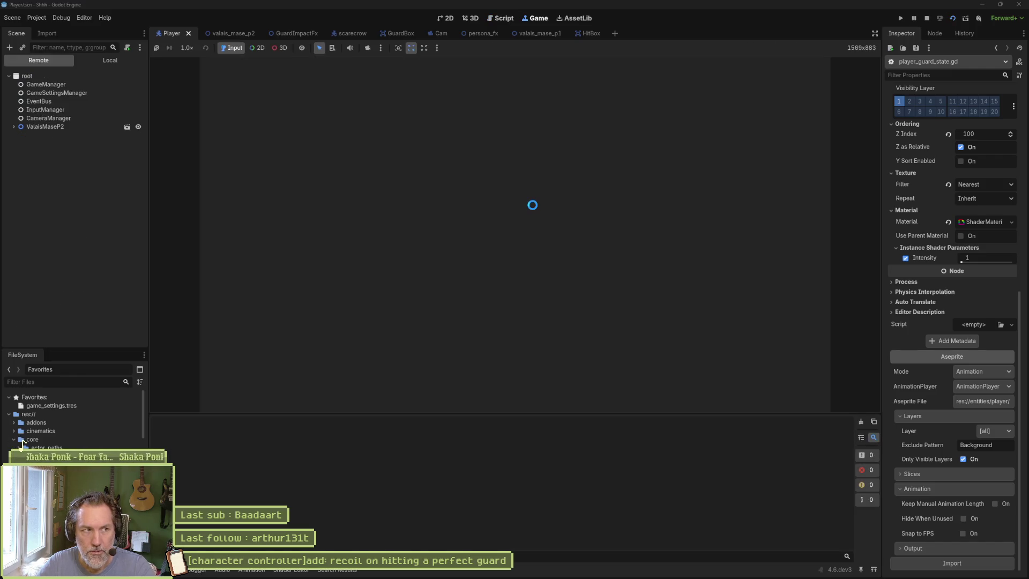
Playtest valais_mase_p2 by attacking the scarecrow, then rerun with scarecrow_hit_perfect_guard_state.gd open
left_click(231, 34)
key("F6")
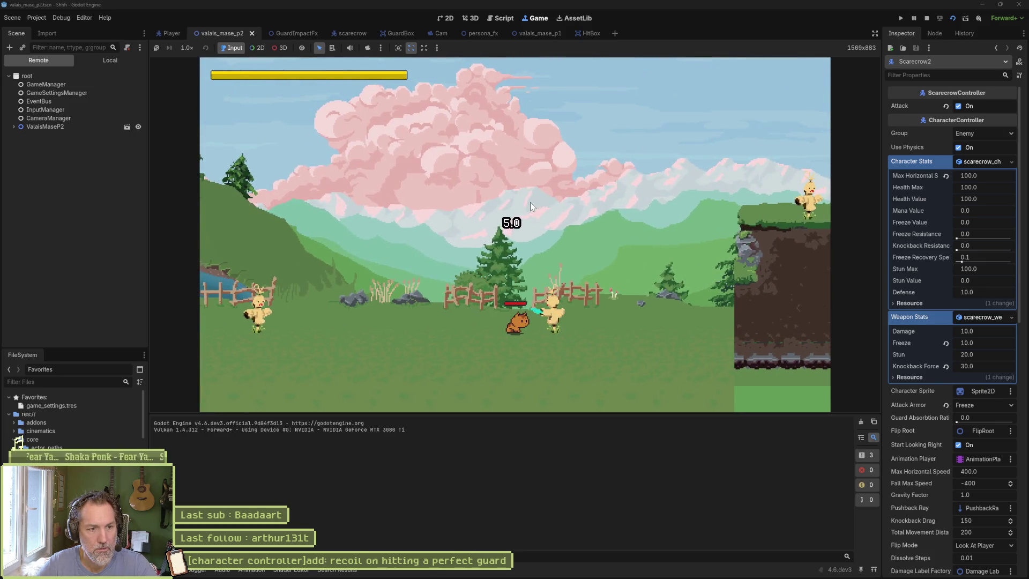
left_click(529, 201)
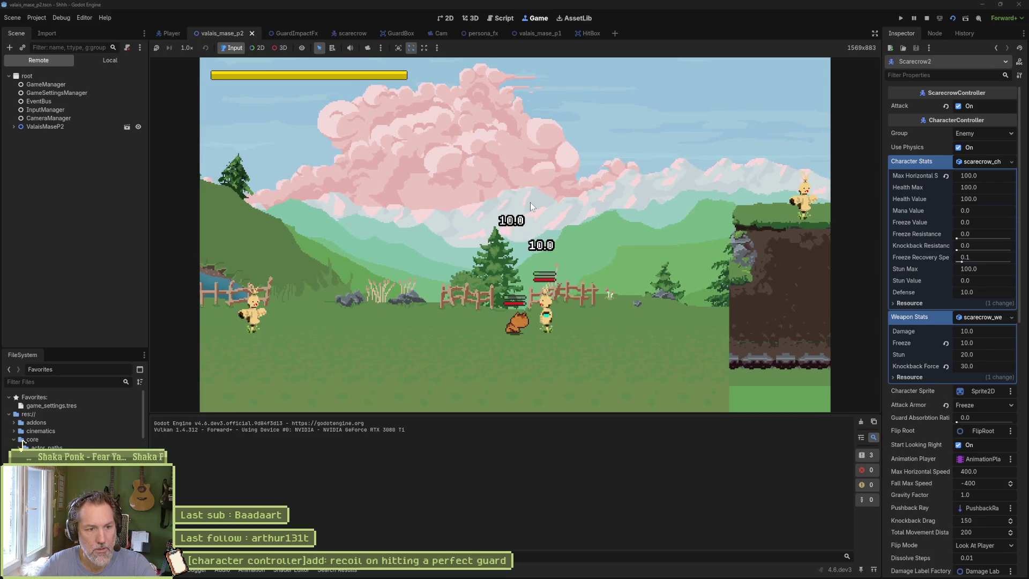
key("F8")
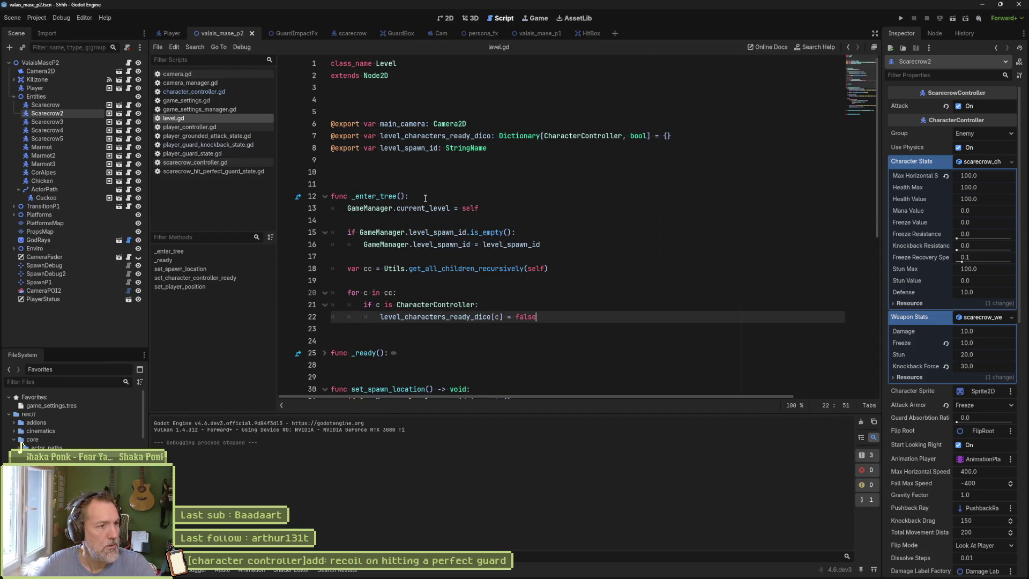
left_click(246, 171)
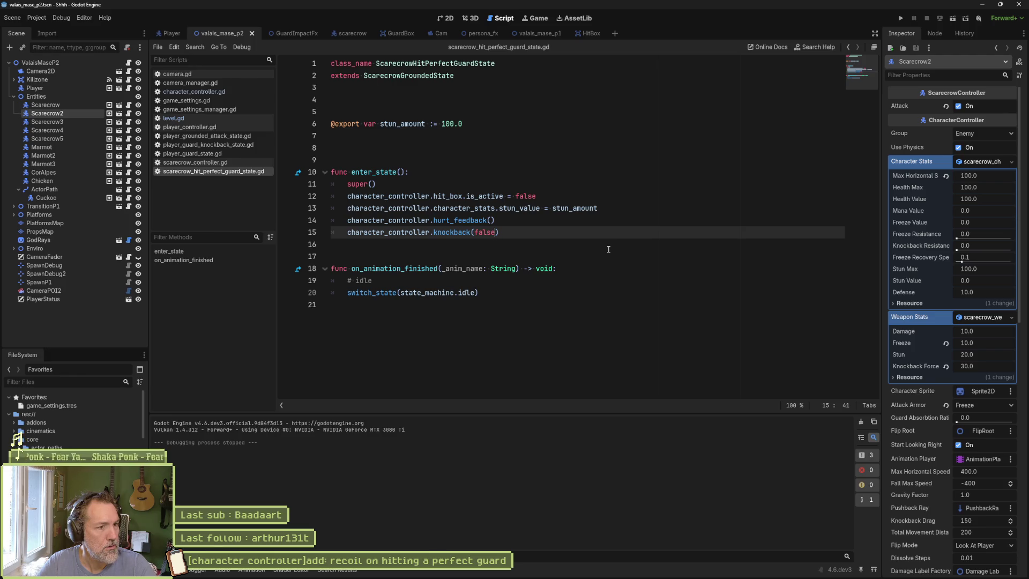
key("F6")
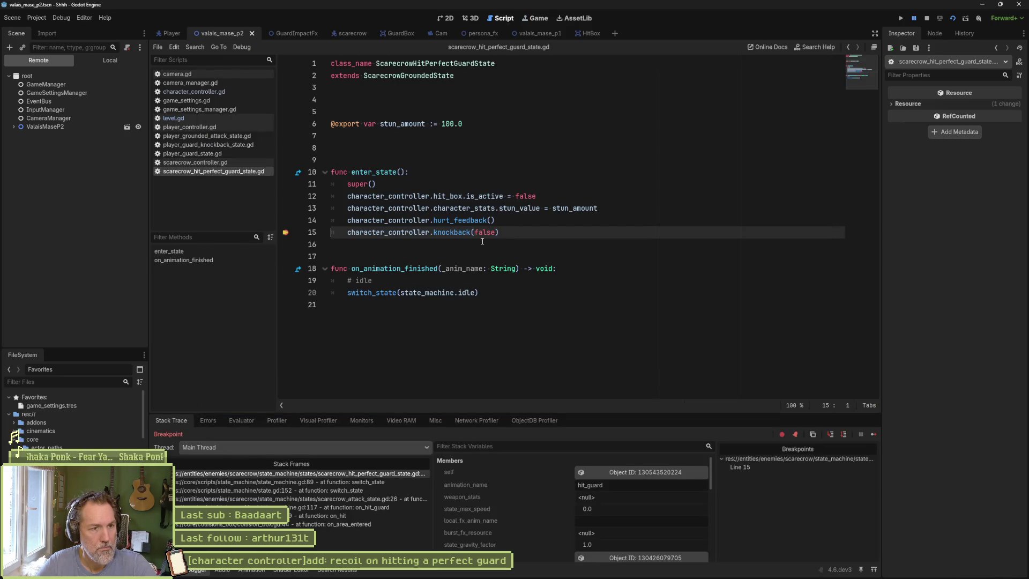
Break on line 343 of knockback and step through to confirm altered_knockback is 30.0
left_click(456, 233, "ctrl")
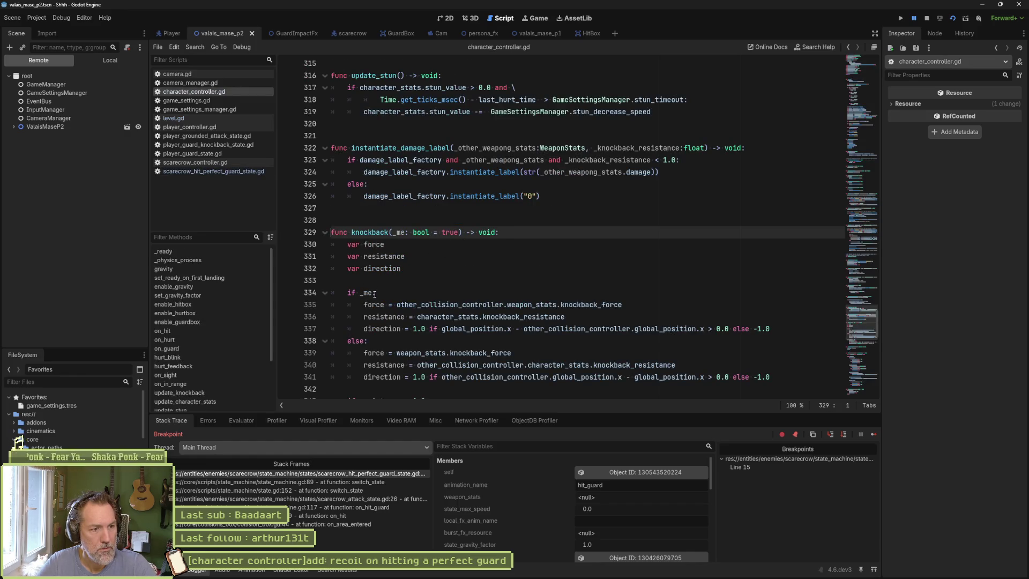
scroll(312, 341, "down", 2)
left_click(285, 329)
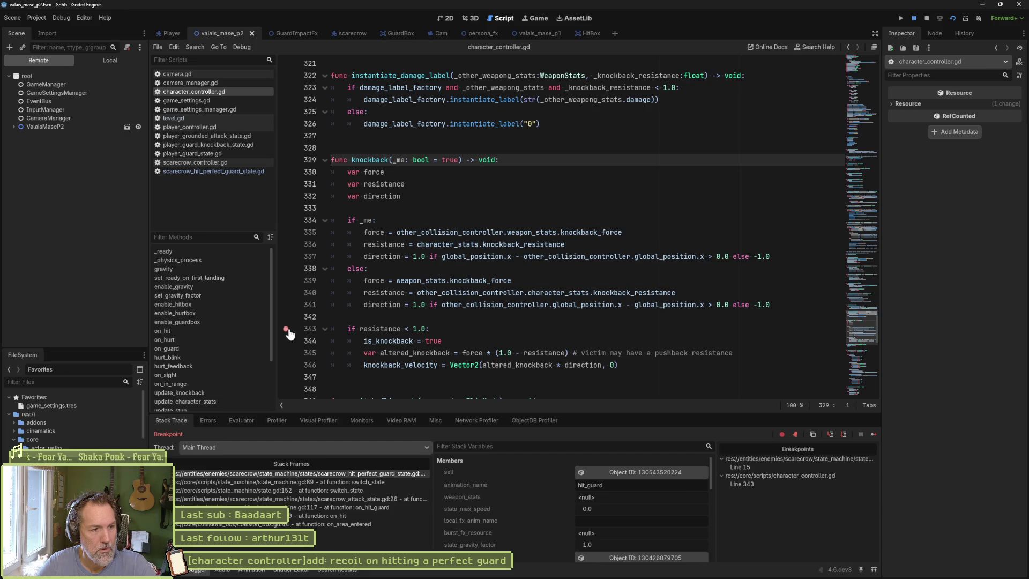
left_click(873, 434)
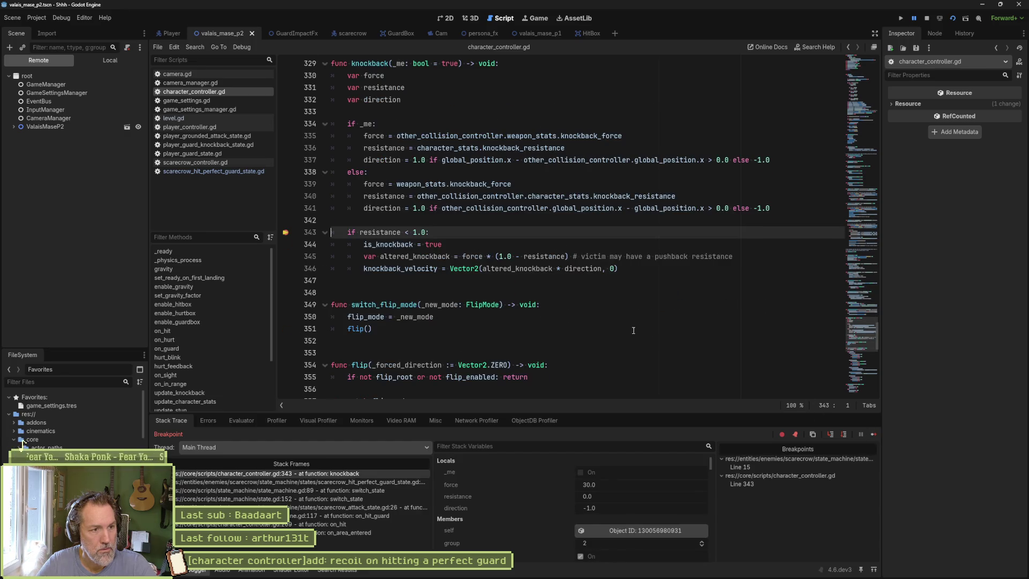
scroll(634, 331, "up", 2)
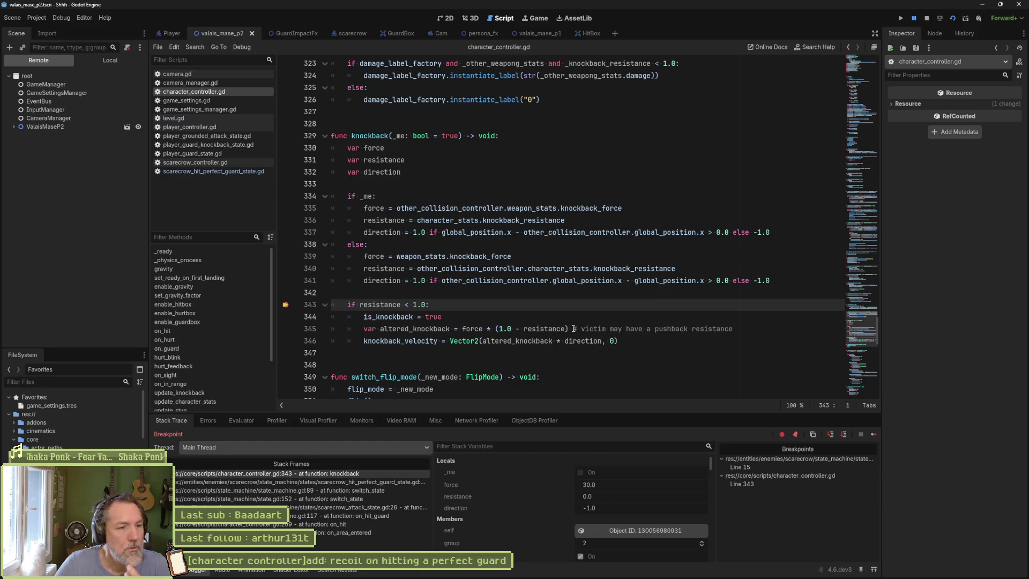
left_click(572, 328)
key("F10")
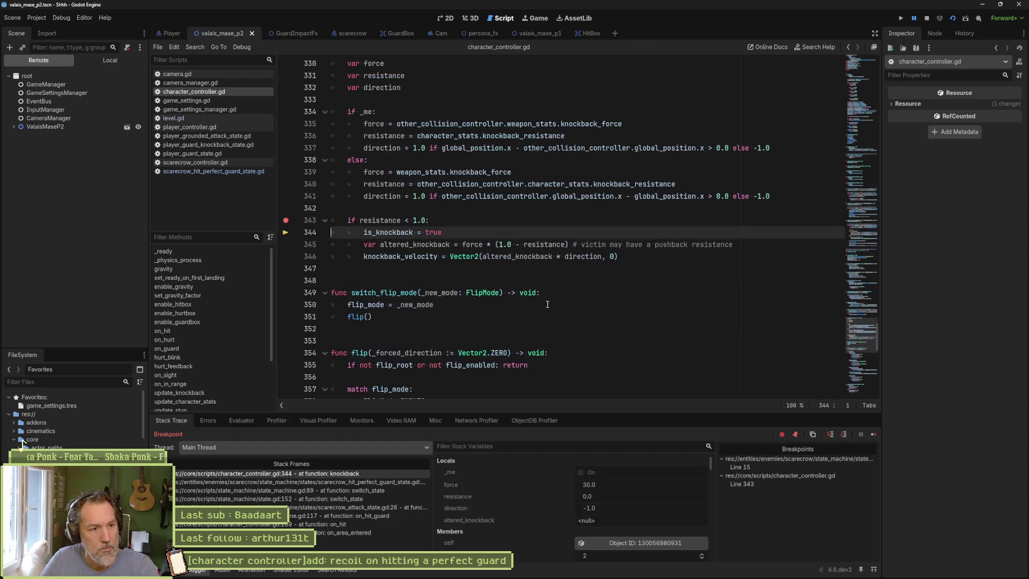
key("F10")
key("F10")
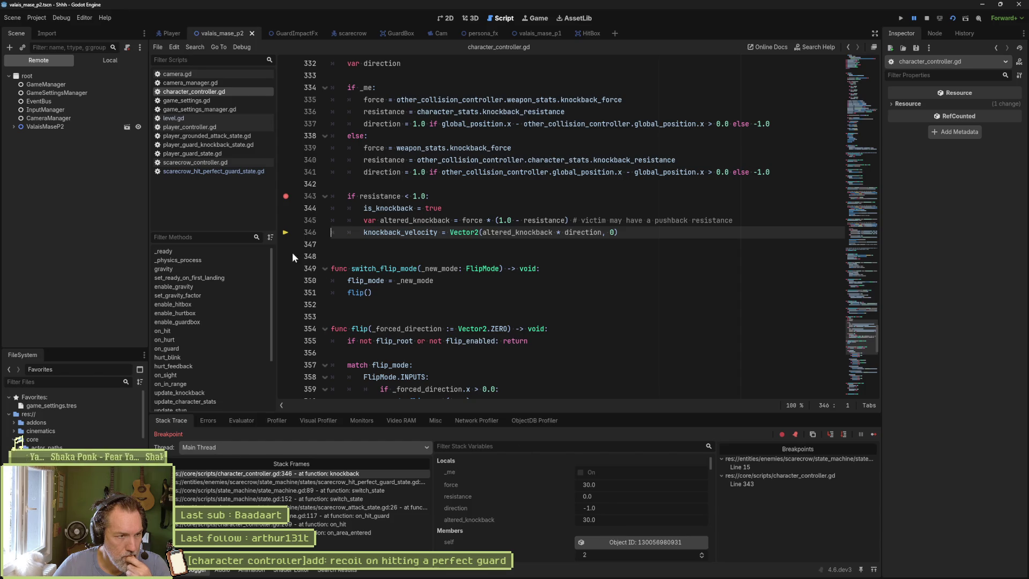
Clear the breakpoints on lines 343 and 15
left_click(285, 196)
left_click(872, 434)
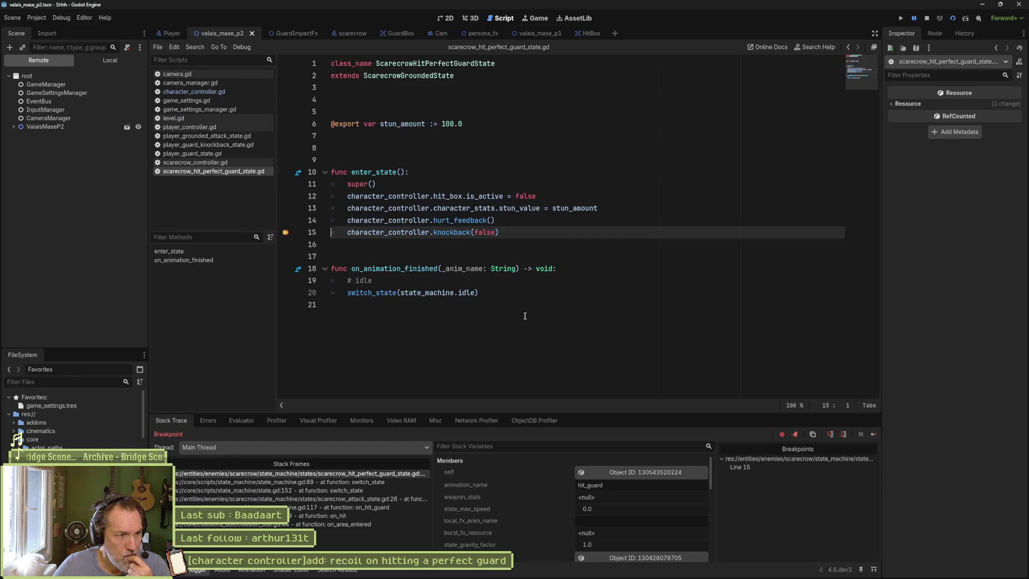
key("F9")
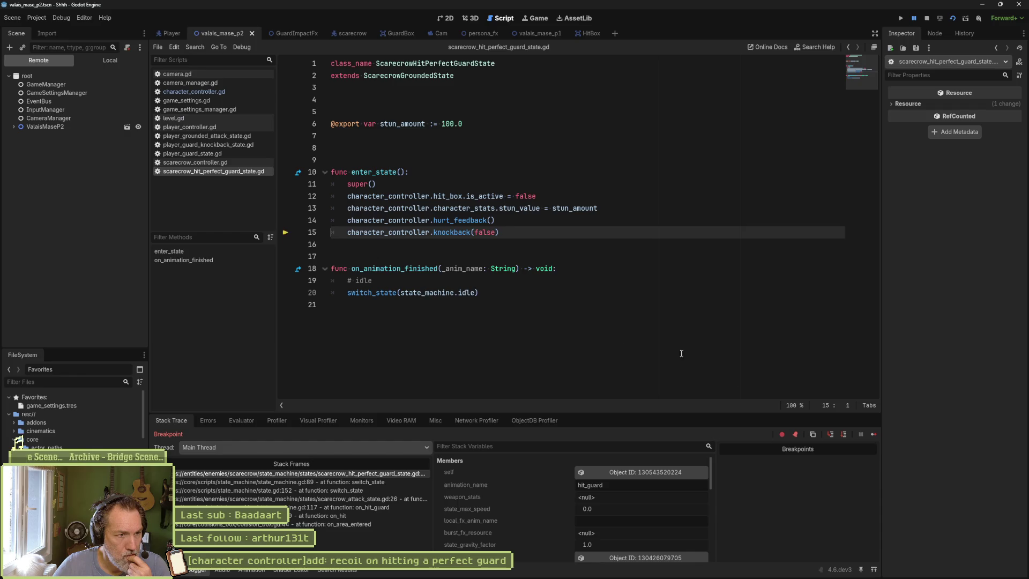
Resume the paused game, test the perfect guard against the scarecrow, then stop it
left_click(868, 434)
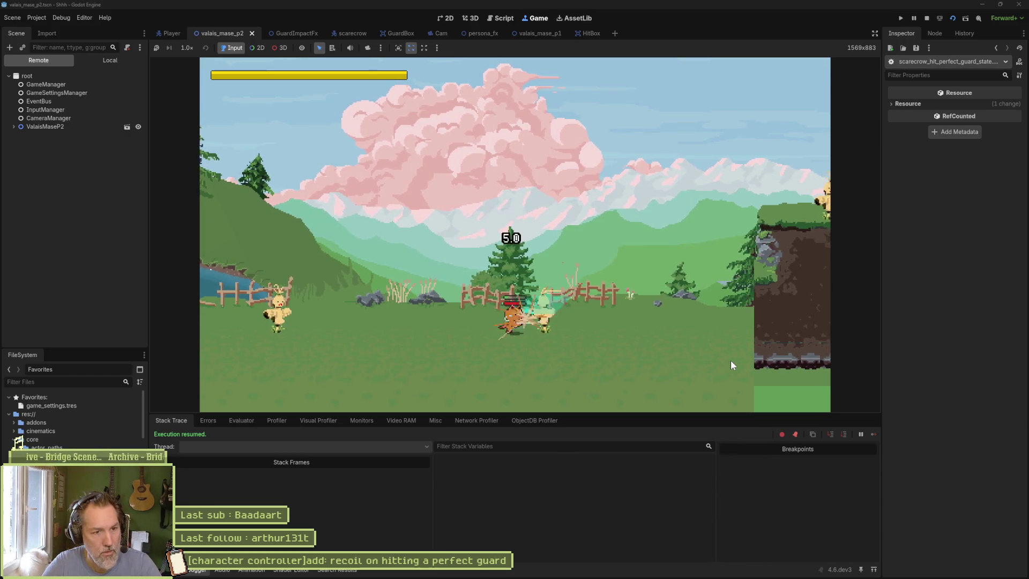
key("F8")
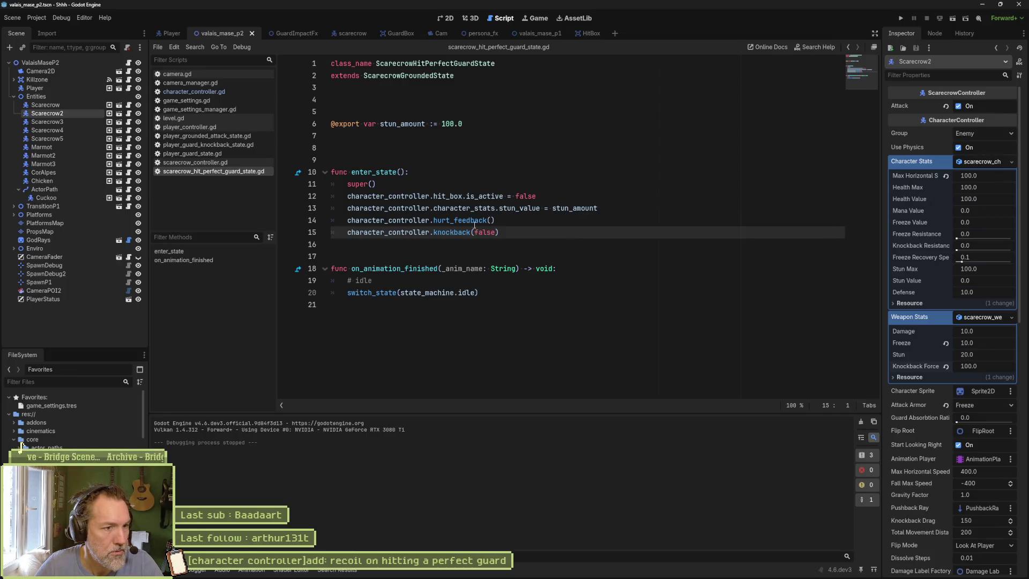
Change line 341 of character_controller.gd to 'direction = -1.0 if ... else 1.0' and save
left_click(458, 234, "ctrl")
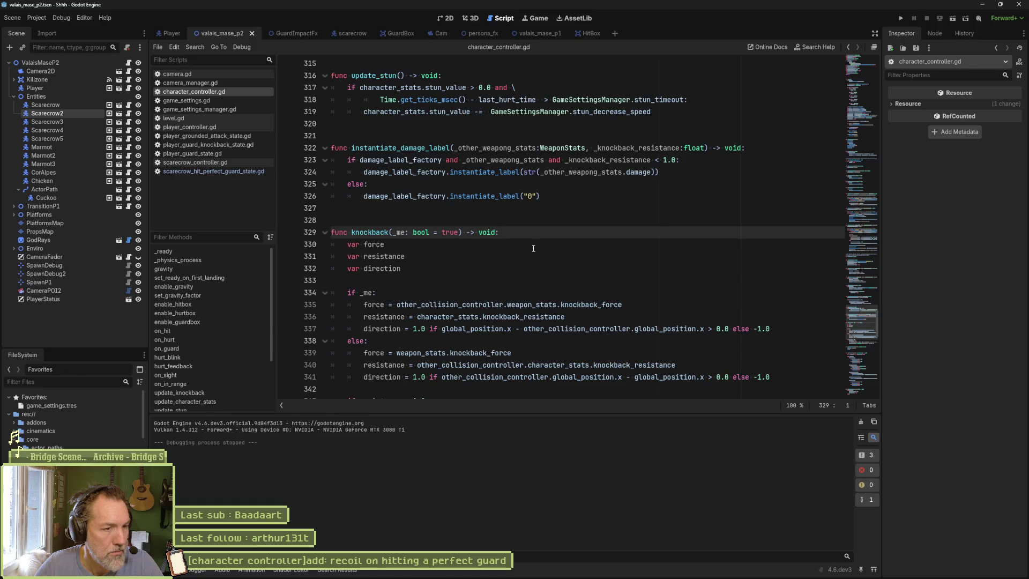
scroll(514, 252, "down", 2)
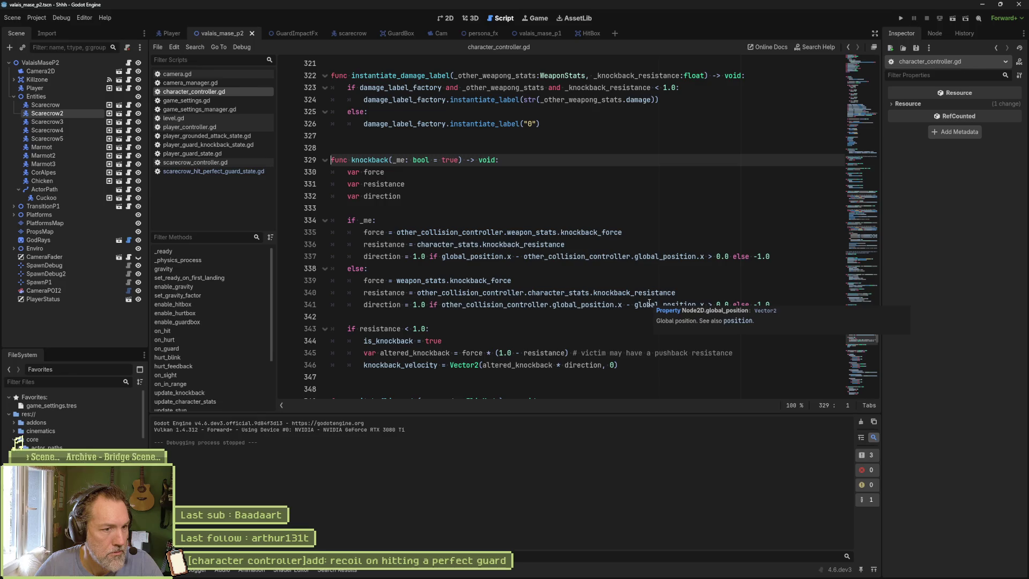
left_click(413, 305)
type("-")
left_click(758, 304)
key("BackSpace")
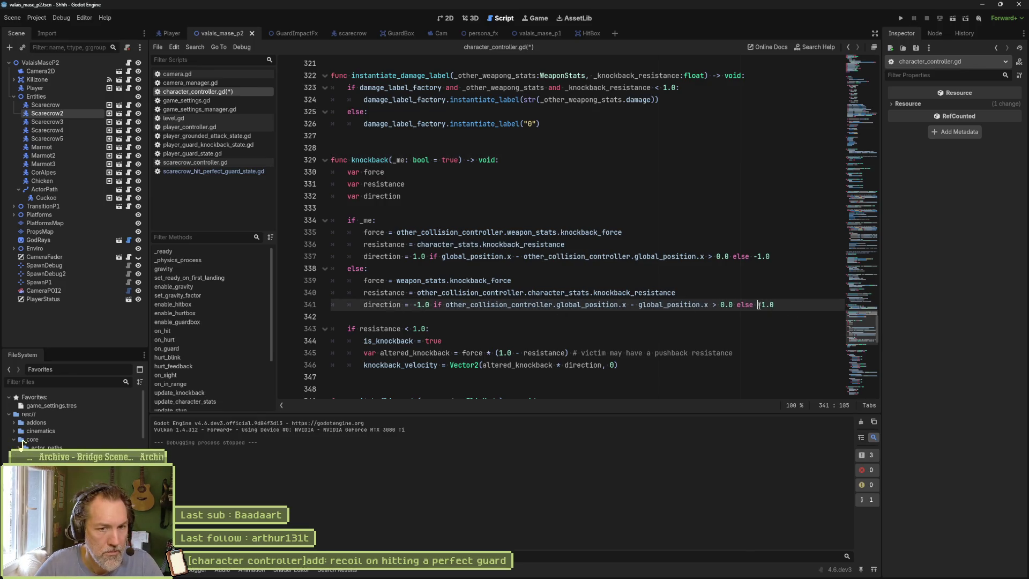
key("ctrl+s")
Run the level, attack the scarecrow twice, then return to its hit-perfect-guard state script
key("F5")
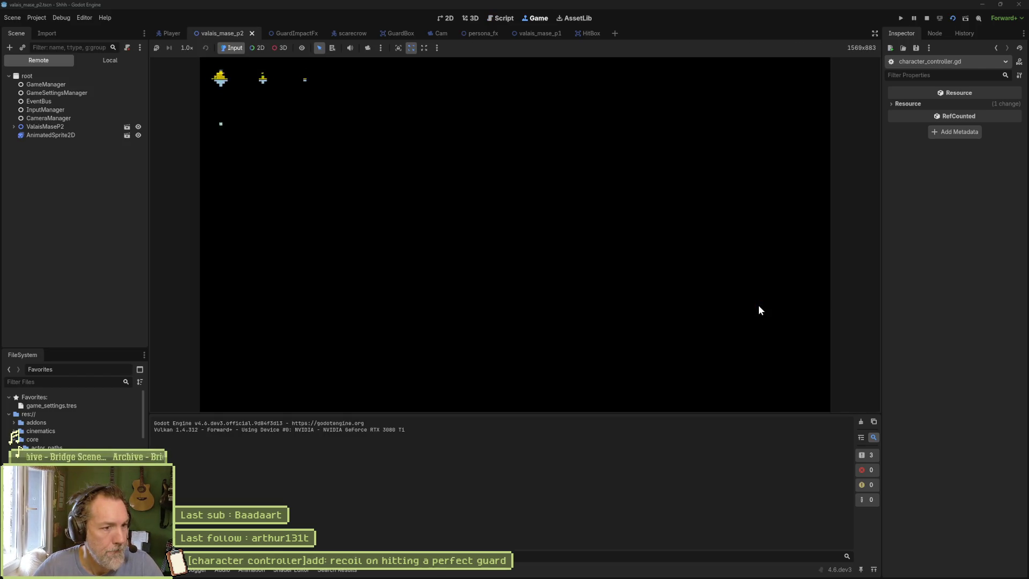
key("Right")
key("x")
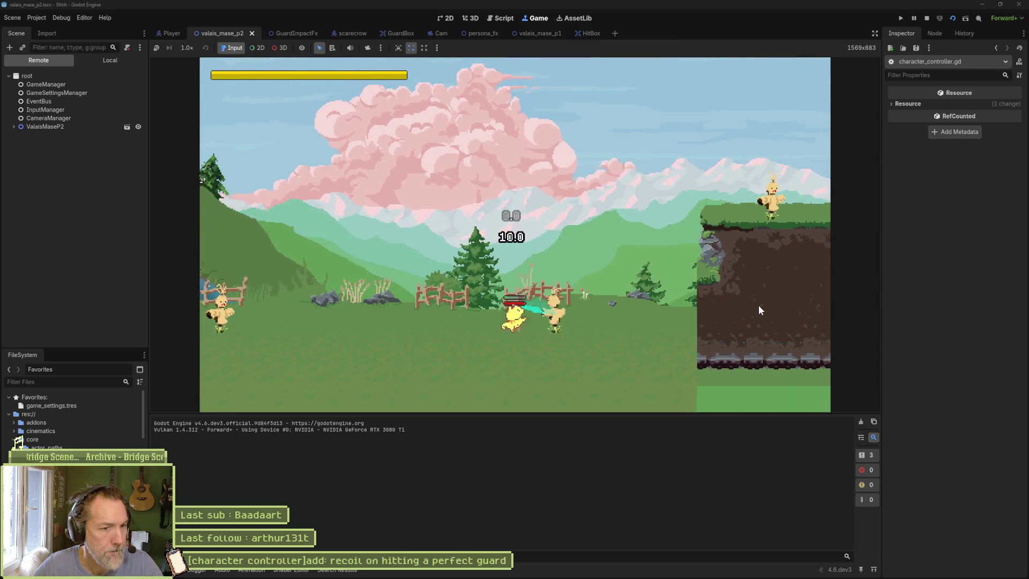
key("Right")
key("x")
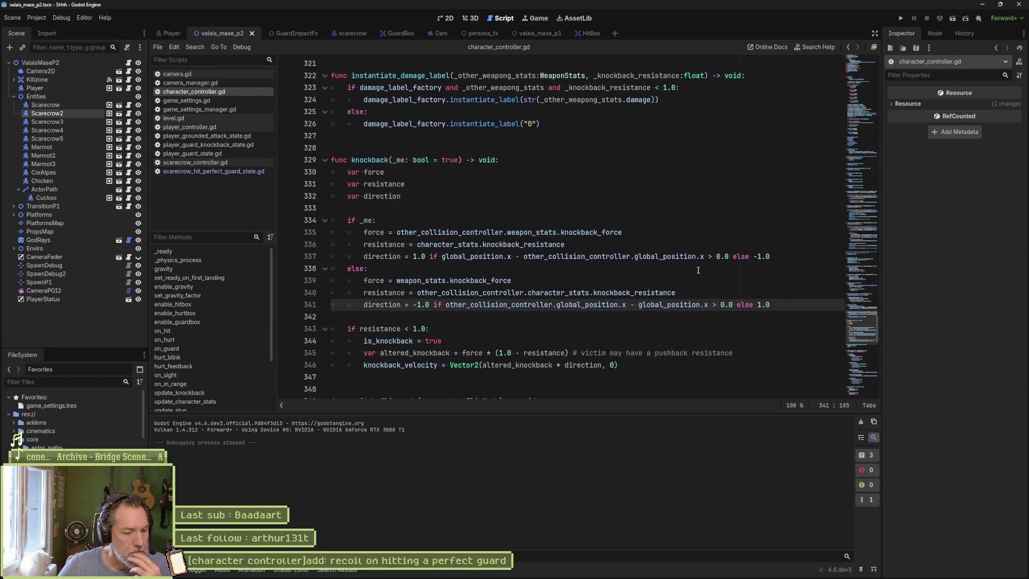
left_click(250, 170)
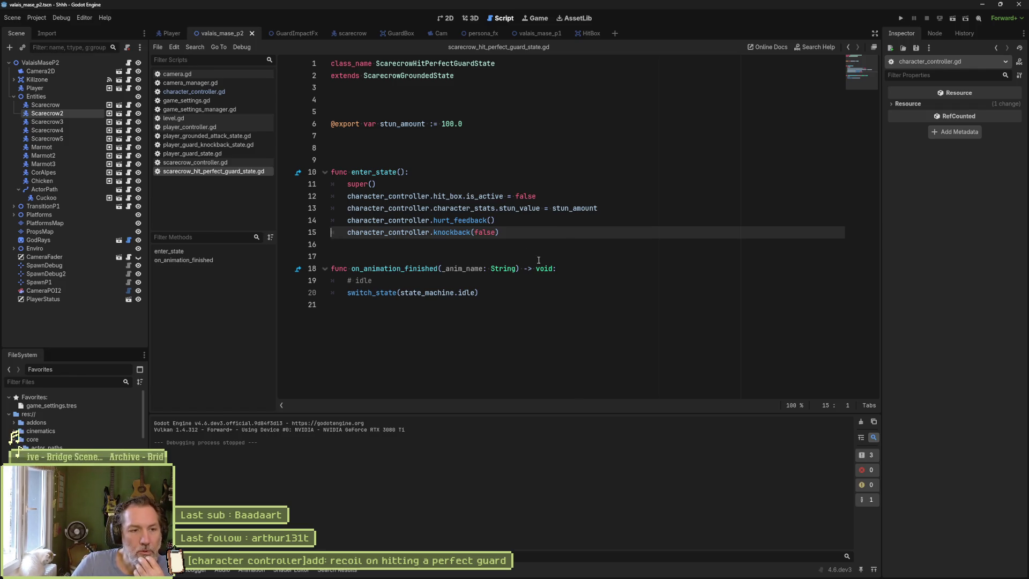
Set Scarecrow2's weapon Knockback Force to 50 and launch the level
double_click(460, 236)
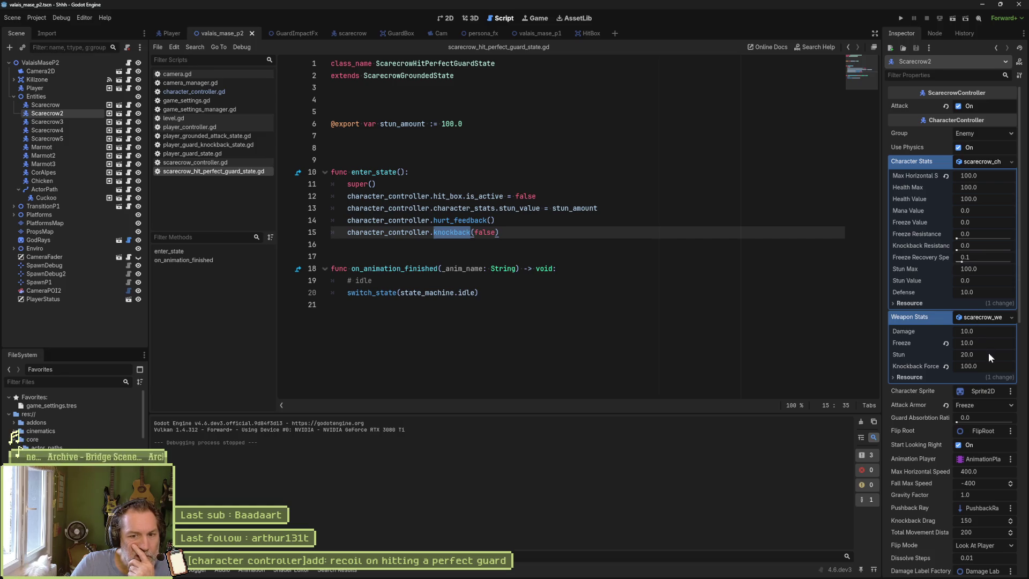
type("50")
key("Return")
key("F5")
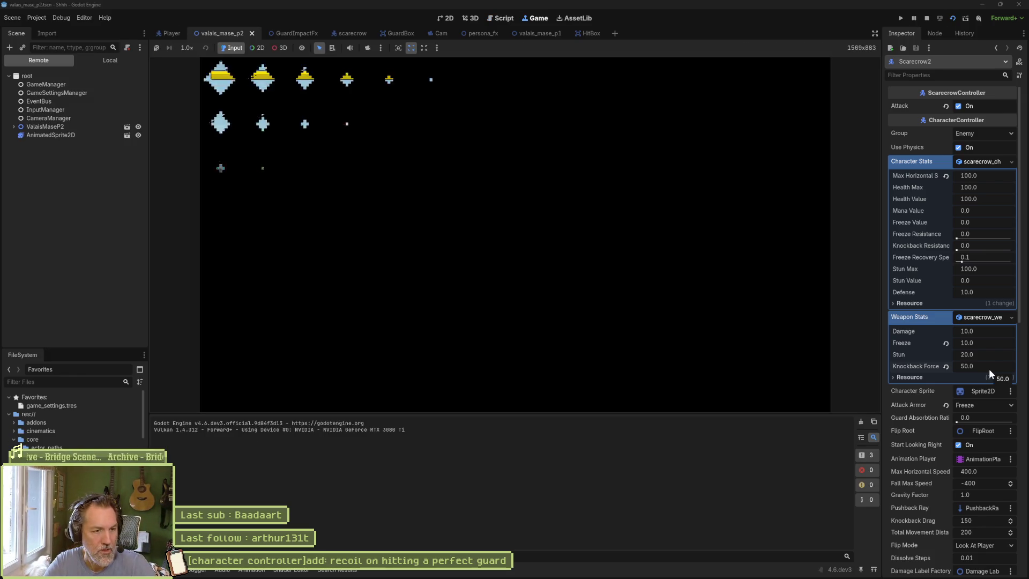
Walk the cat into the scarecrow to test the 50.0 knockback, then stop the game
key("Right")
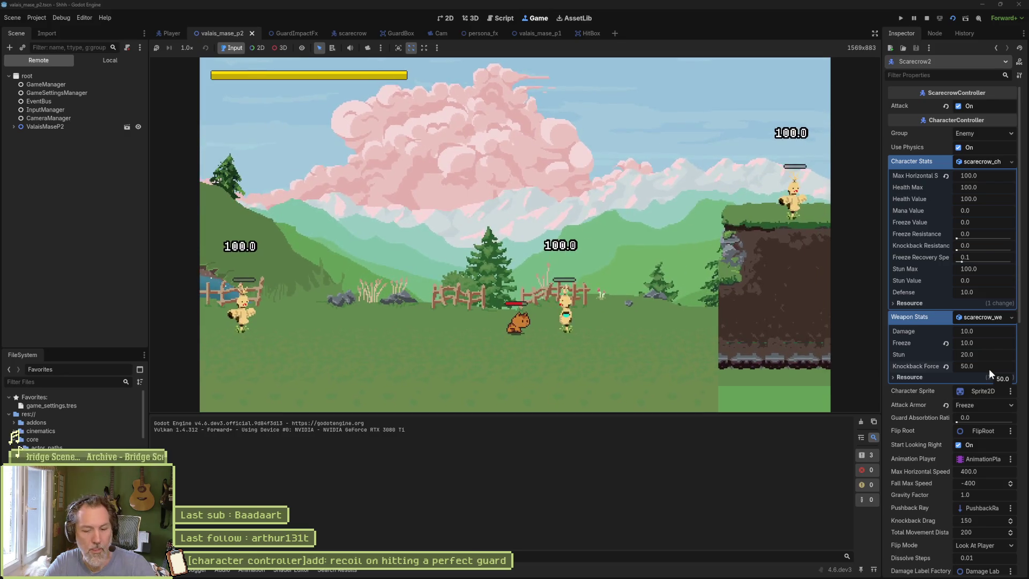
key("F8")
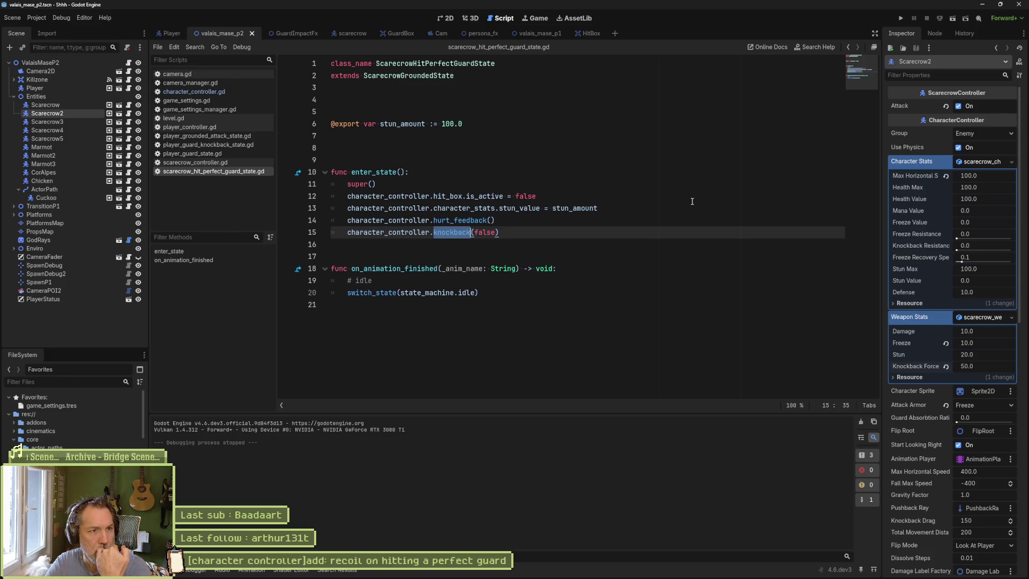
Jump from the knockback call on line 15 to its definition in character_controller.gd
left_click(505, 236)
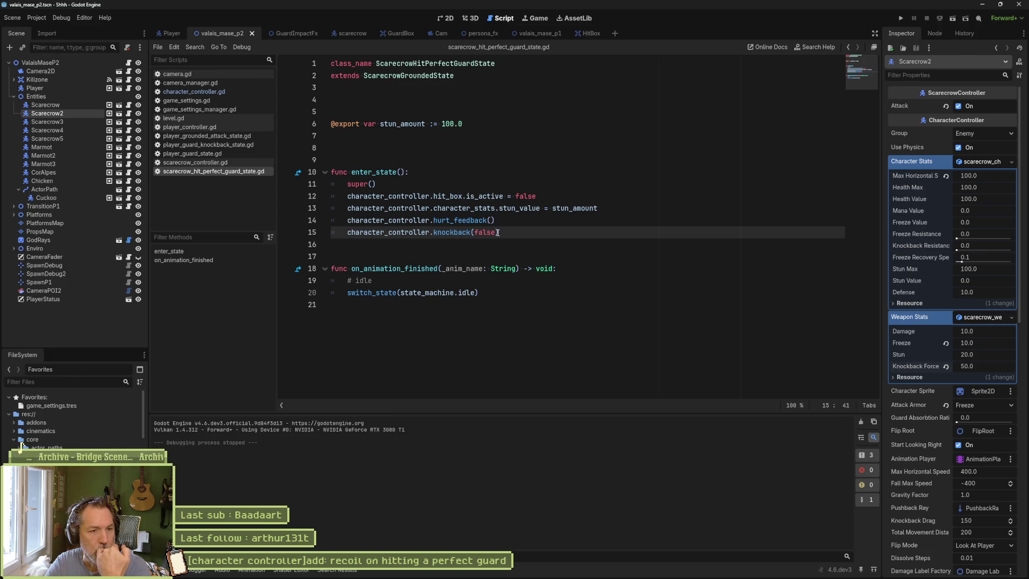
left_click(438, 239, "ctrl")
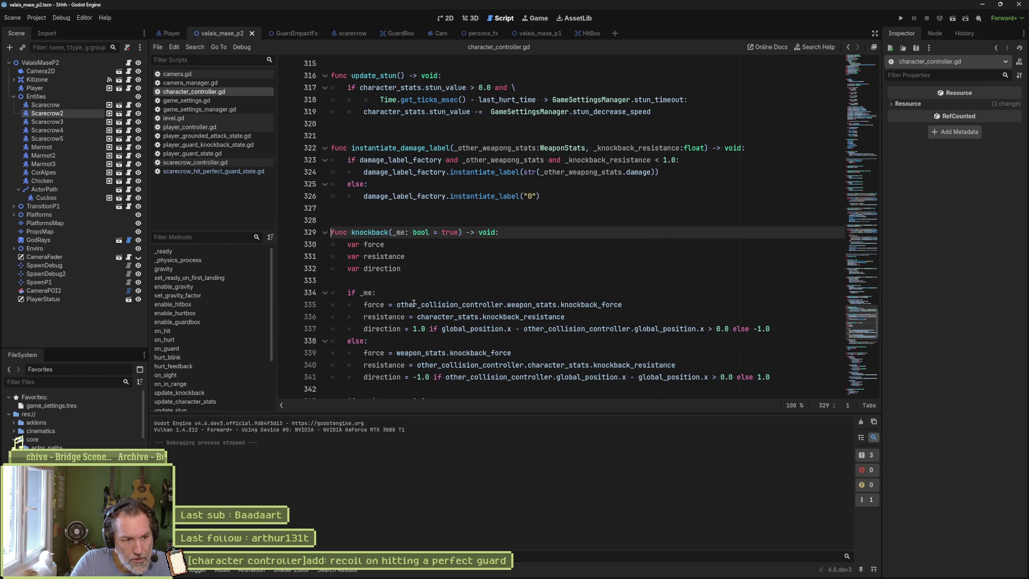
Append '* .5' to knockback_force on line 339, save, and test the halved knockback
left_click(551, 356)
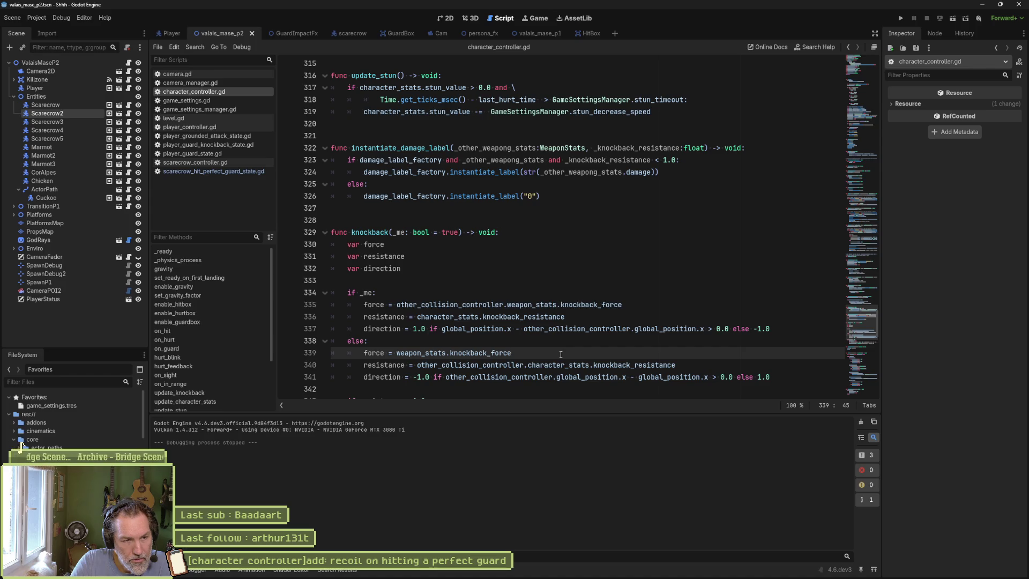
type("* .5")
key("ctrl+s")
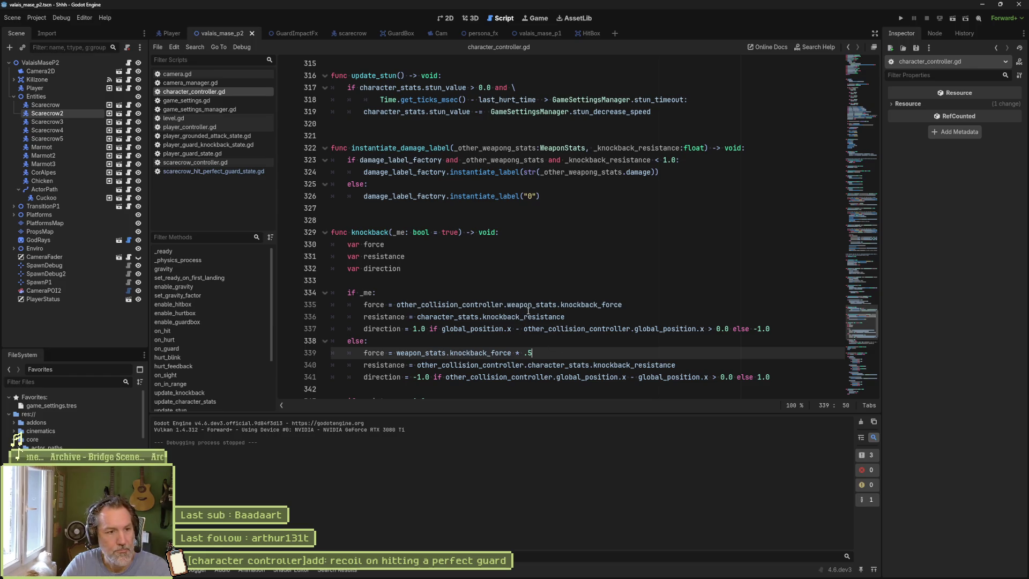
key("F5")
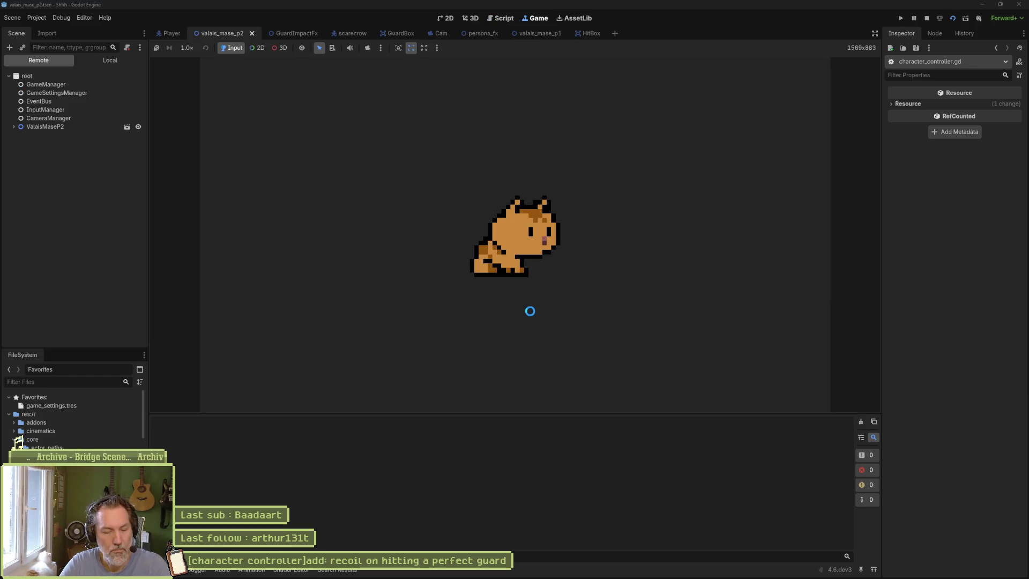
key("F8")
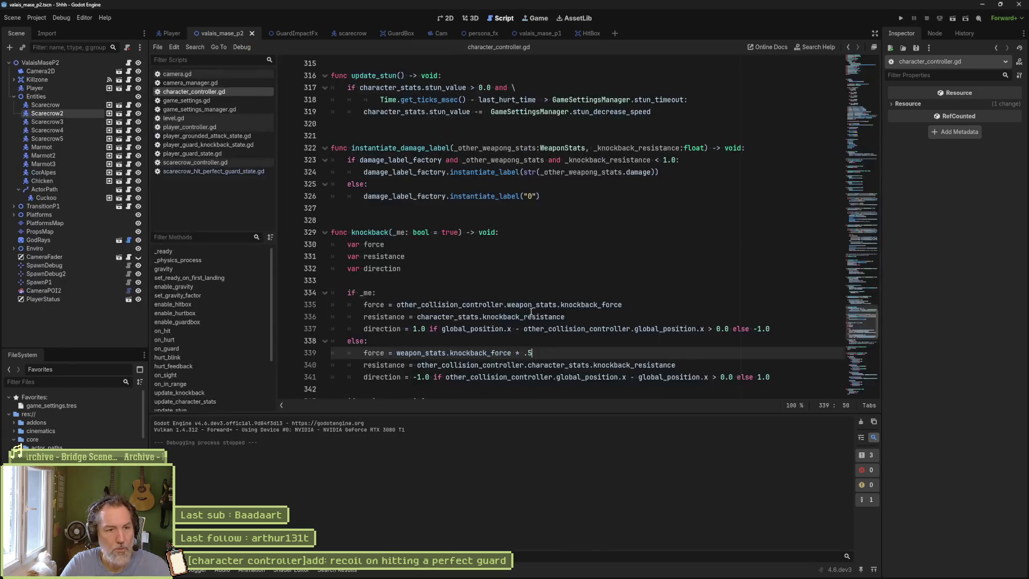
Change the line 339 multiplier to 2.0, rerun the game to test, then stop it
key("BackSpace")
key("BackSpace")
type("2")
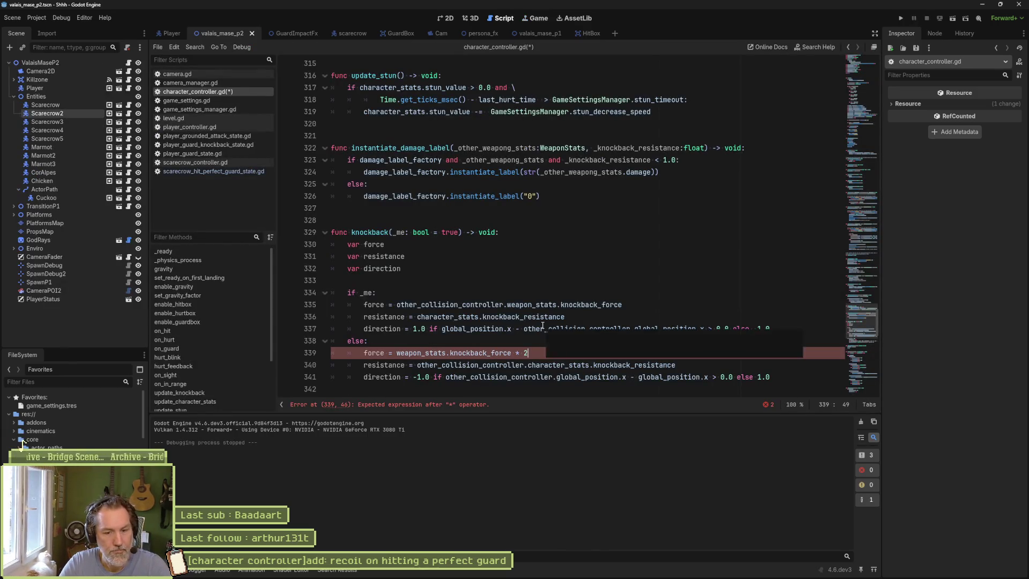
key("F5")
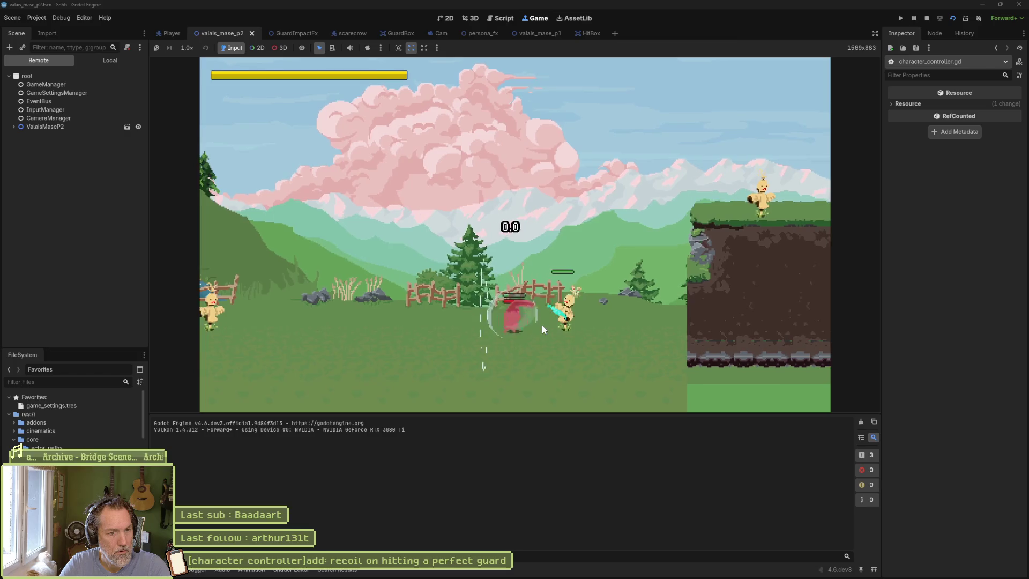
key("F8")
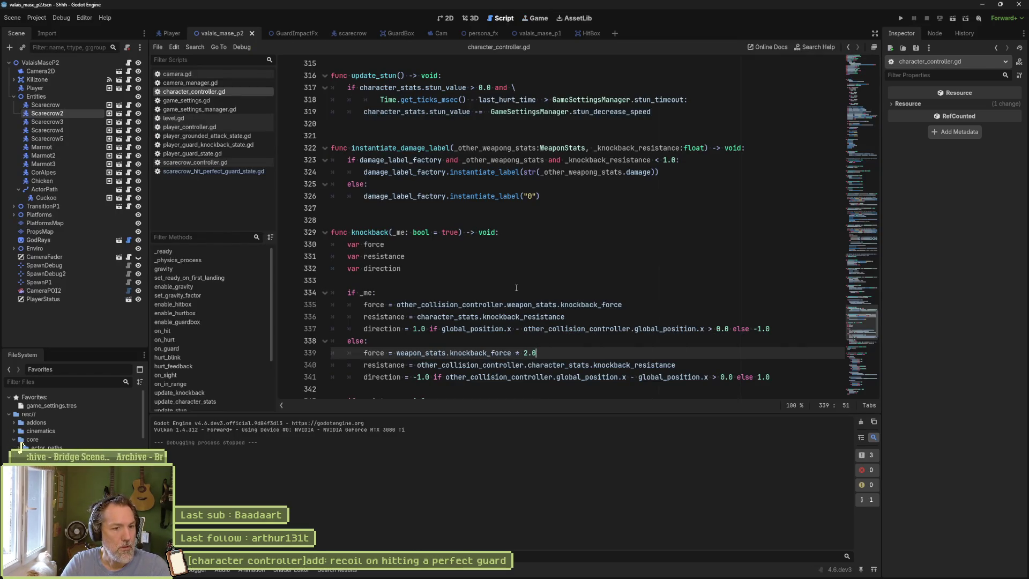
left_click_drag(524, 353, 533, 353)
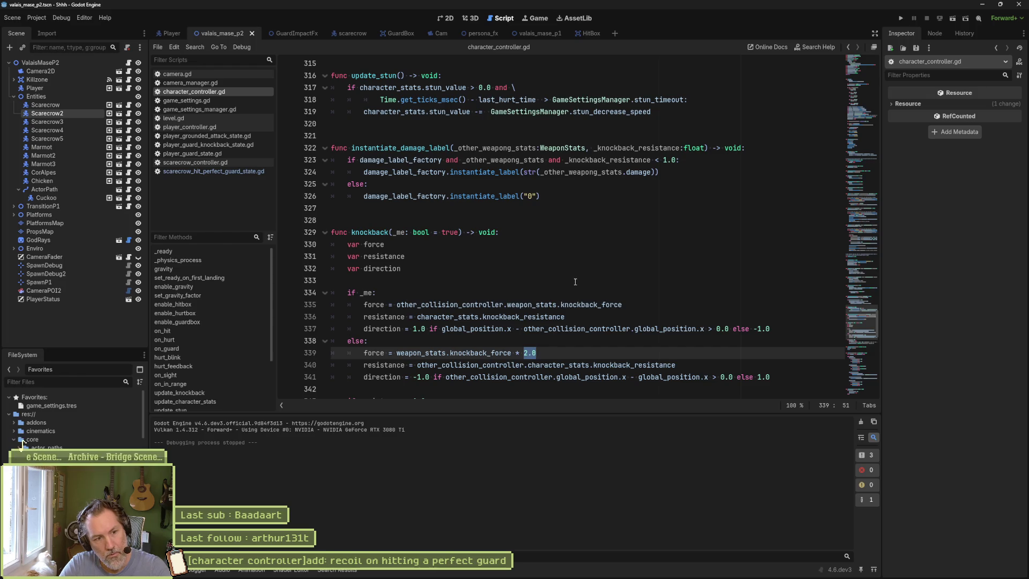
Scroll to the top and open character_stats.gd from CharacterStats on line 30
mouse_move(853, 309)
left_mouse_down()
mouse_move(879, 58)
mouse_move(875, 76)
left_mouse_up()
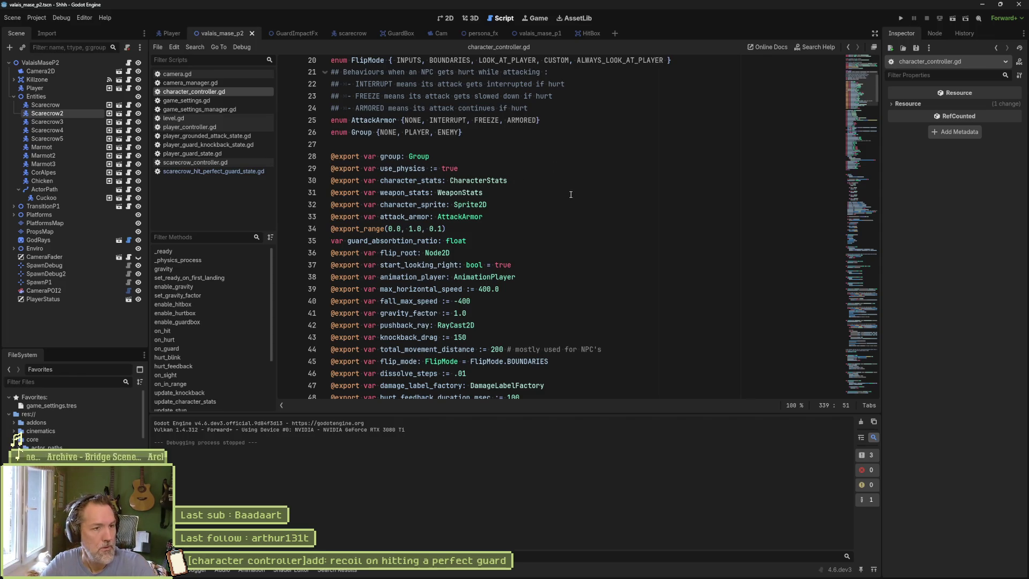
left_click(496, 181, "ctrl")
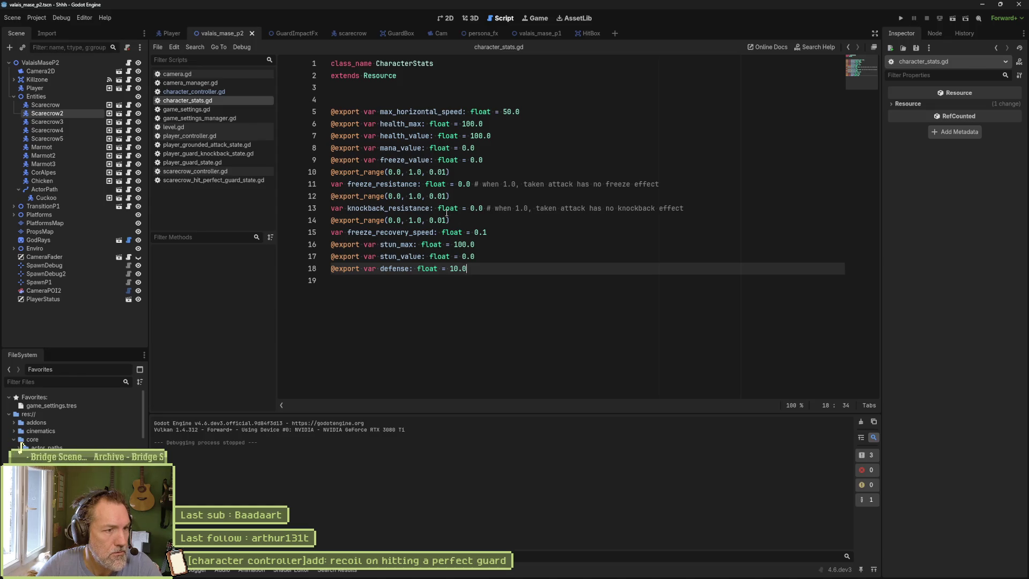
Duplicate the knockback_resistance declaration and rename the copy perfect_knockback_multiplier
left_click_drag(688, 208, 695, 184)
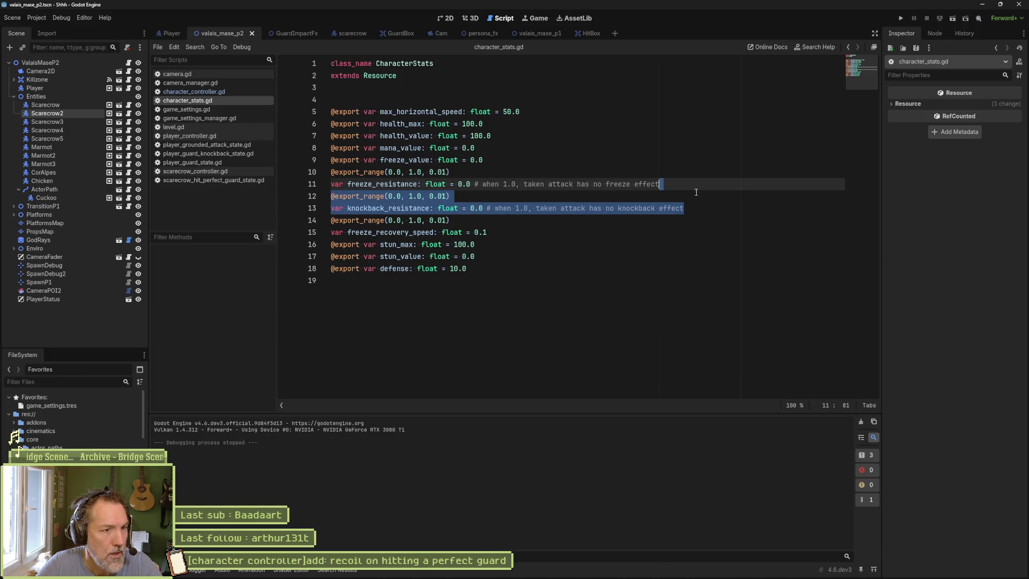
key("ctrl+shift+d")
left_click(347, 232)
type("p")
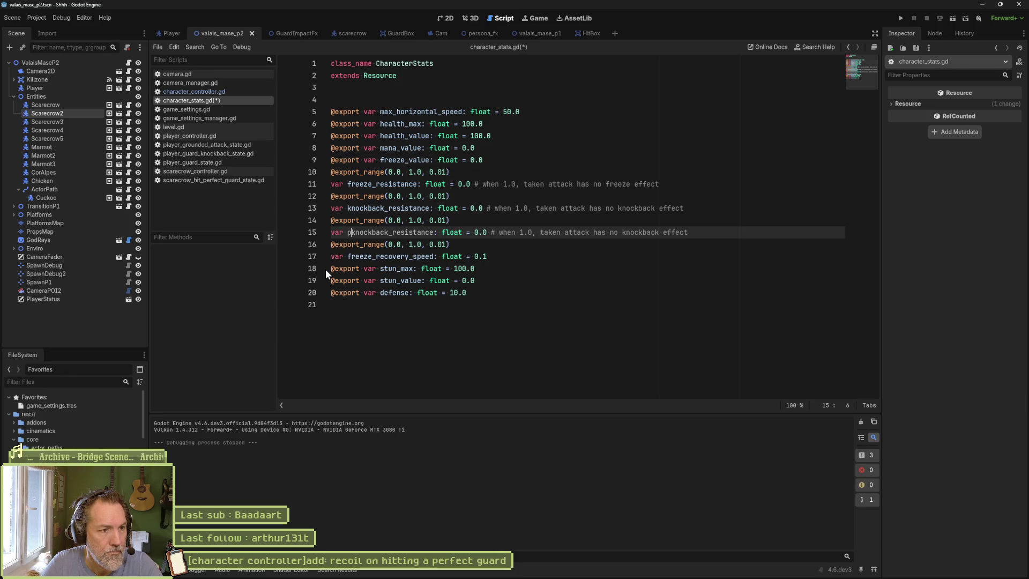
type("erfect_")
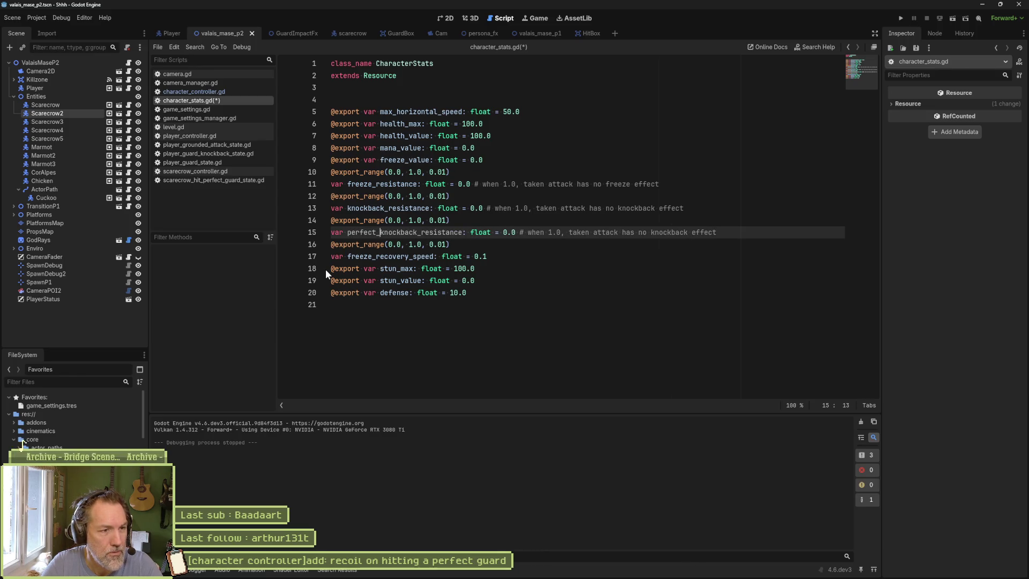
key("ctrl+shift+Right")
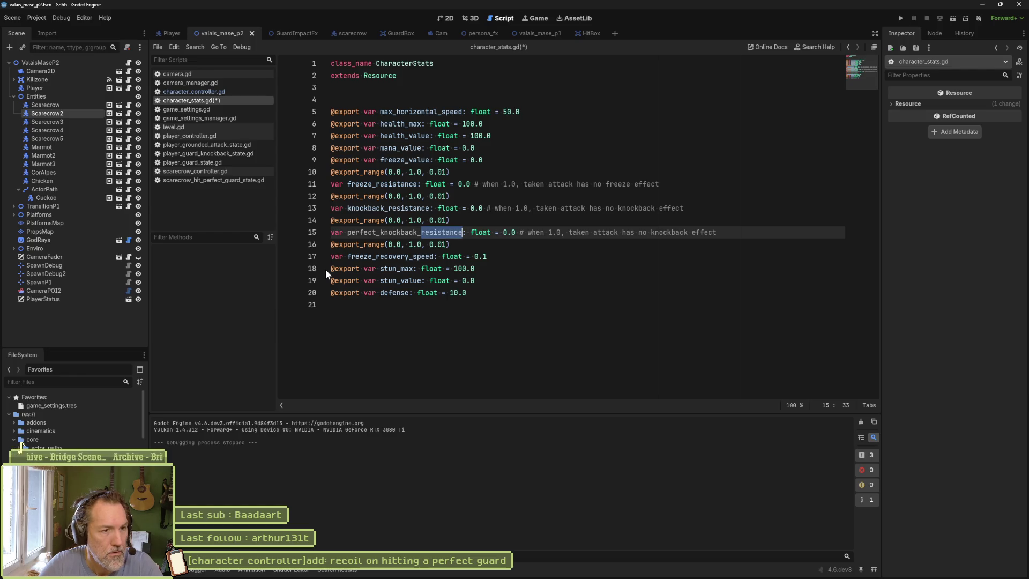
type("_multiplier")
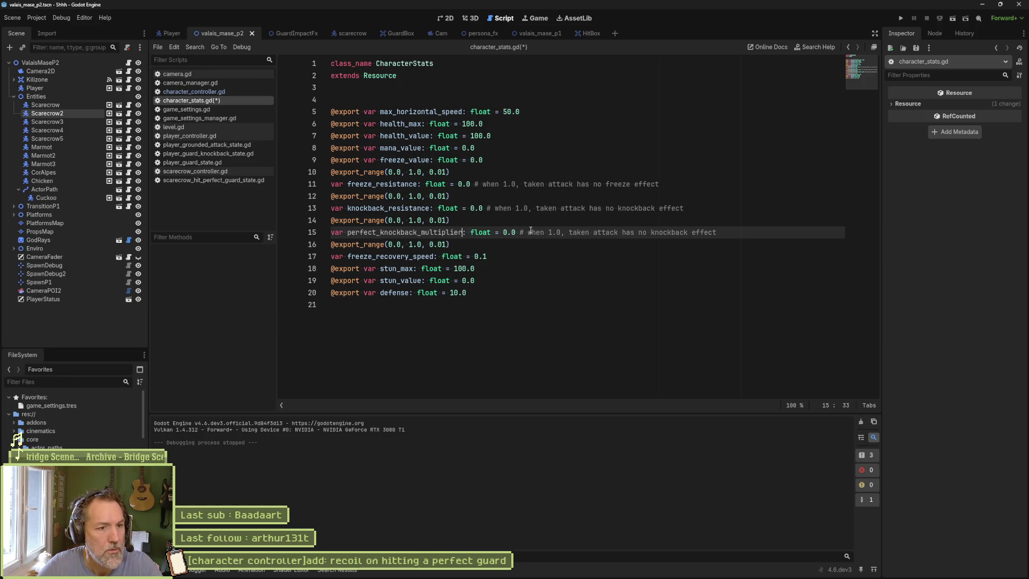
Comment it 'when we hit a perfect guard, the knockback force is multiplied by this number'
mouse_move(529, 232)
left_mouse_down()
mouse_move(717, 238)
mouse_move(707, 241)
left_mouse_up()
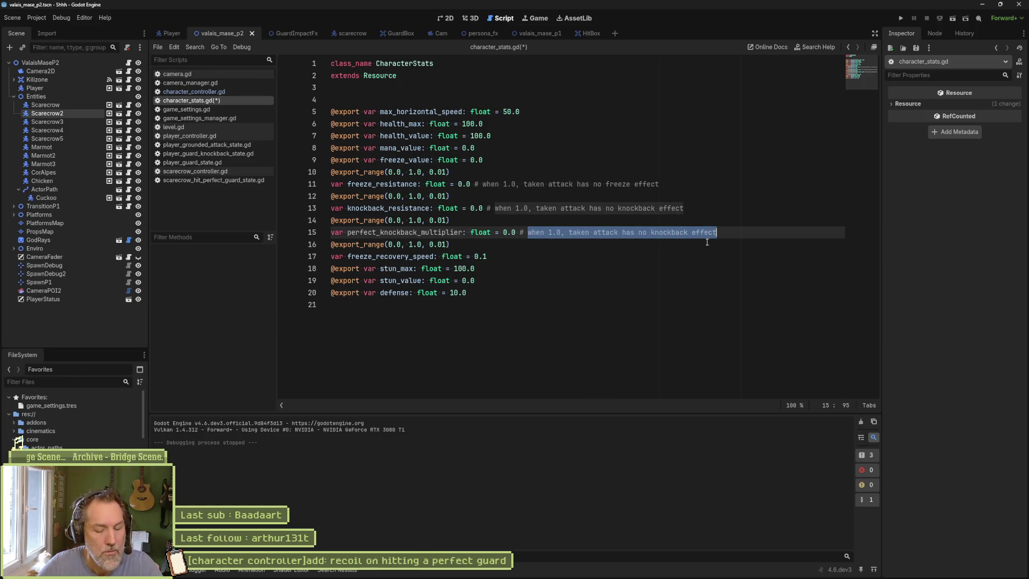
type("when we hit a per")
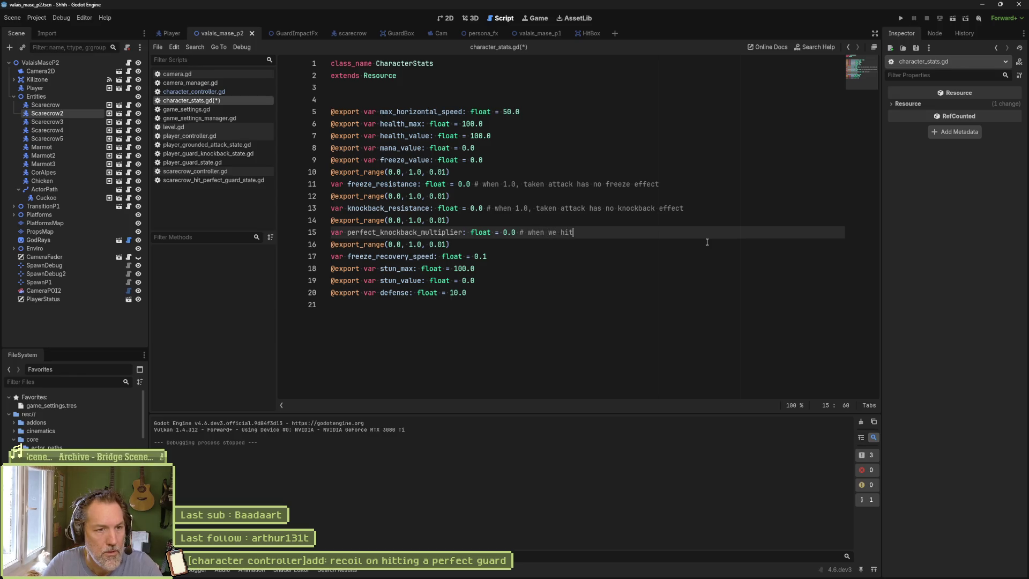
type("fect guard, th")
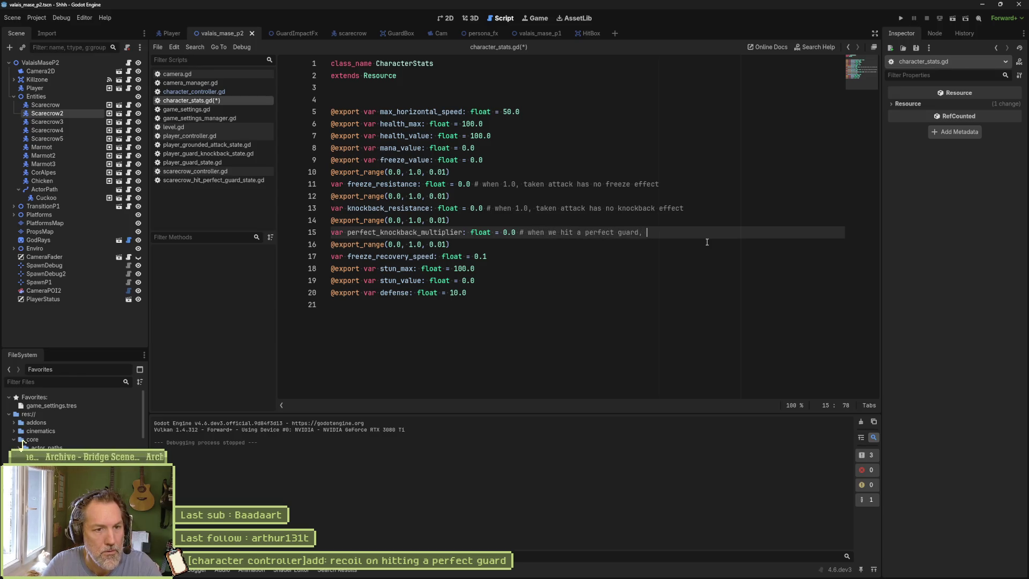
type("e knoc")
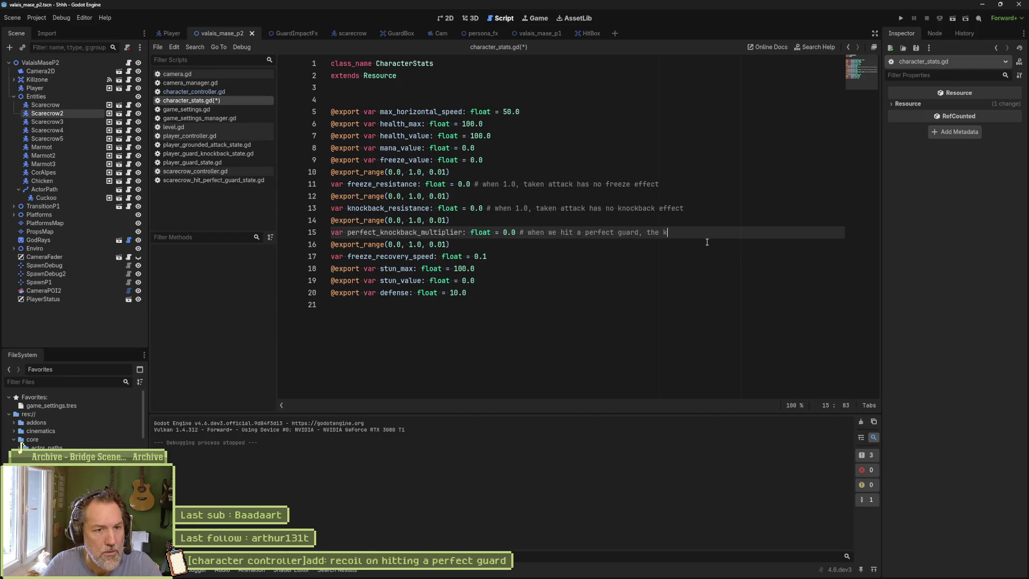
type("kback force is")
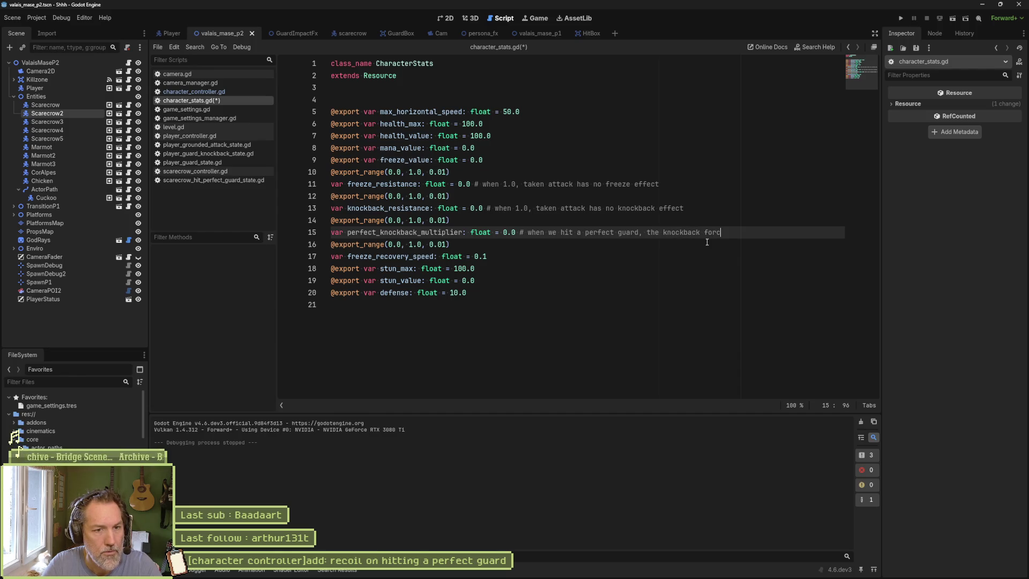
type(" multiplied")
key("BackSpace")
key("BackSpace")
key("BackSpace")
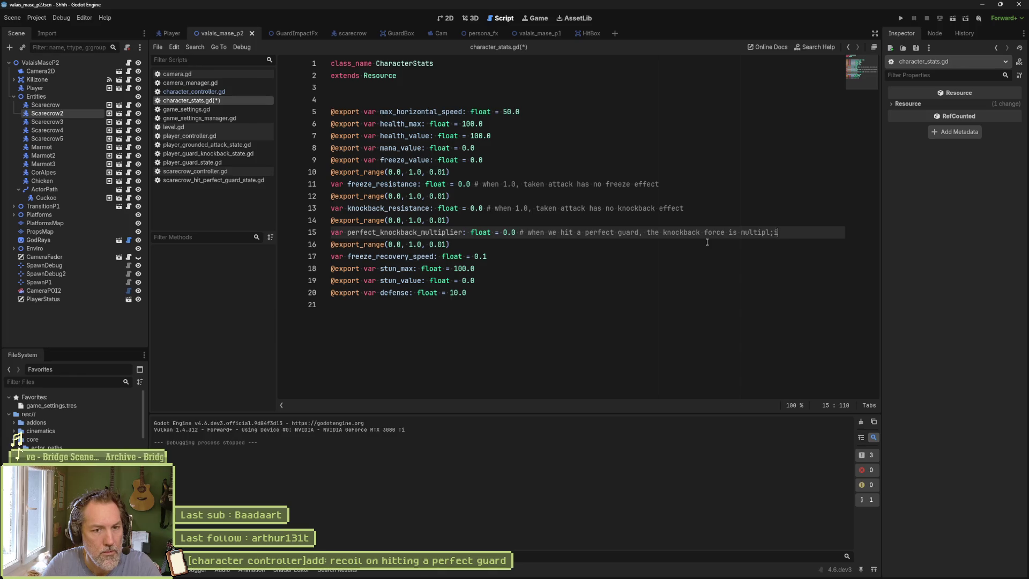
type("ied by this numb")
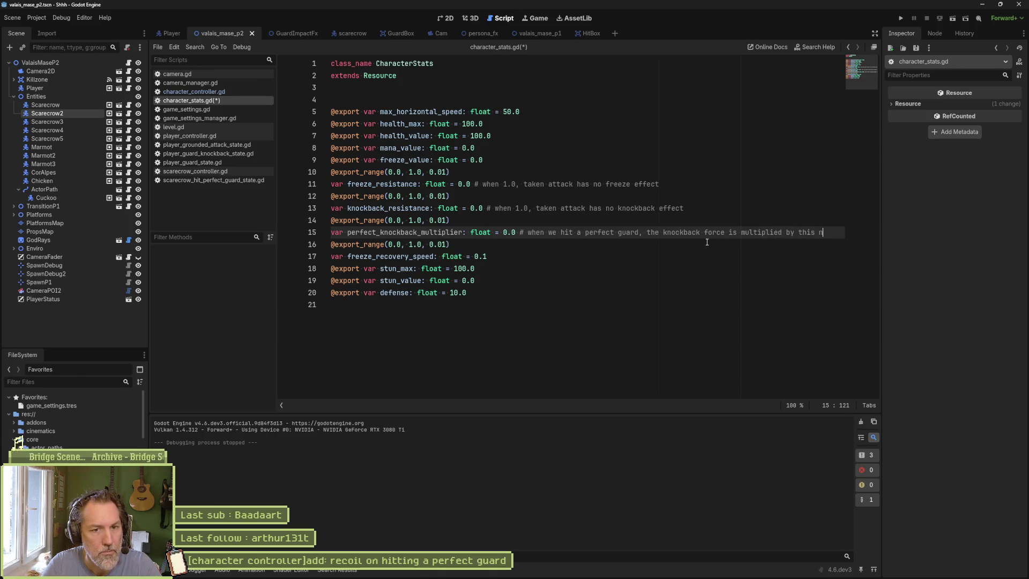
type("er")
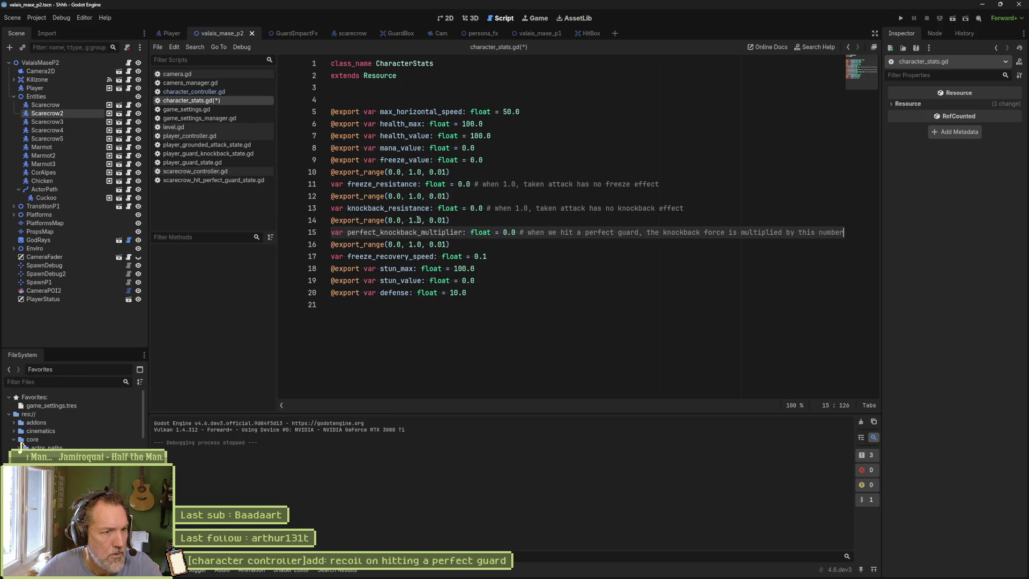
Set the export range maximum to 3 and the default to 2.0, then save
left_click(411, 220)
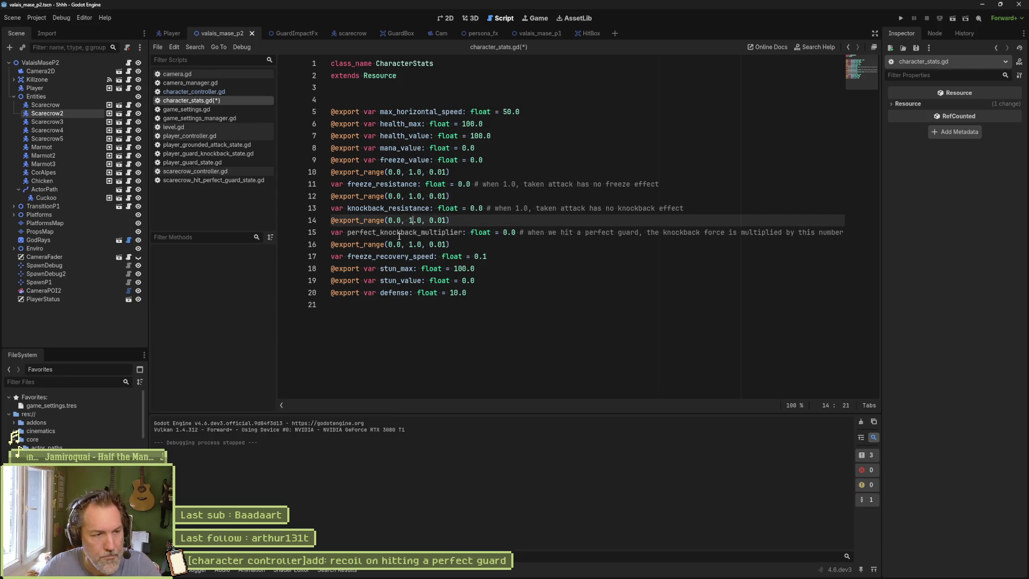
key("BackSpace")
type("3")
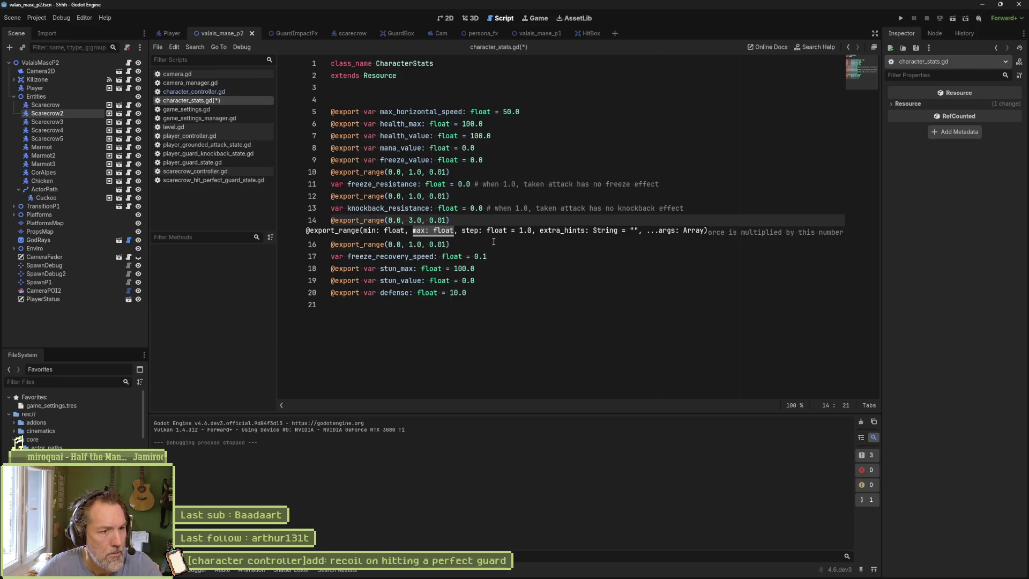
key("Down")
key("Down")
key("End")
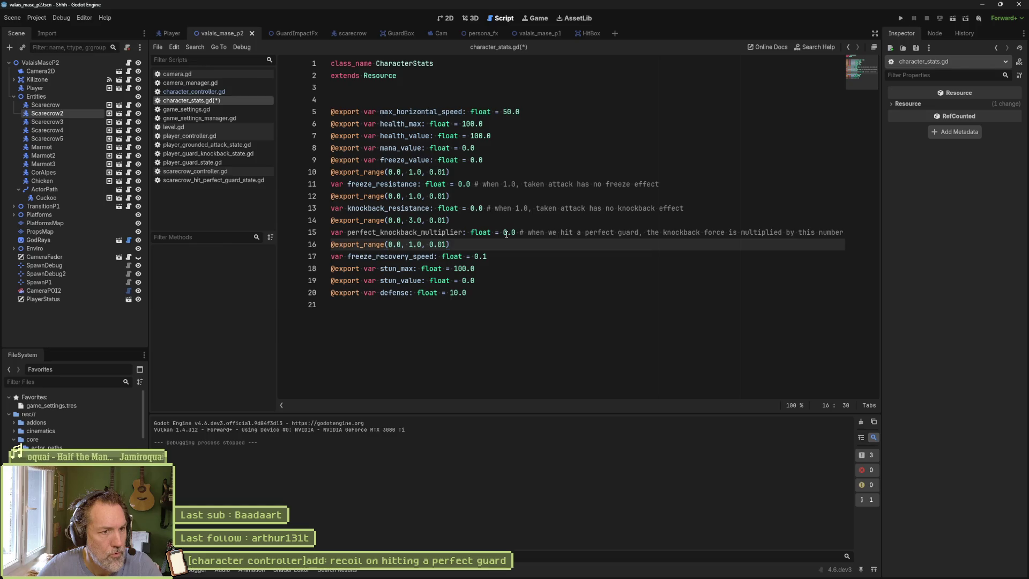
left_click(505, 234)
key("BackSpace")
type("2")
key("ctrl+s")
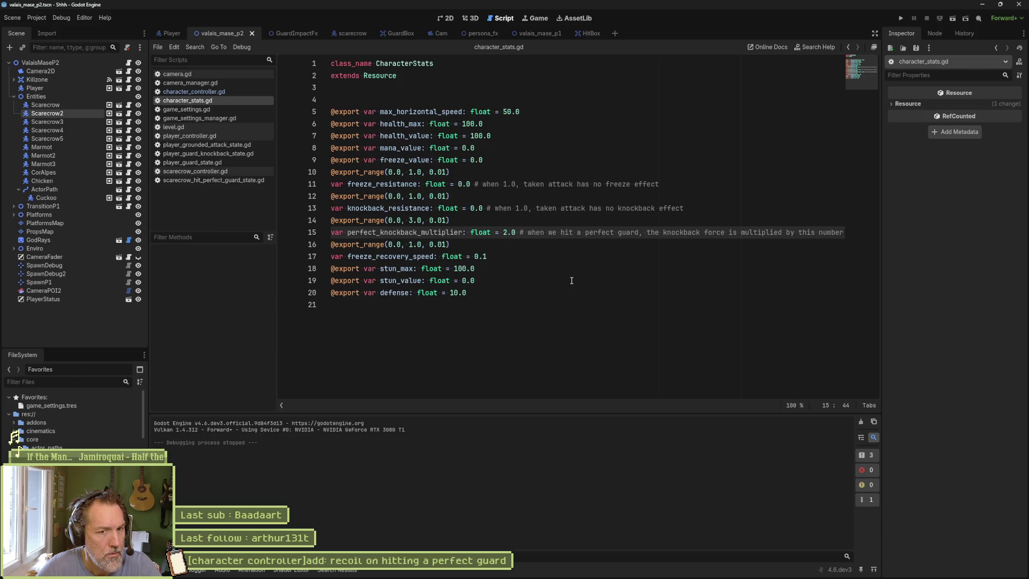
Reword the comment to 'we get a recoil (knockback force * this multiplier)'
left_click(645, 234)
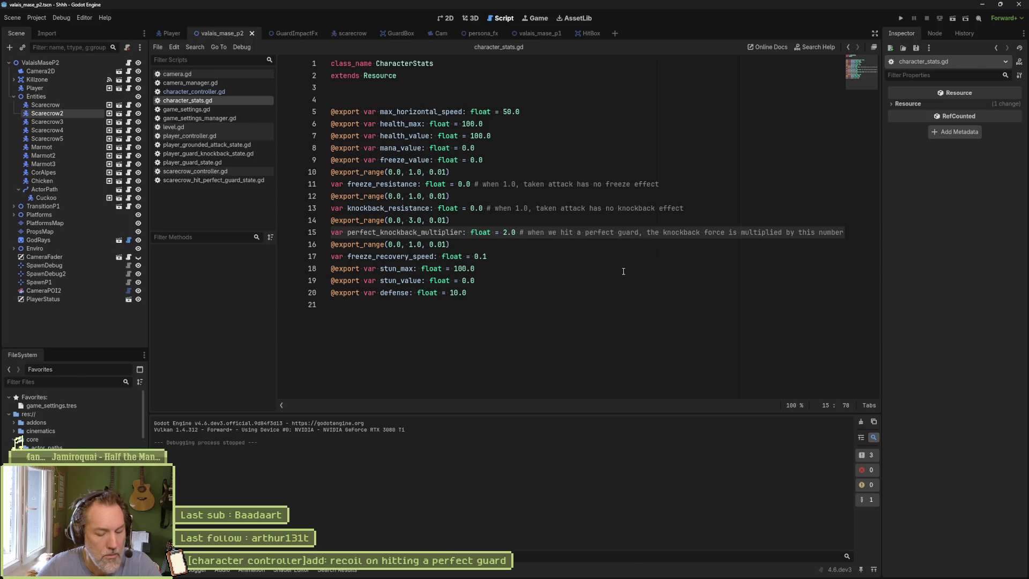
type("we get a recoi")
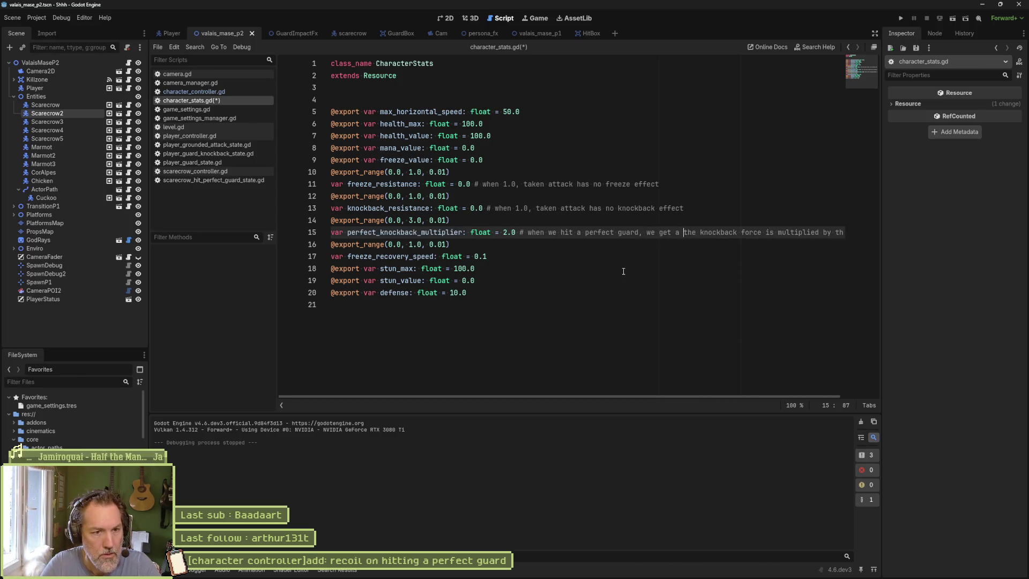
type("l")
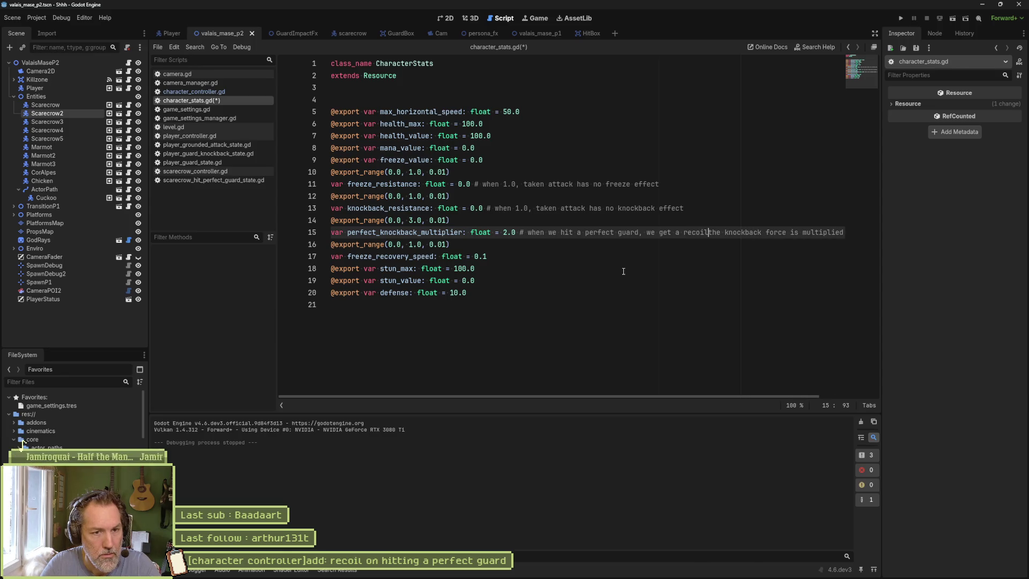
key("Delete")
key("Delete")
key("Delete")
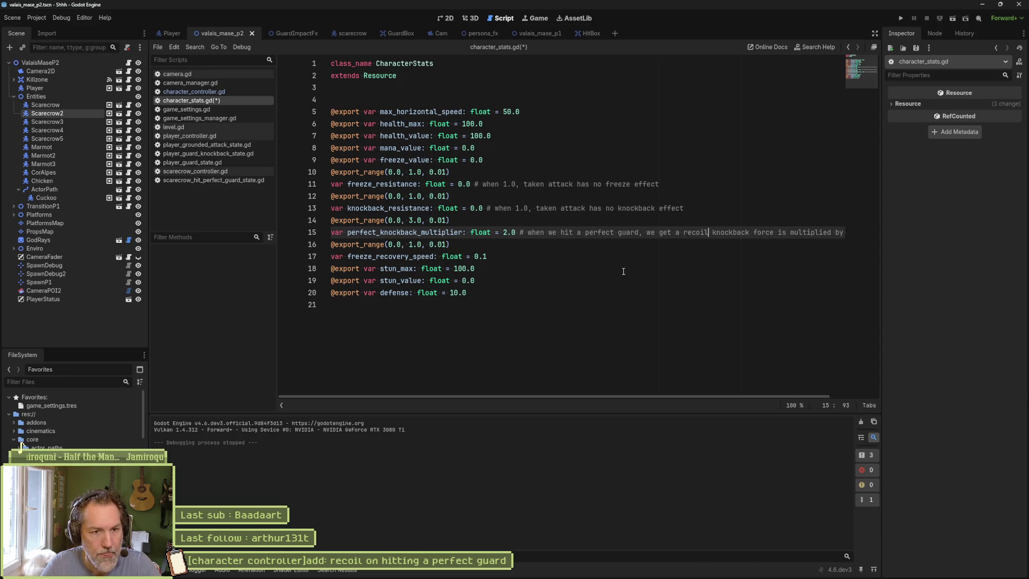
type("(")
key("Delete")
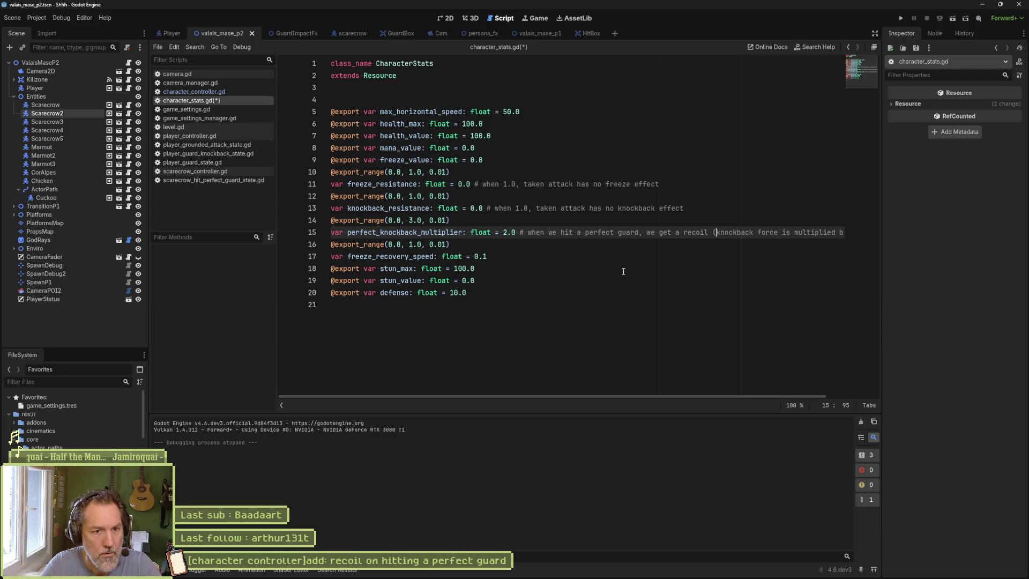
left_click_drag(783, 232, 843, 232)
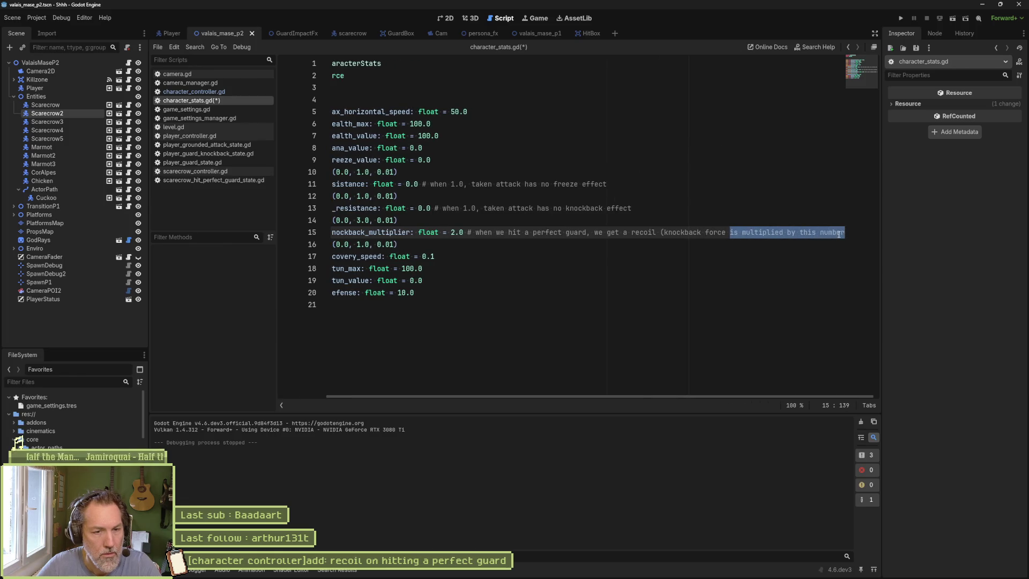
type("*")
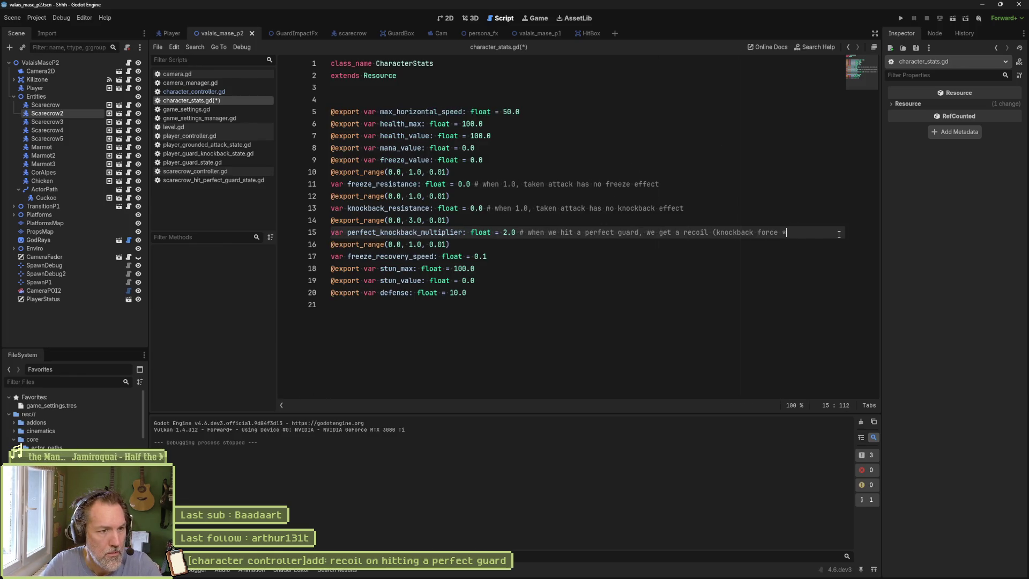
type(" mulitplier)")
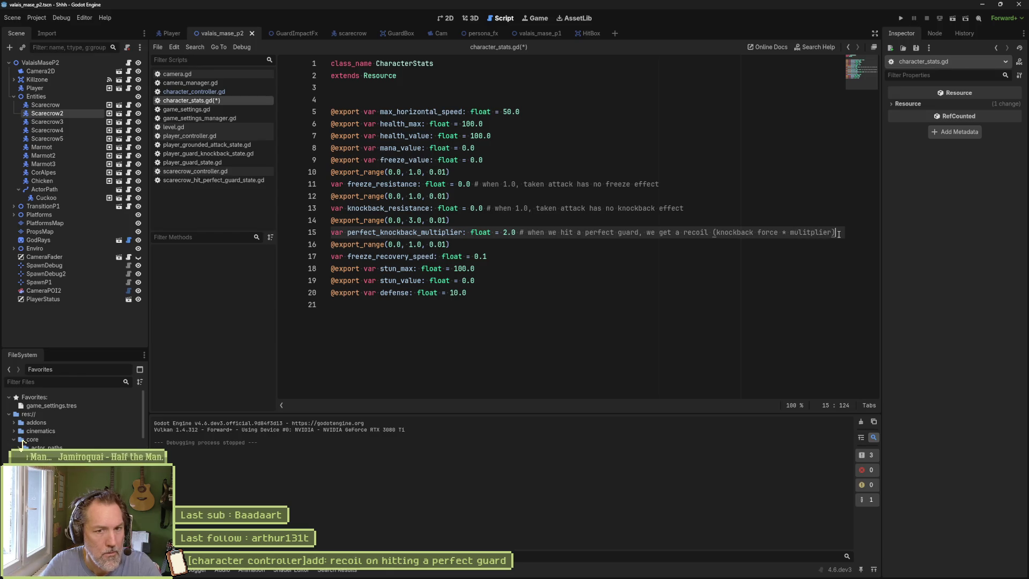
key("ctrl+Left")
type("this")
Save character_stats.gd, select the perfect_knockback_multiplier name, and open scarecrow_controller.gd
key("ctrl+s")
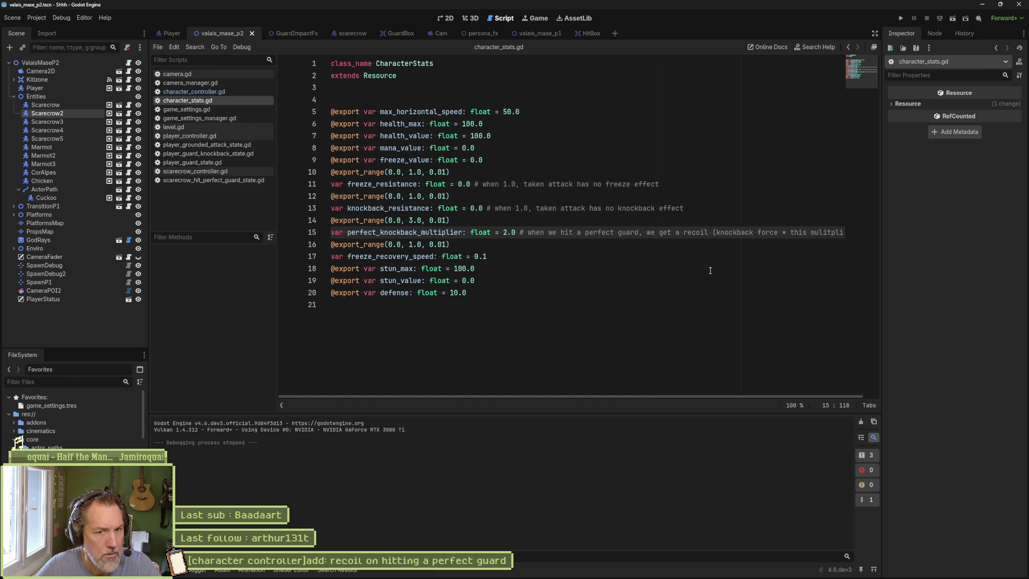
double_click(424, 233)
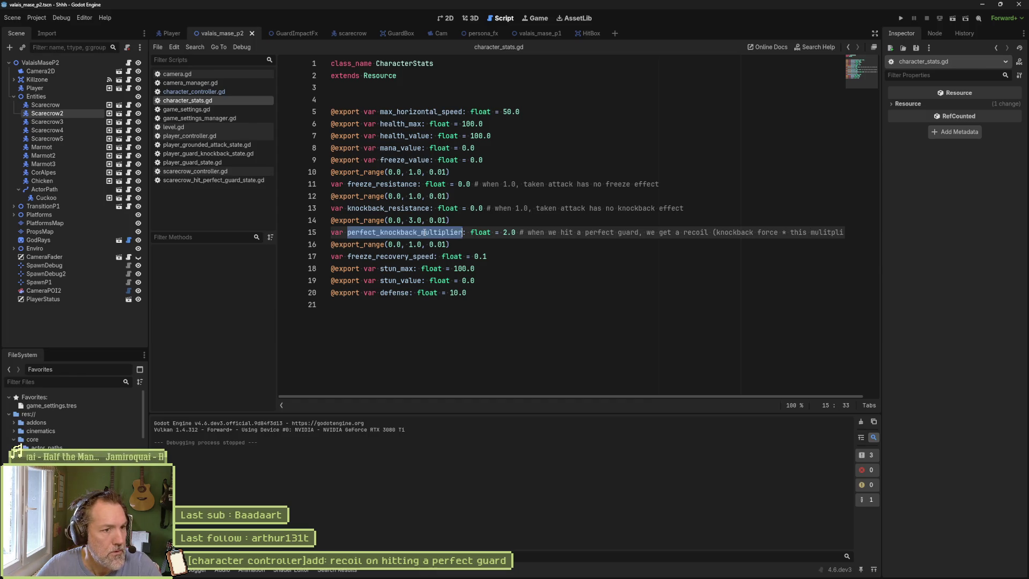
left_click(207, 171)
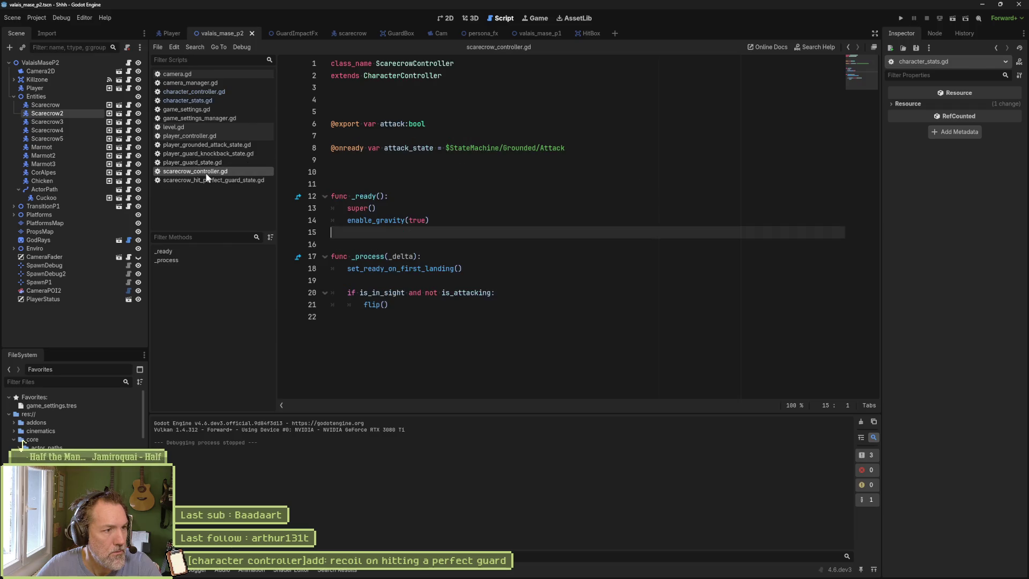
Open character_controller.gd and return to the knockback code on line 339
left_click(204, 83)
left_click(201, 92)
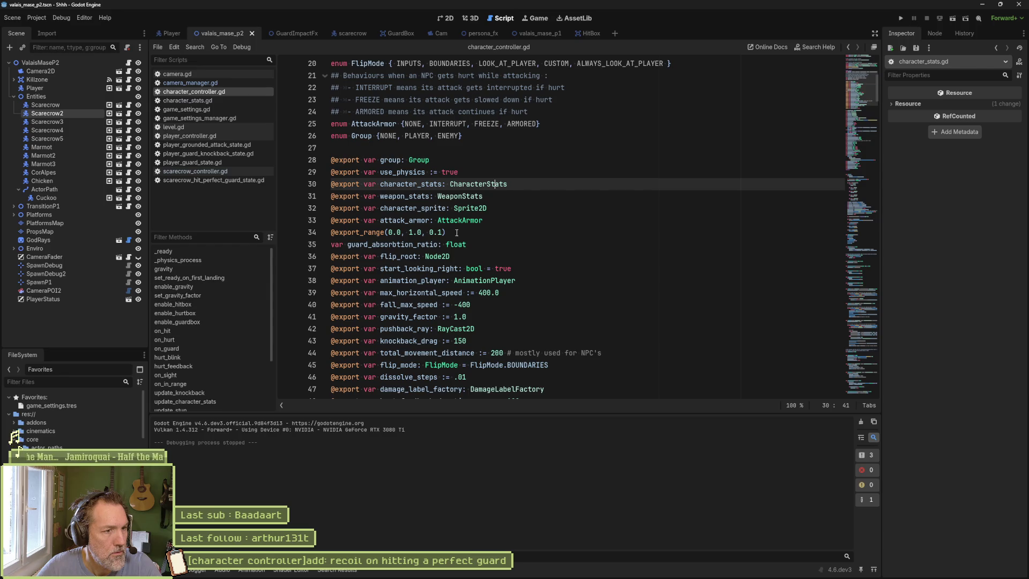
key("alt+Left")
key("alt+Left")
key("alt+Left")
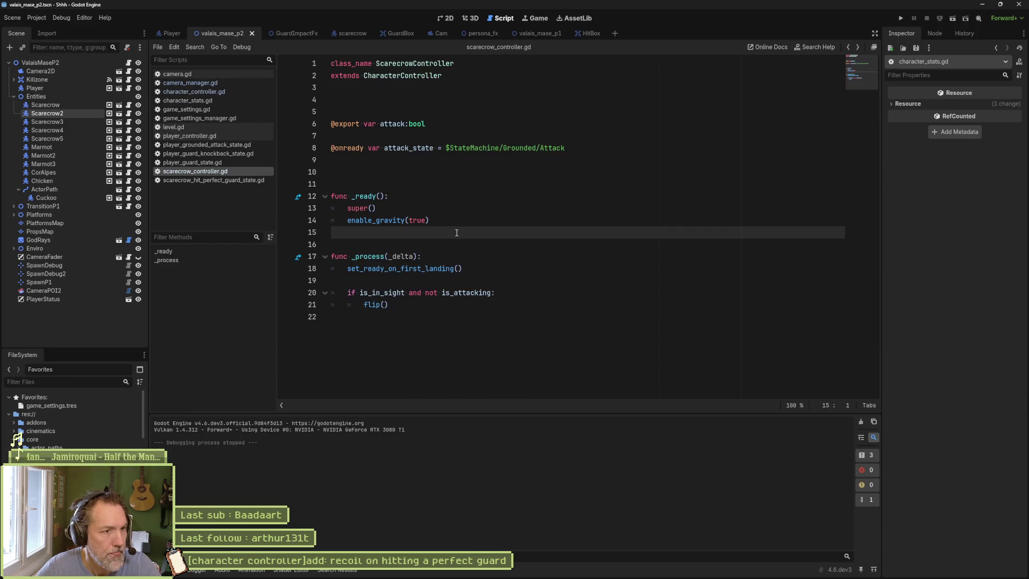
key("alt+Right")
key("alt+Right")
key("alt+Right")
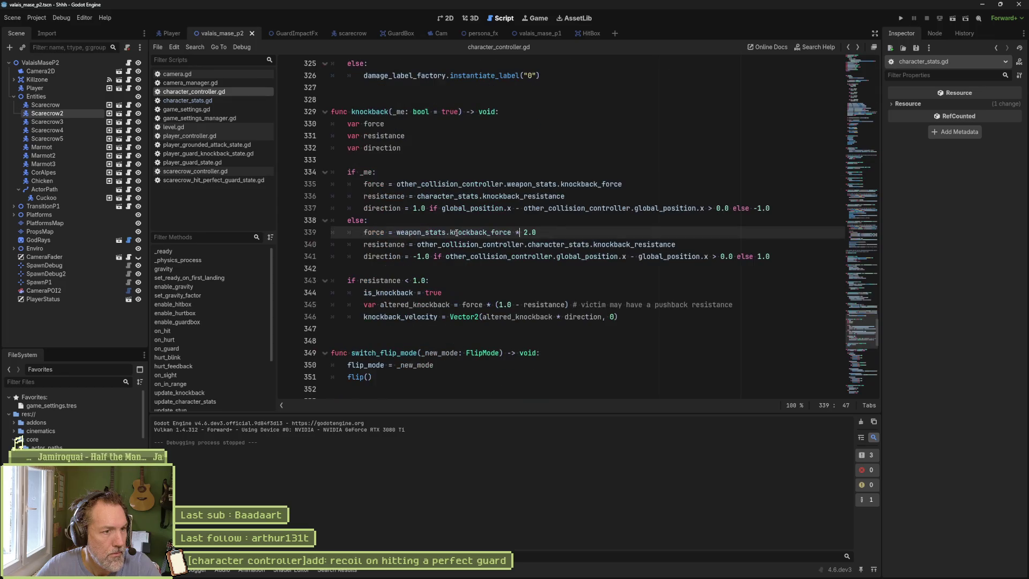
key("Right")
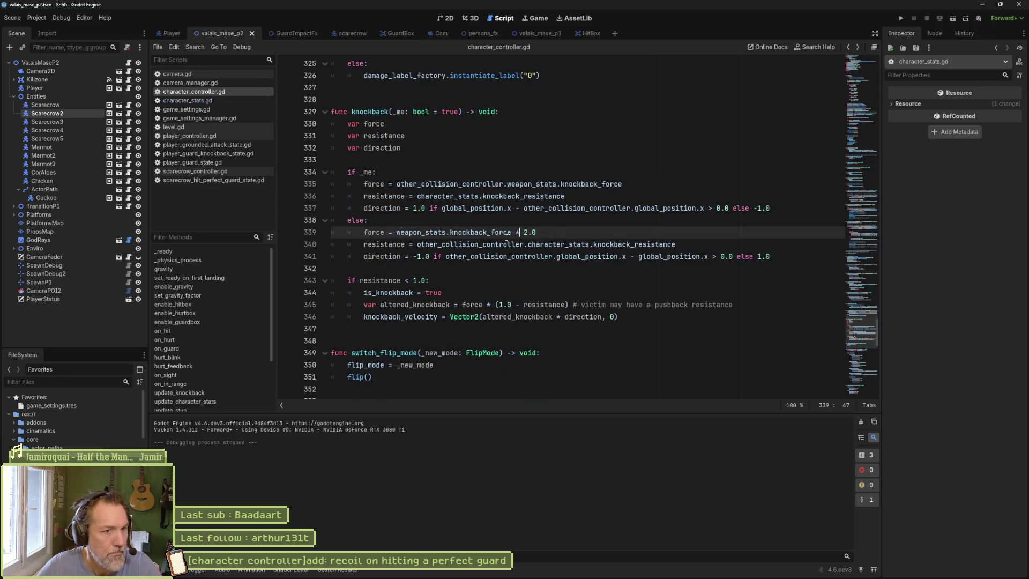
mouse_move(506, 237)
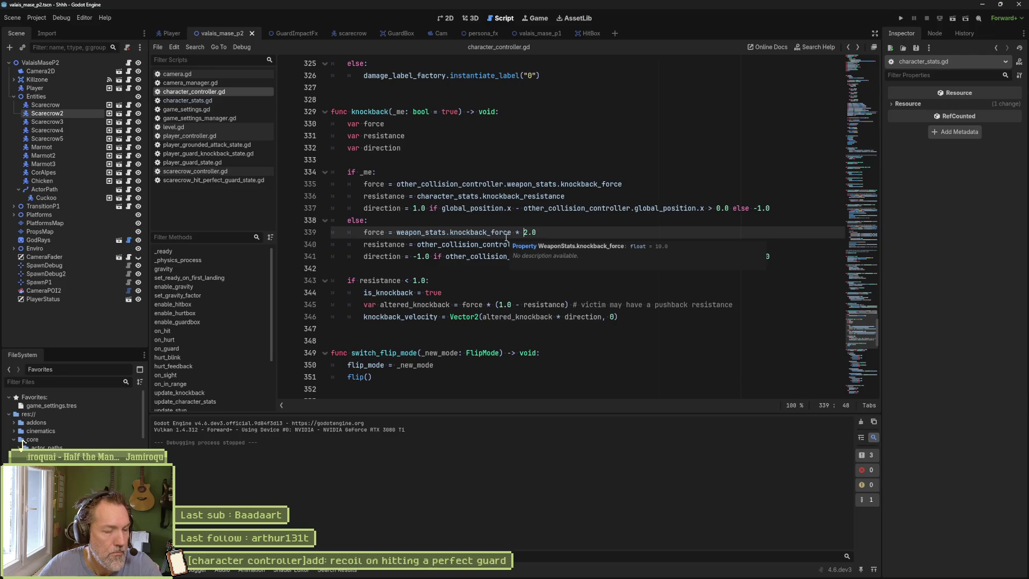
Replace 2.0 with character_stats.perfect_knockback_multiplier, save, then select the Scarecrow2 node
key("Delete")
key("Delete")
key("Delete")
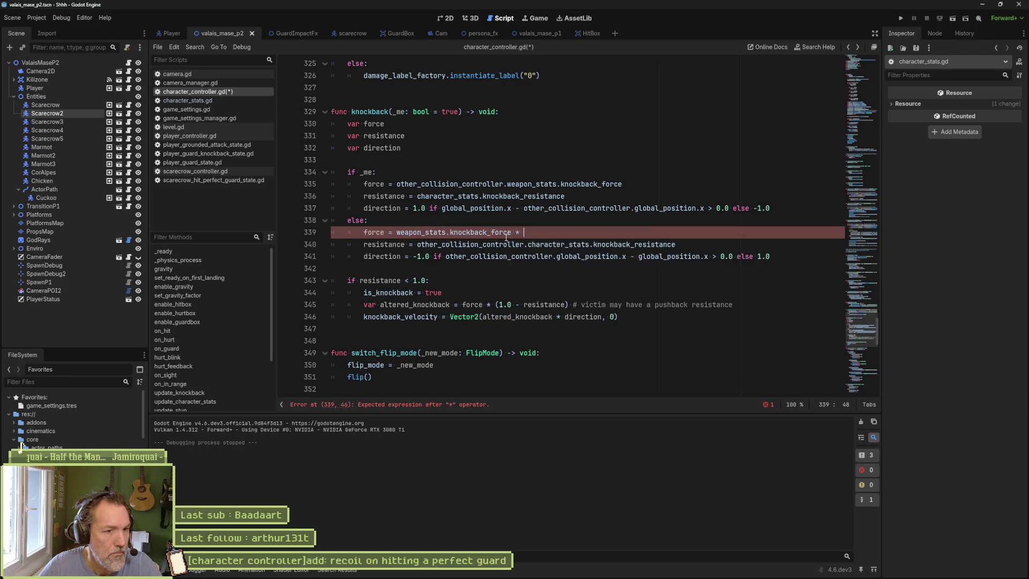
type("stats")
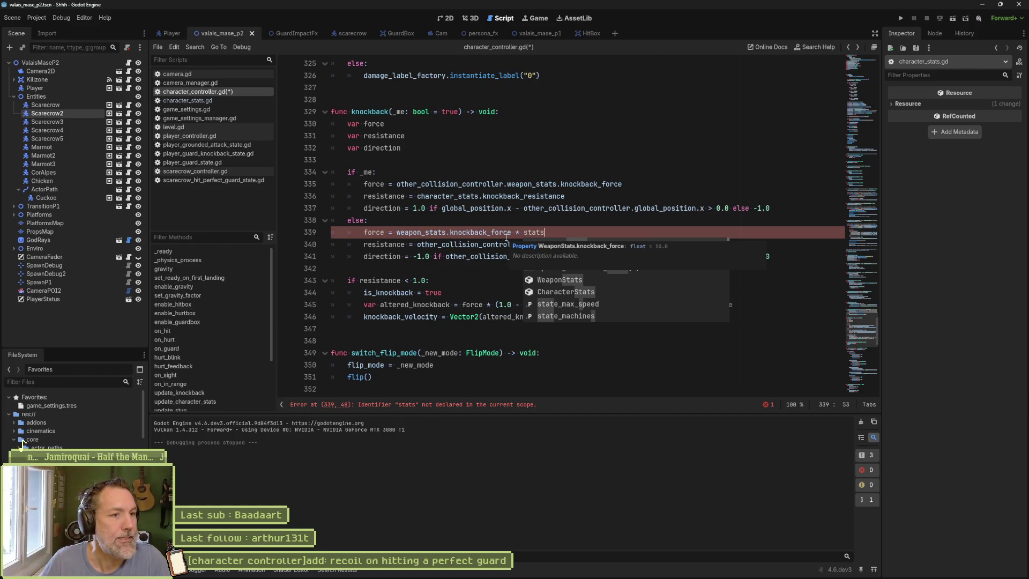
key("BackSpace")
key("BackSpace")
key("BackSpace")
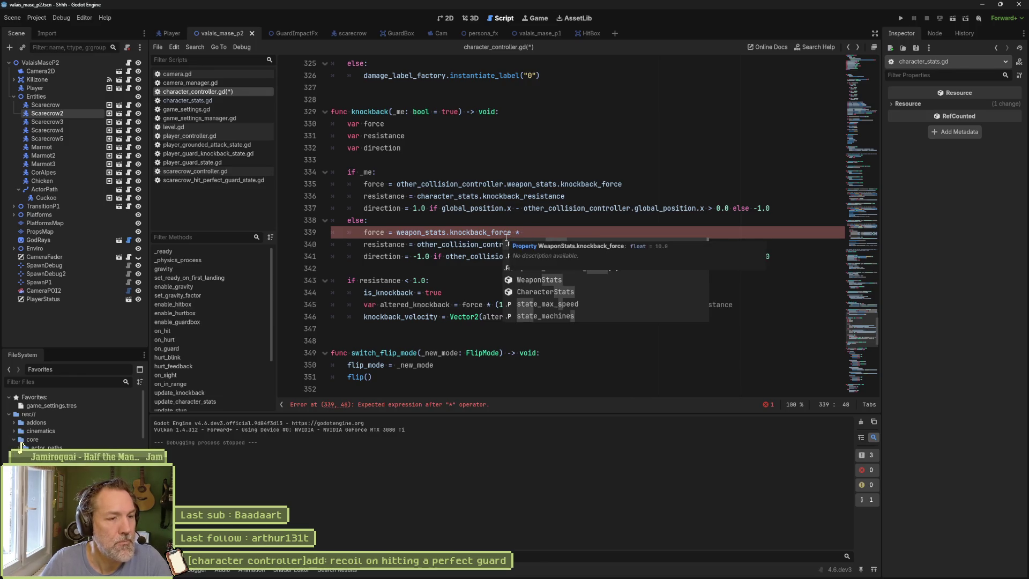
type("chara")
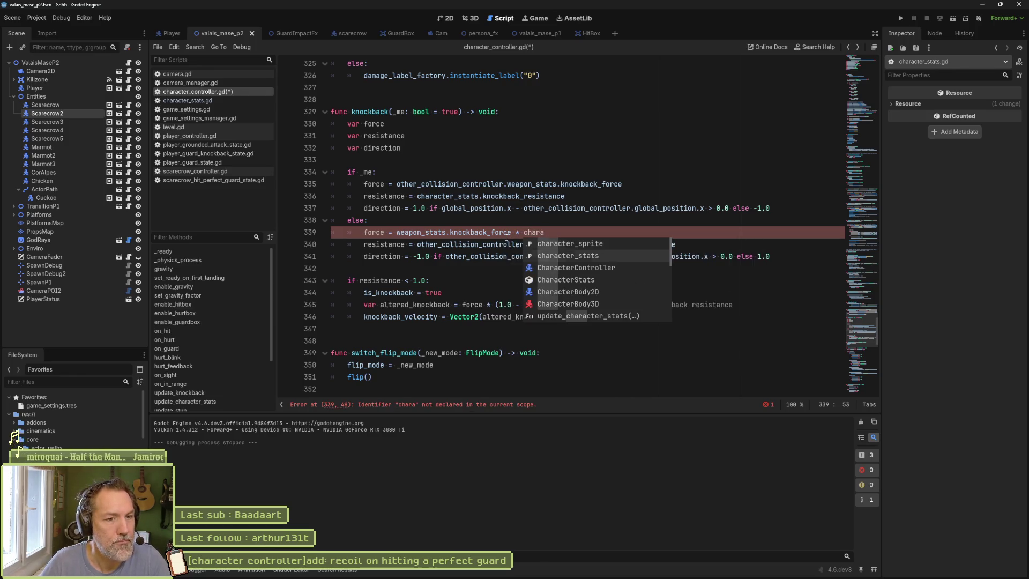
key("Up")
key("Down")
key("Return")
type(".")
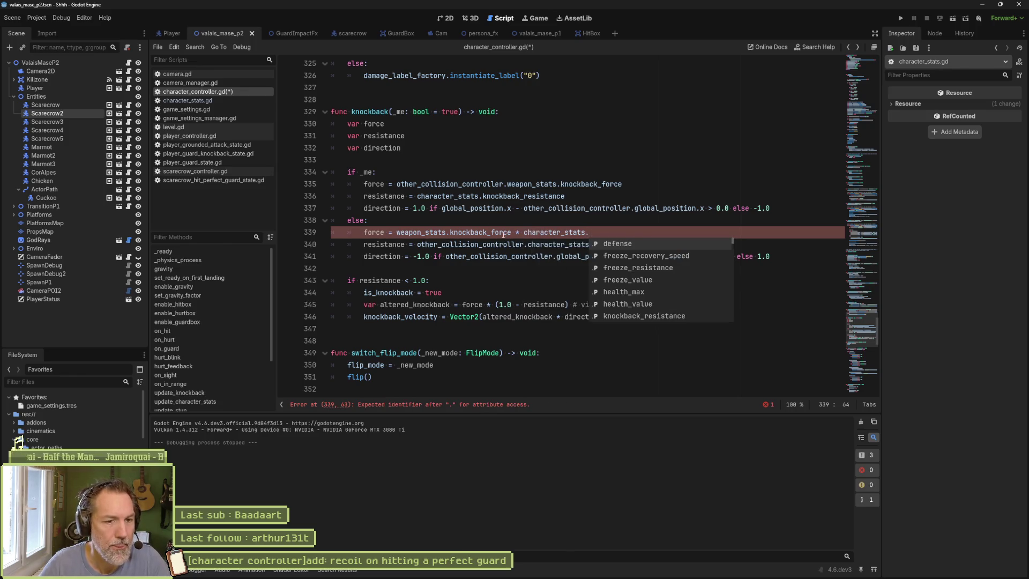
scroll(667, 264, "down", 2)
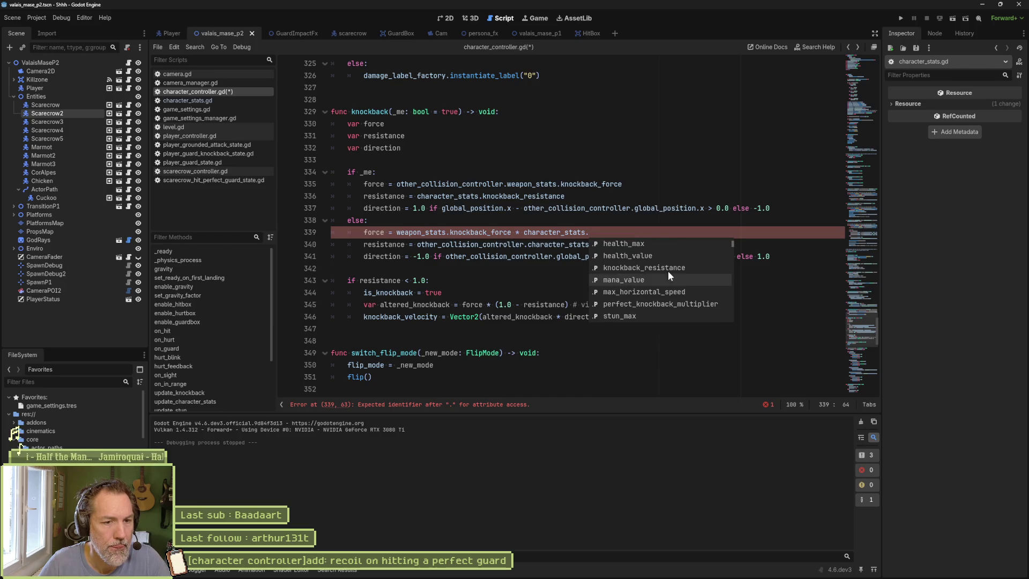
left_click(693, 304)
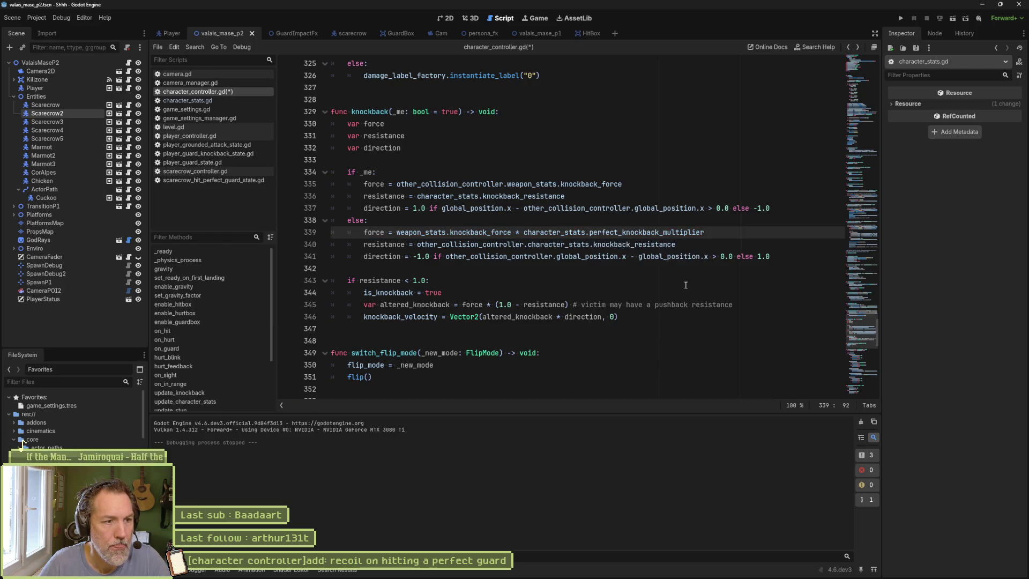
key("ctrl+s")
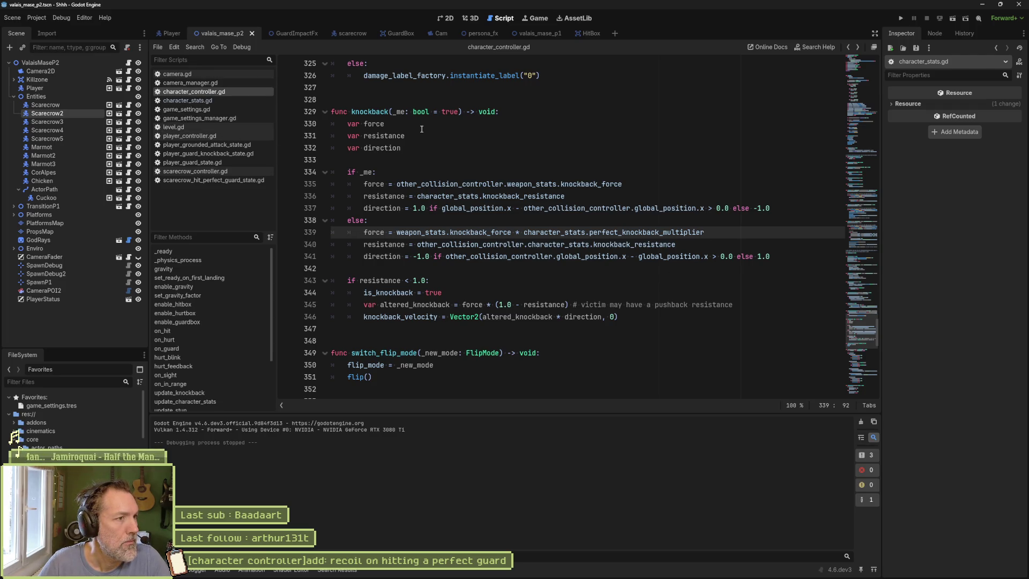
left_click(80, 112)
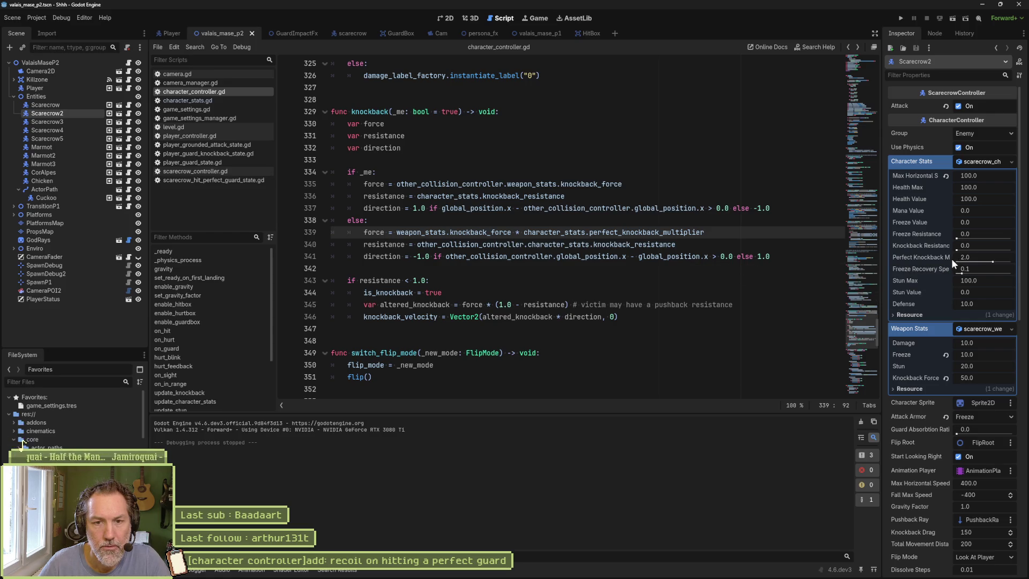
Test-run the game to check the recoil, stop it, then switch to Fork
left_click(727, 253)
key("F5")
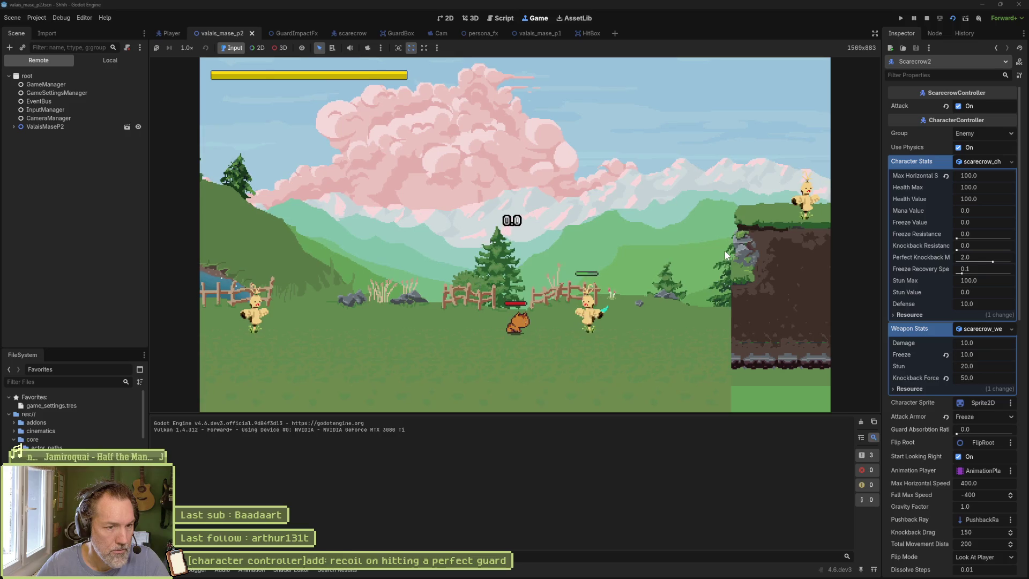
key("F8")
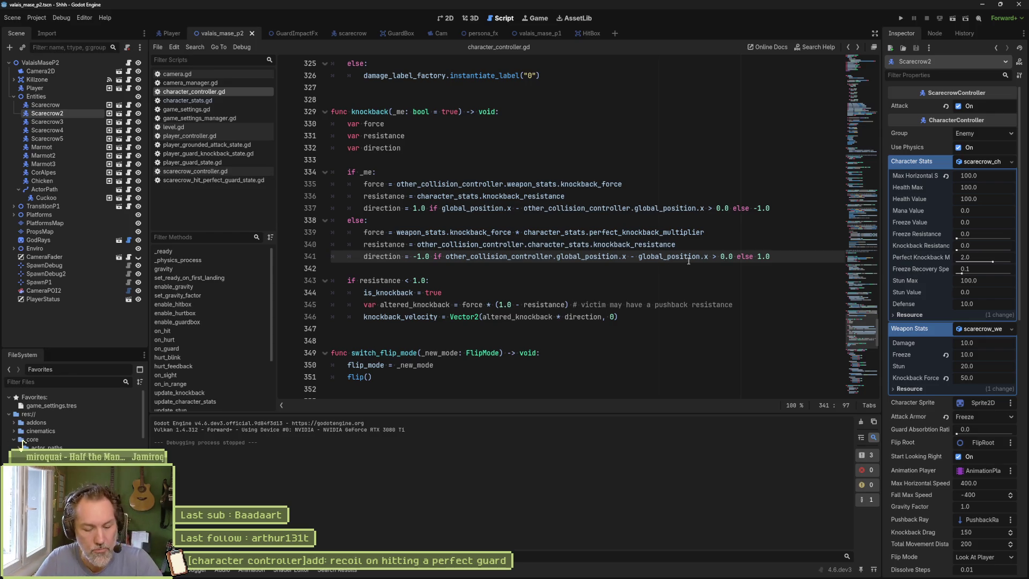
left_click(524, 569)
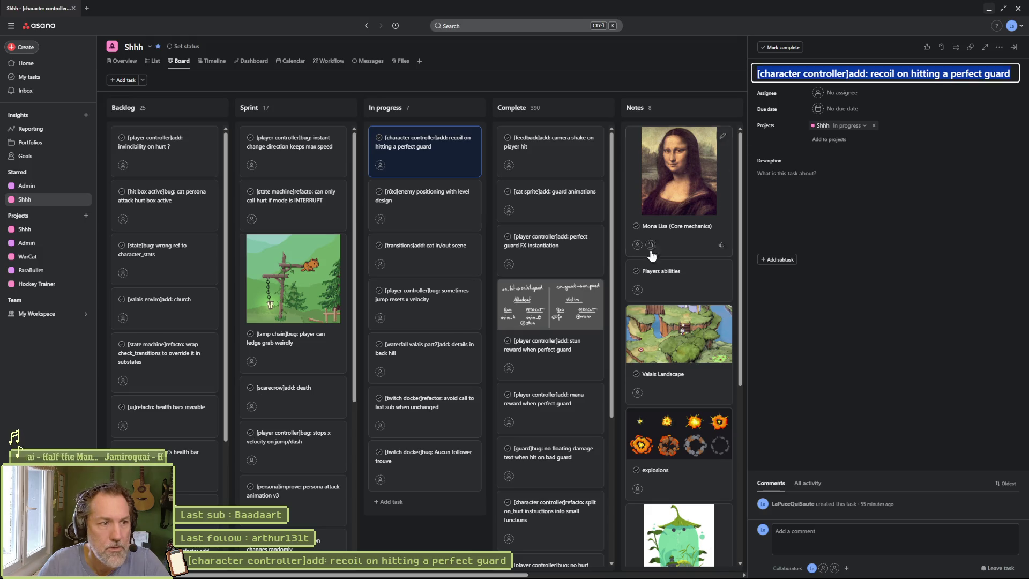
left_click(564, 573)
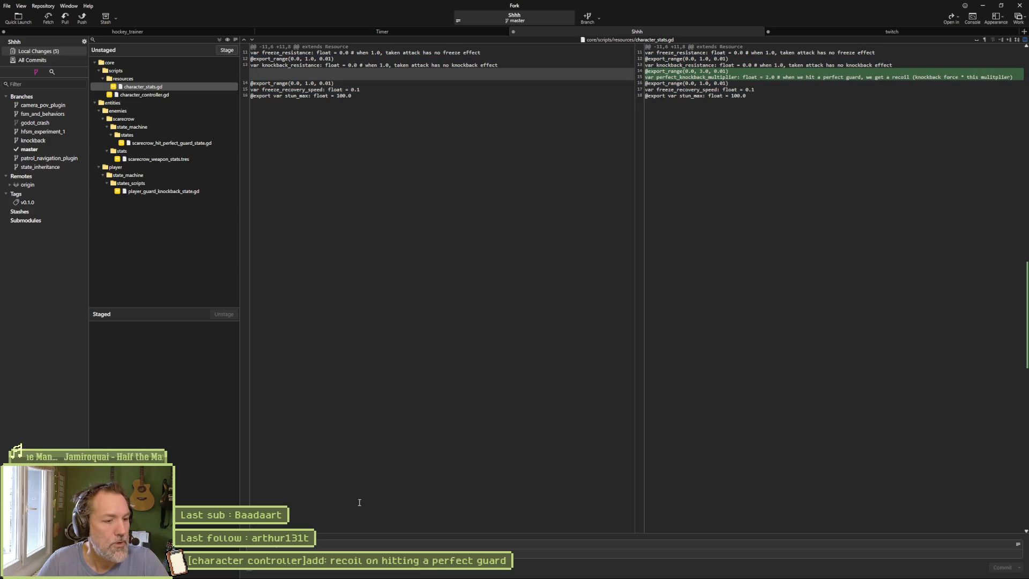
Paste the task title as the commit message and review character_controller.gd and character_stats.gd diffs
left_click(331, 544)
type("[character controller]add: recoil on hitting a perfect guard")
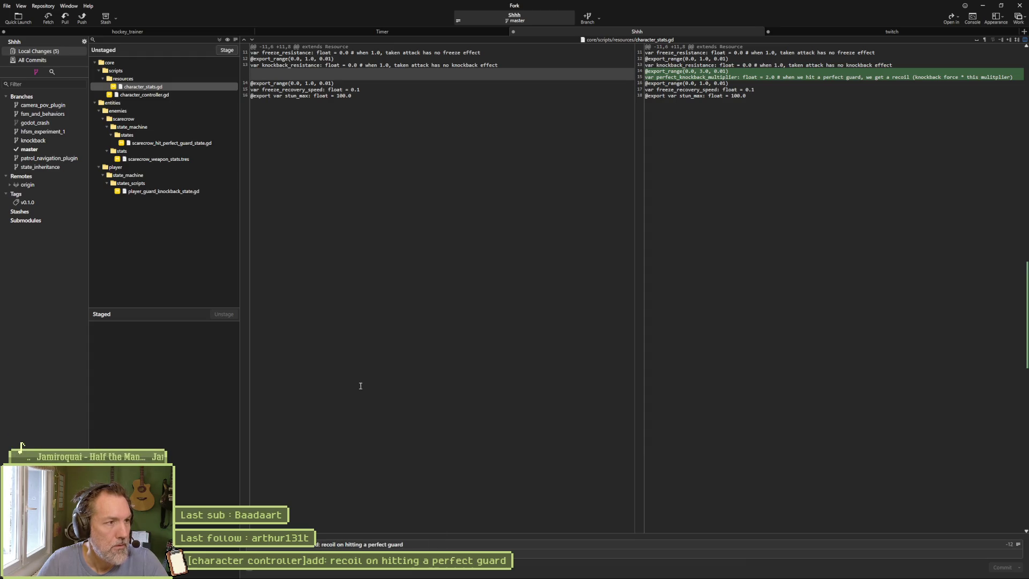
left_click(161, 94)
left_click(173, 86)
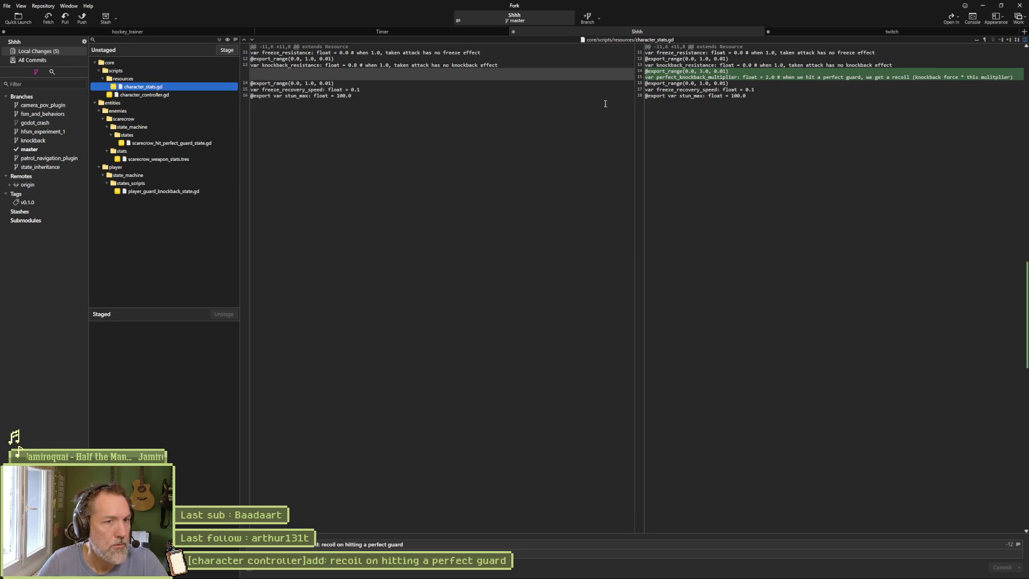
left_click(157, 95)
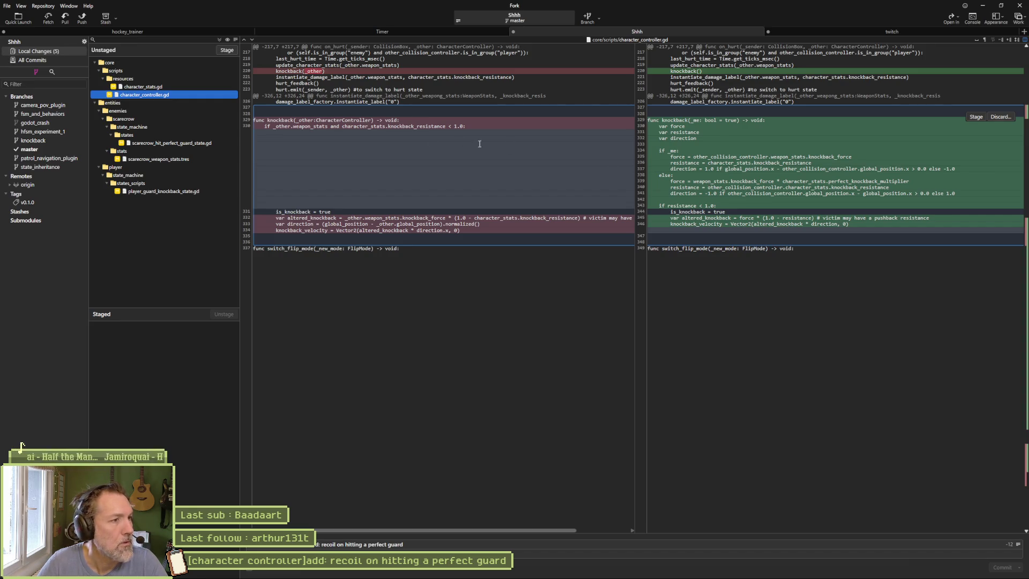
Review the scarecrow state, weapon stats and guard knockback diffs, then stage all five files
left_click(164, 143)
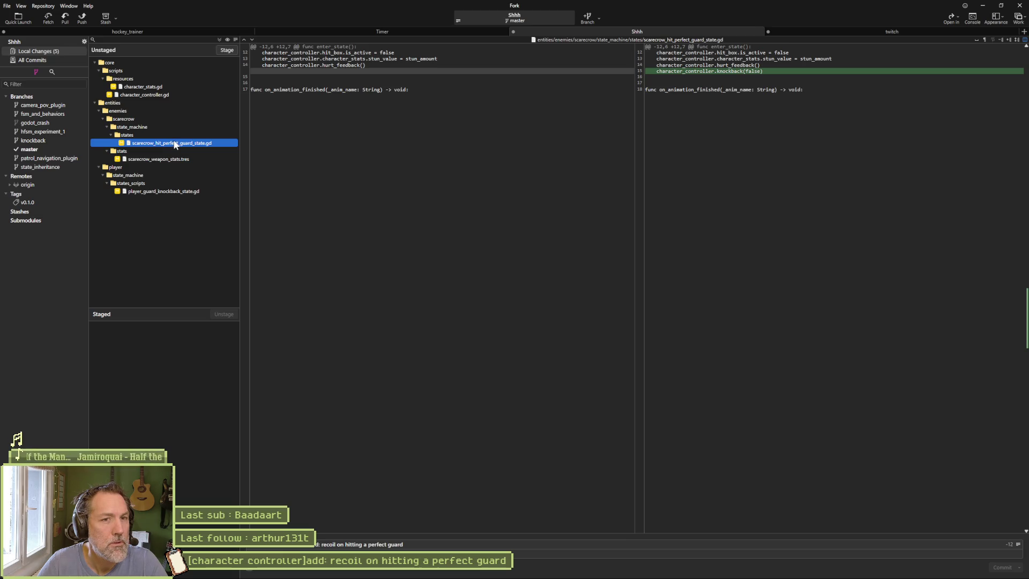
left_click(180, 159)
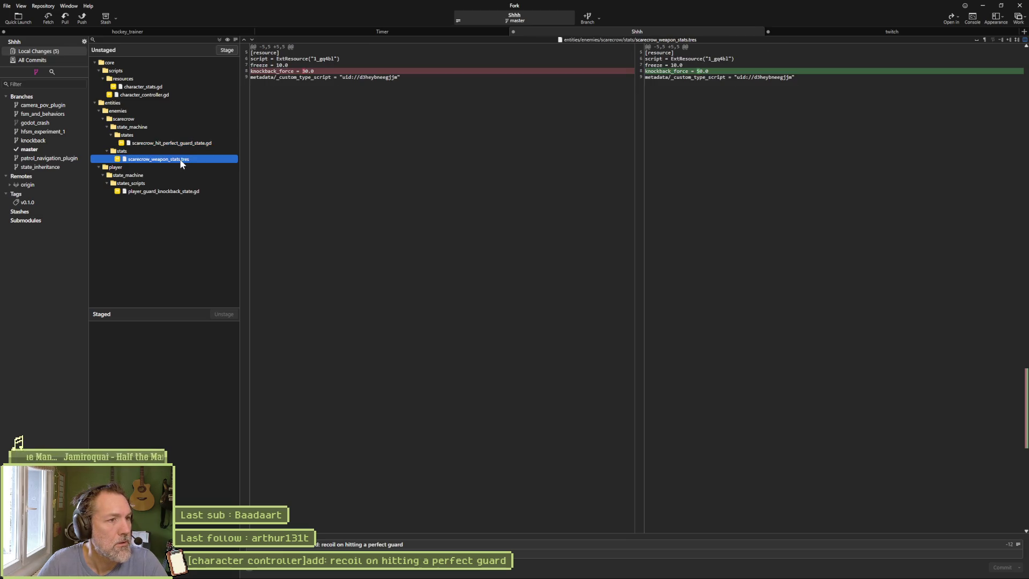
left_click(184, 192)
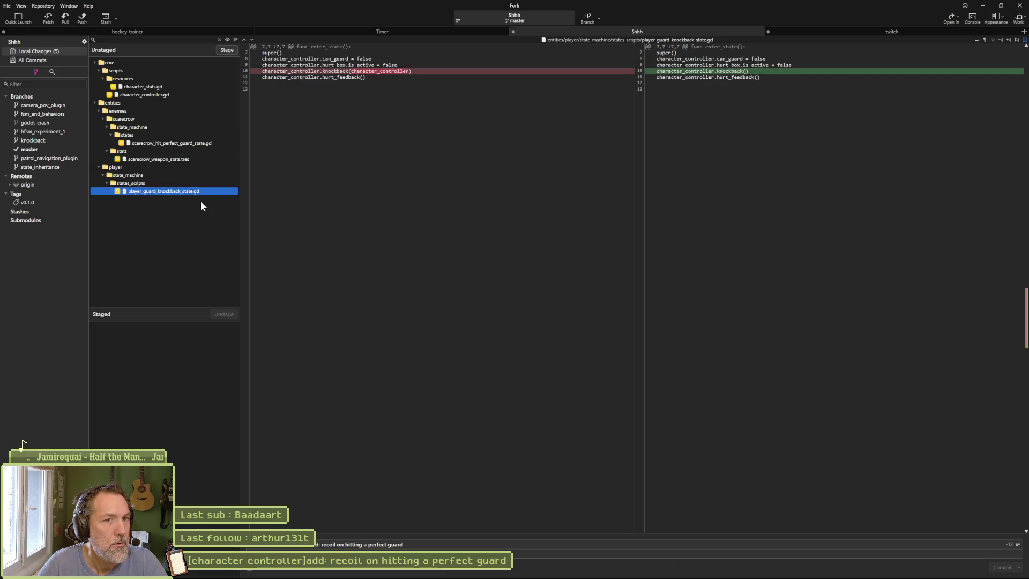
key("ctrl+shift+s")
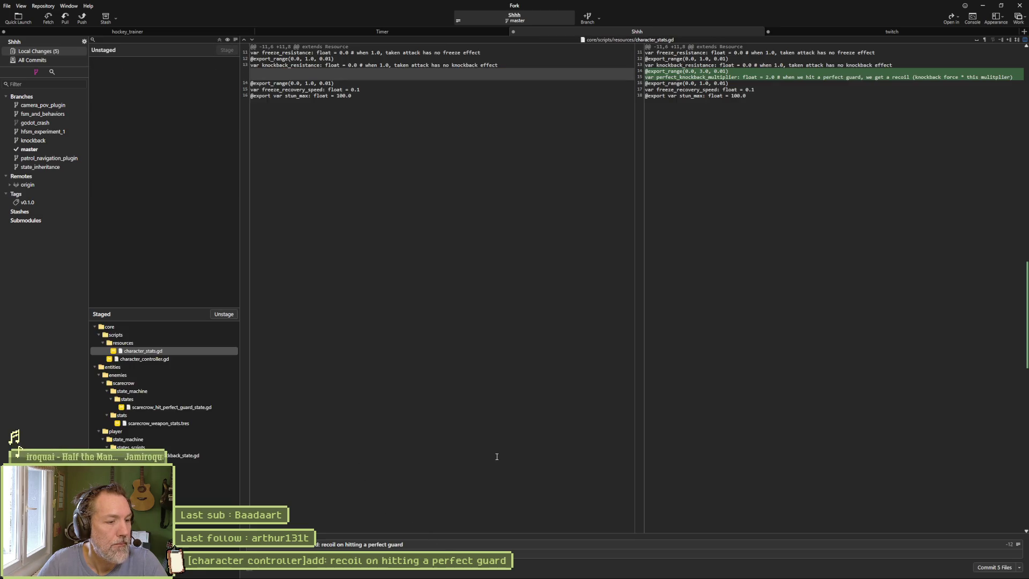
Append '& [character controller]refactored: knockback function to make it simpler to be called from anywhere', commit, and push master
type("& [character controller]re")
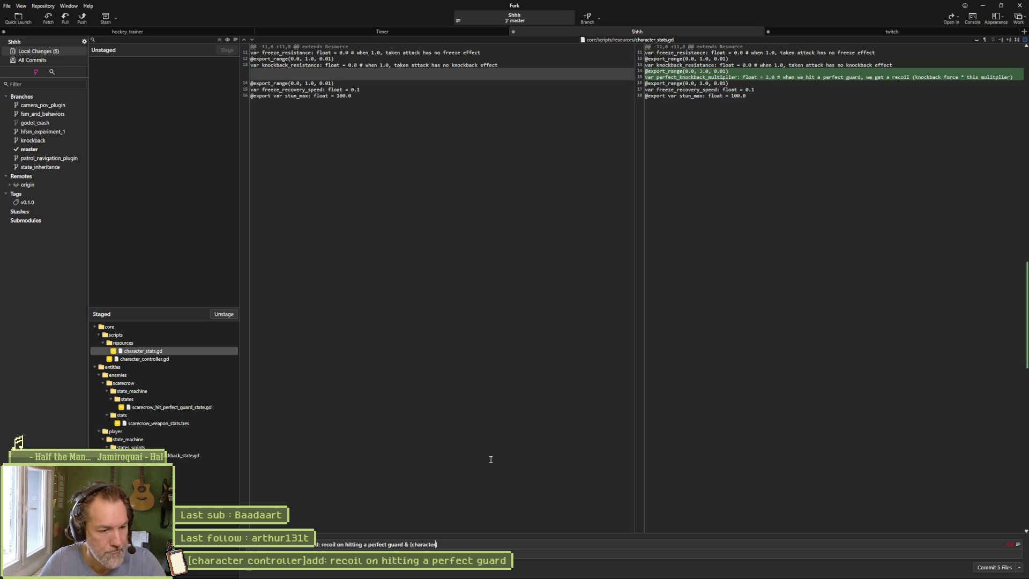
type("factored: knock")
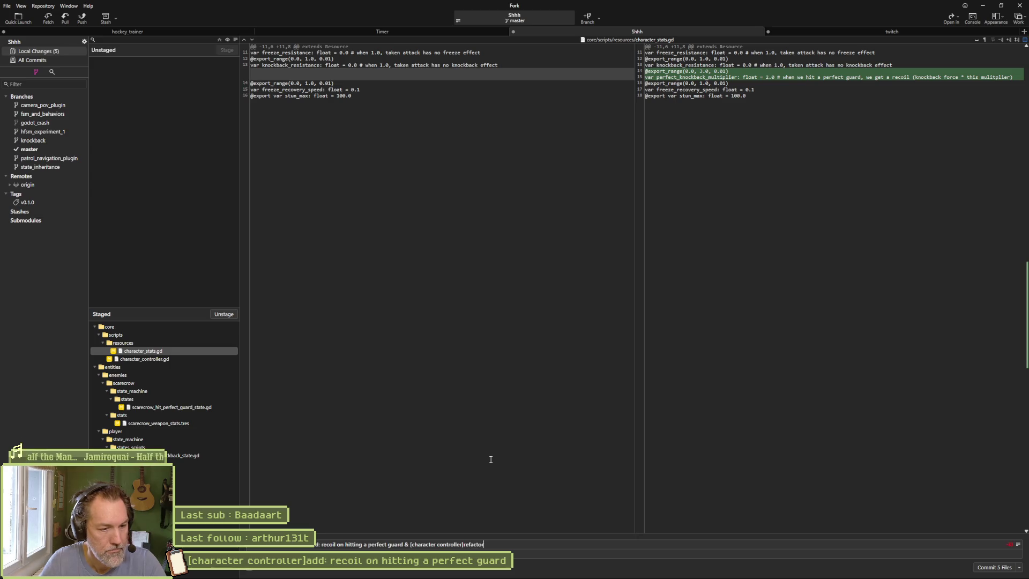
type("back function")
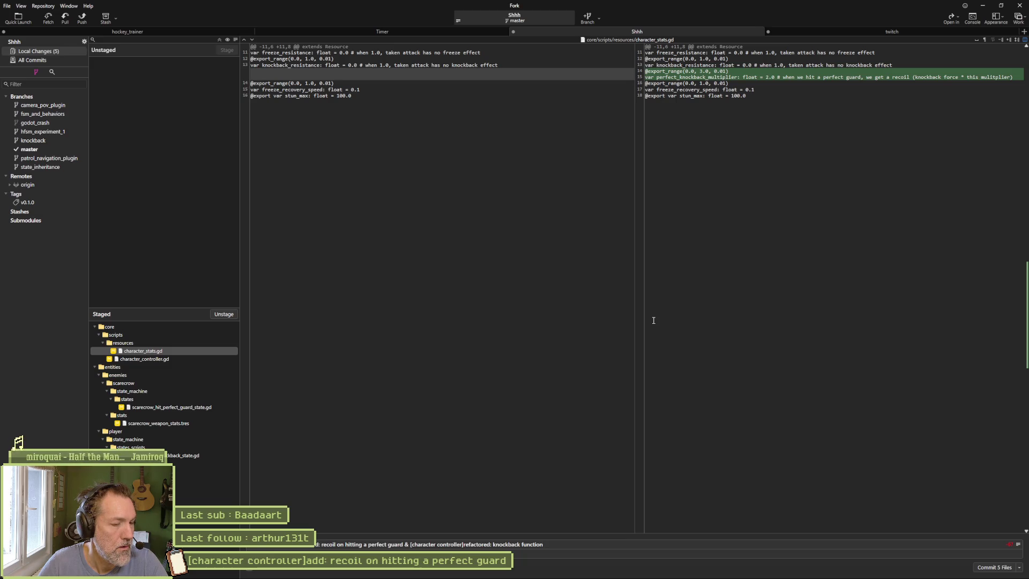
type("to make it simpler to be called from anywhere")
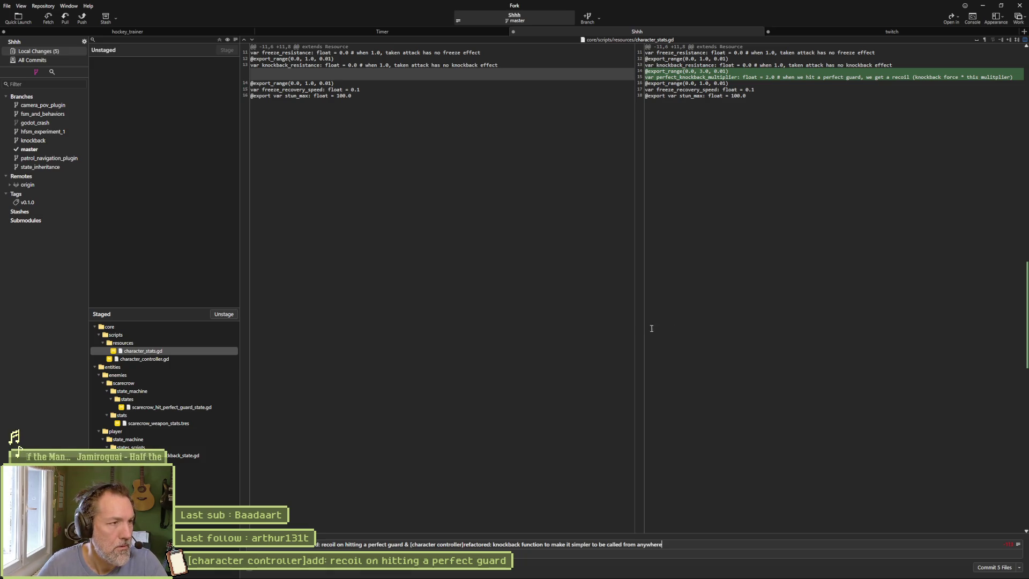
left_click(993, 567)
left_click(82, 18)
left_click(561, 313)
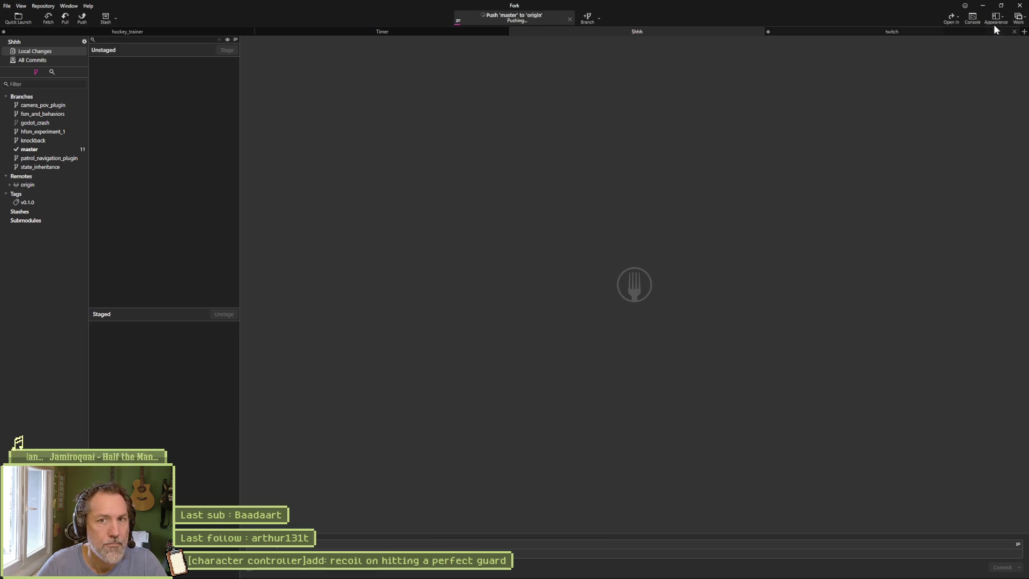
In Asana, move the recoil task card into the Complete column
left_click(988, 6)
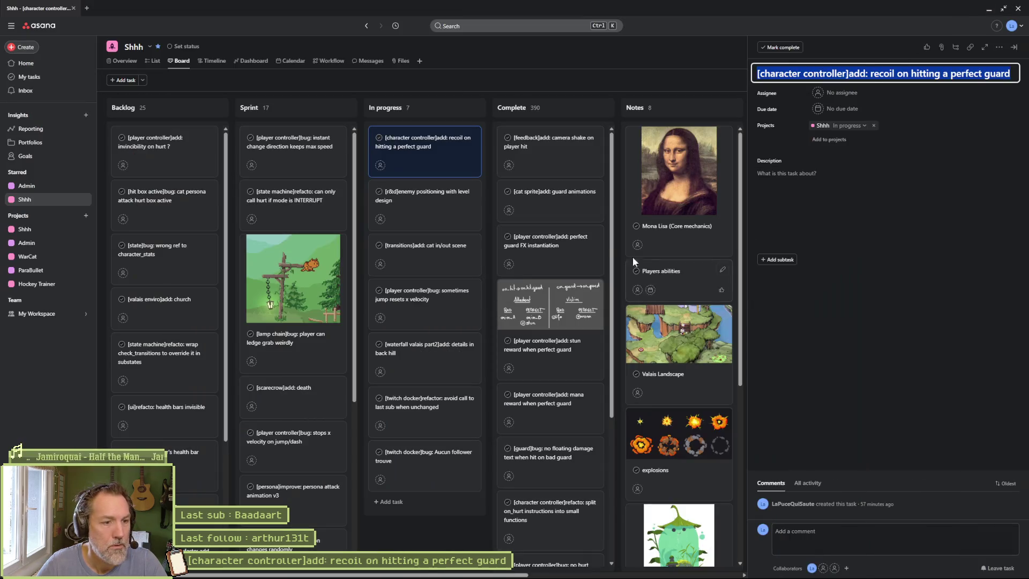
left_click_drag(432, 145, 544, 147)
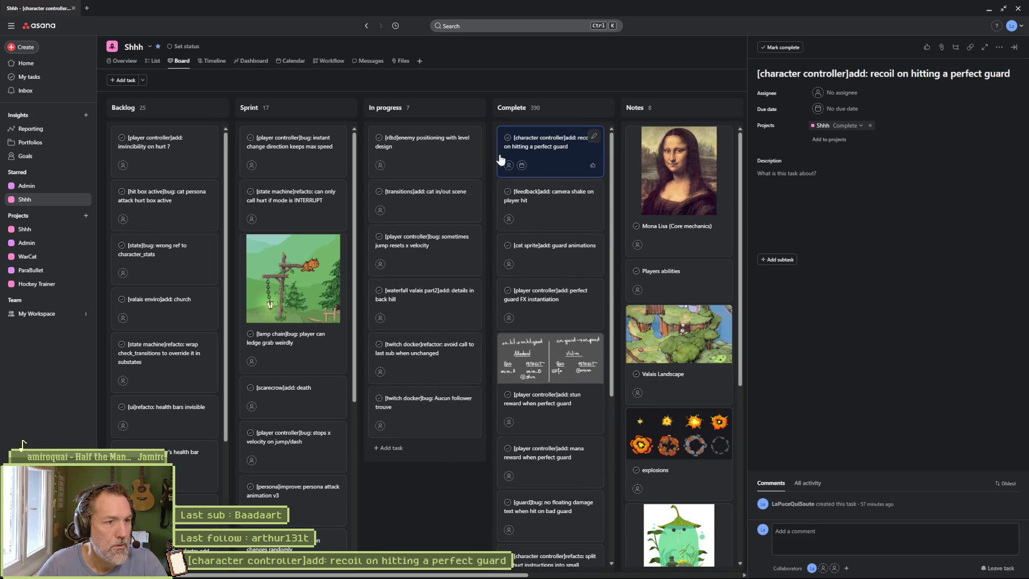
left_click(391, 448)
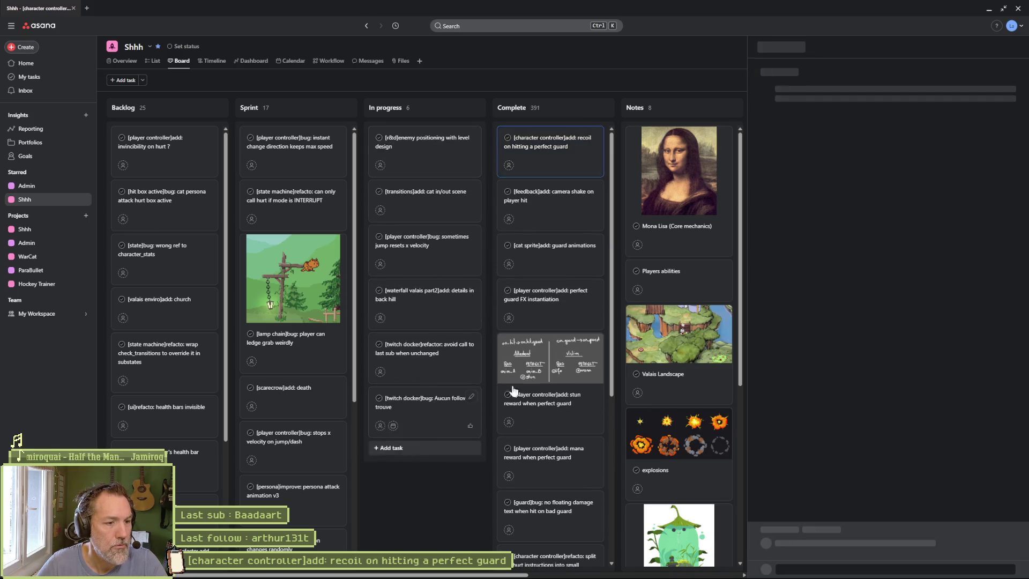
Name the new task '[character controller]add: more stun to have time to punish perfect guard', move it to the top, and return to Godot
left_click(827, 75)
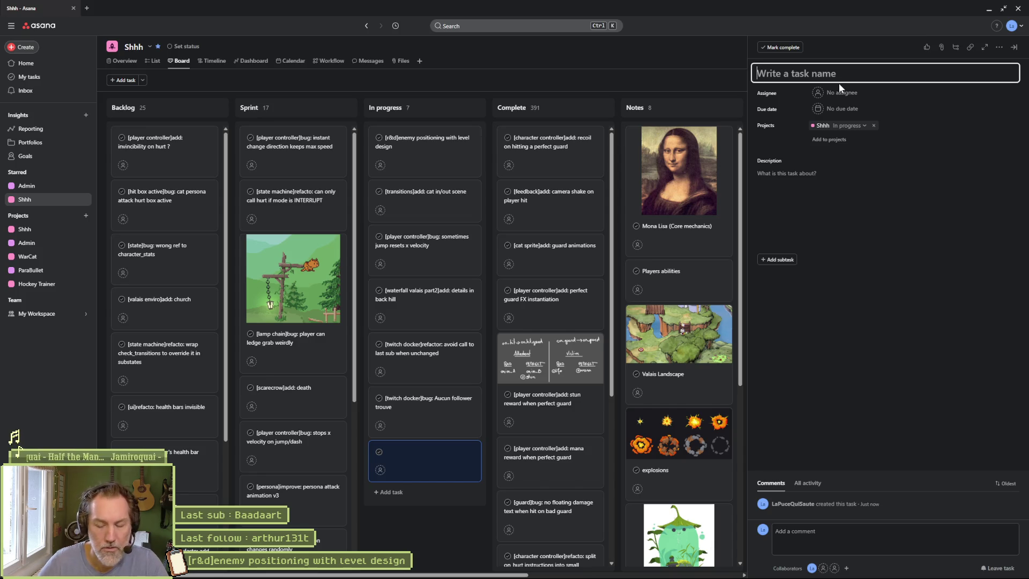
type("[")
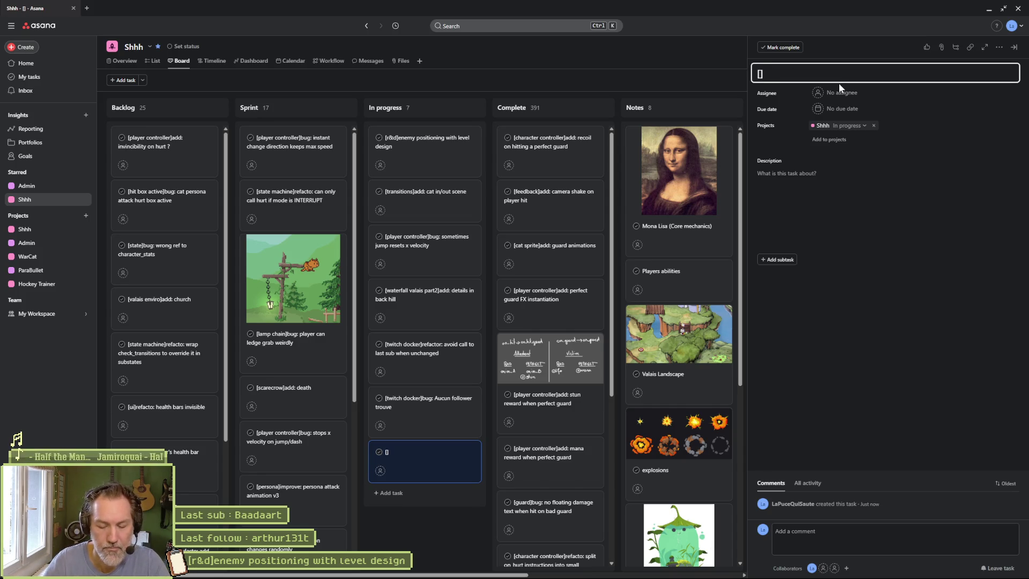
type("character controller]")
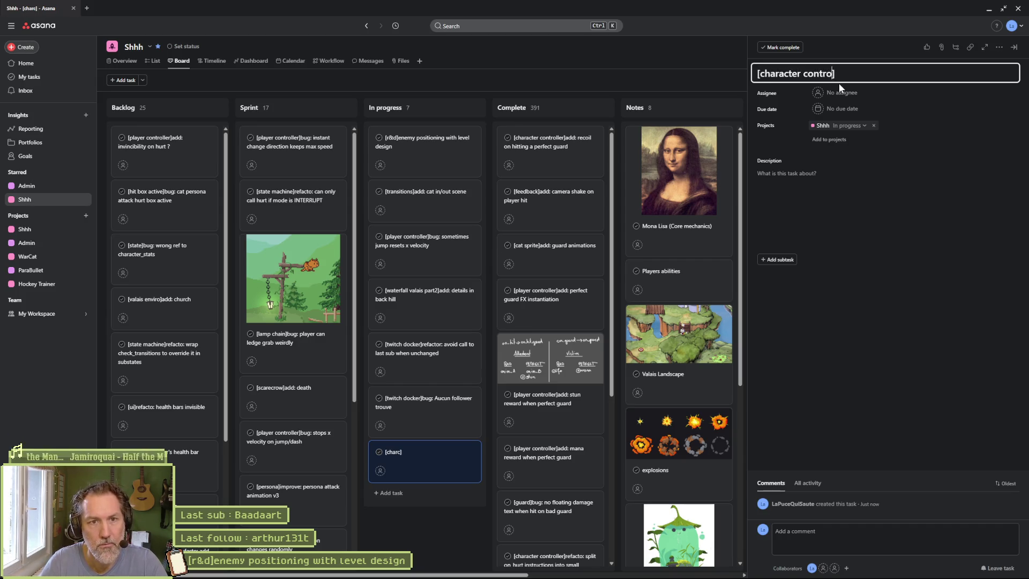
type("add: more stun")
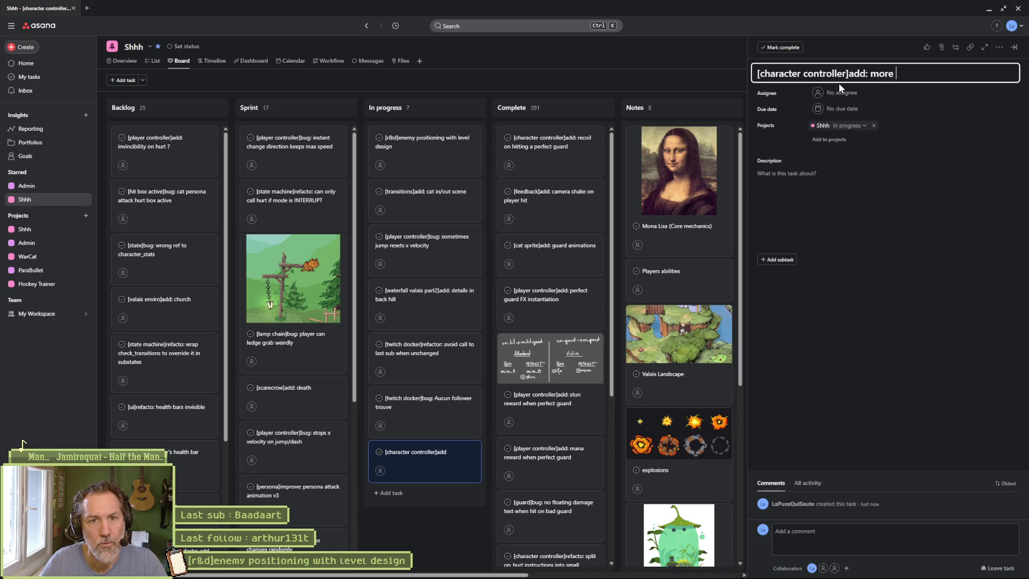
type(" to have time to ")
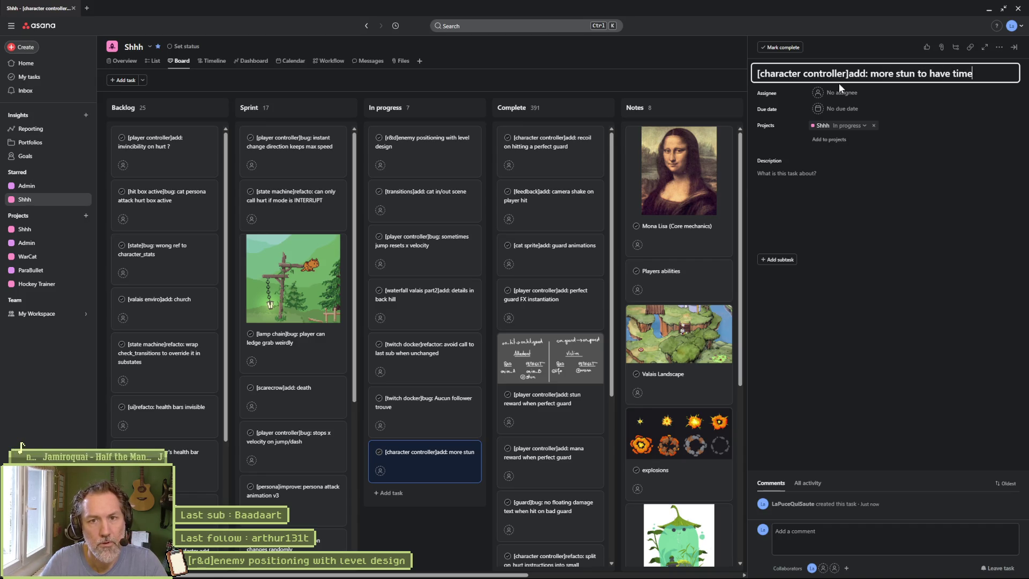
type("punish perfe")
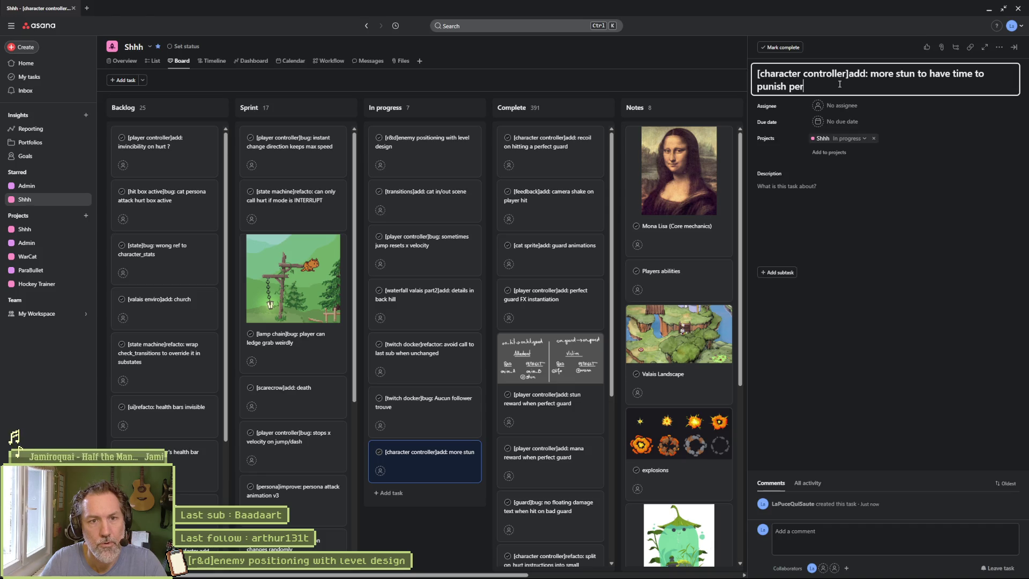
type("ct guard")
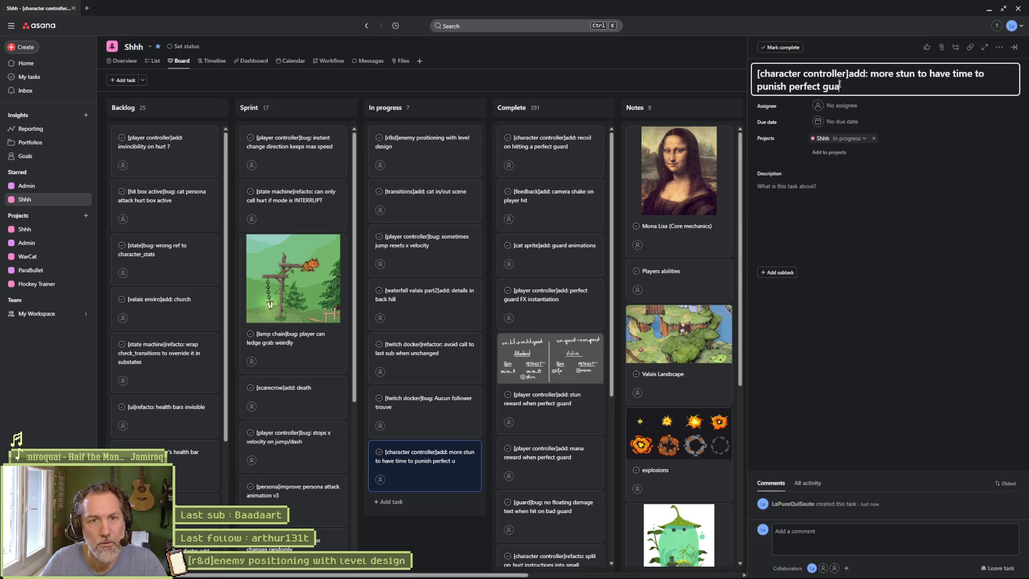
left_click(900, 382)
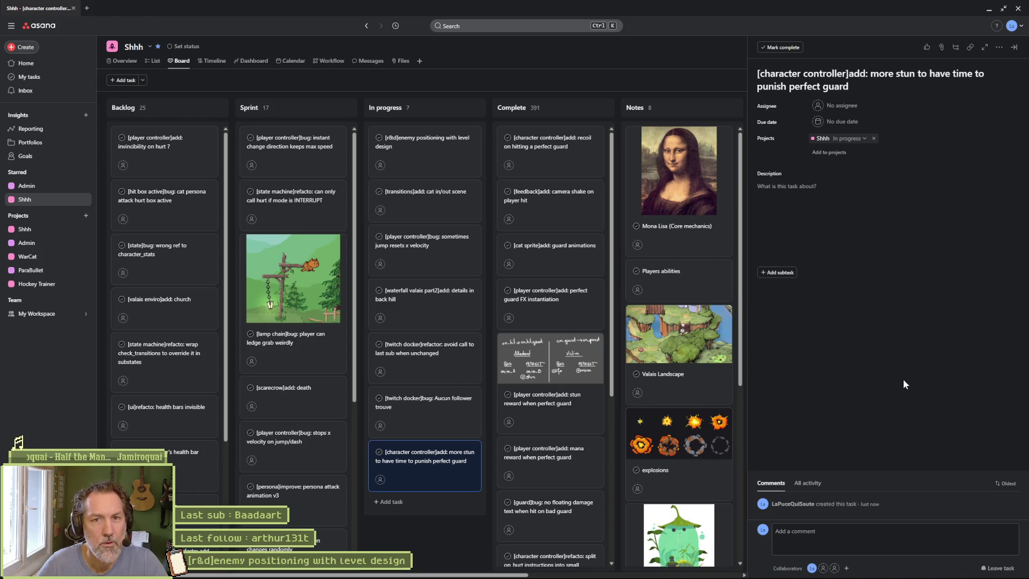
mouse_move(417, 444)
left_mouse_down()
mouse_move(439, 182)
mouse_move(425, 147)
left_mouse_up()
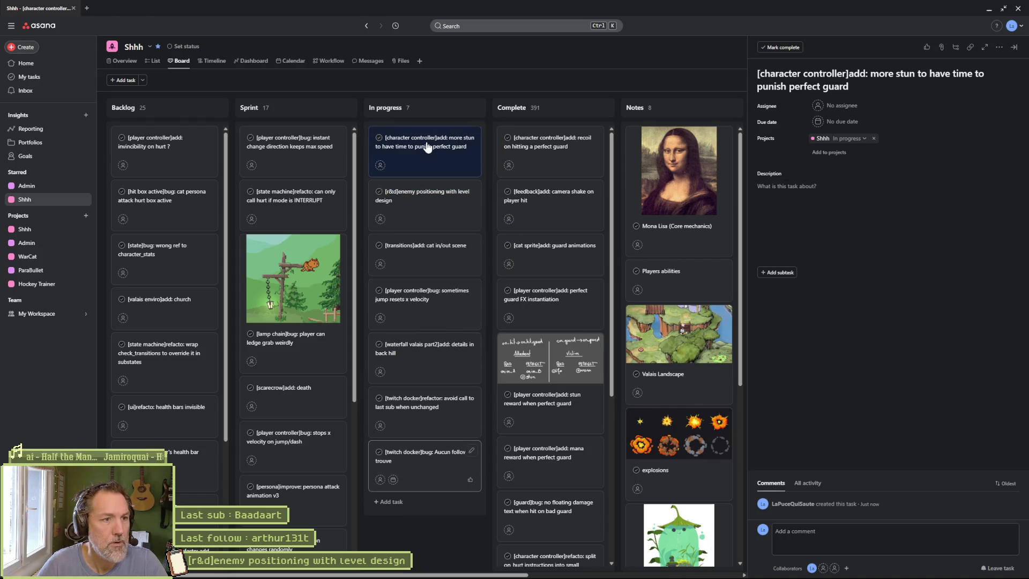
left_click(988, 9)
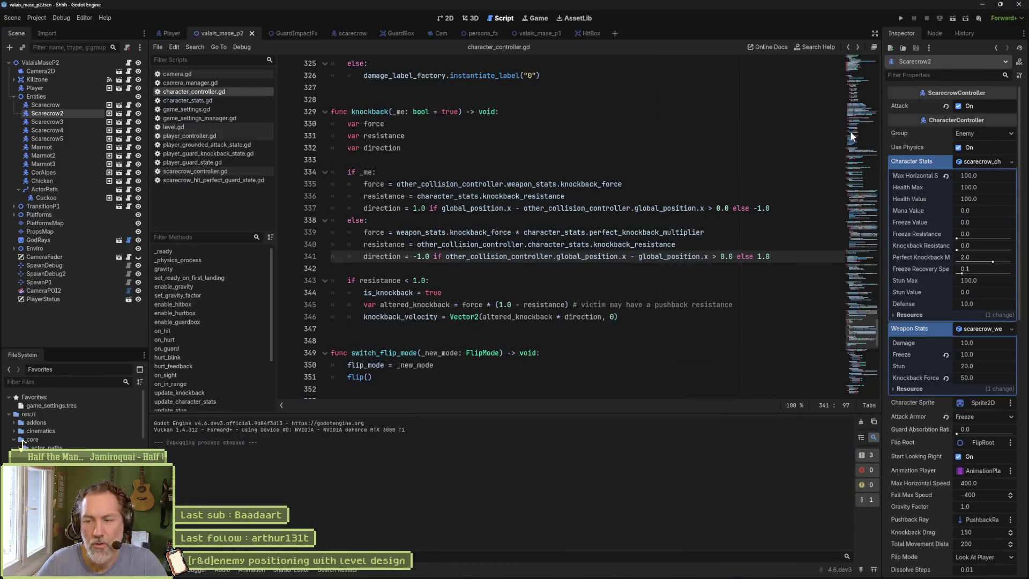
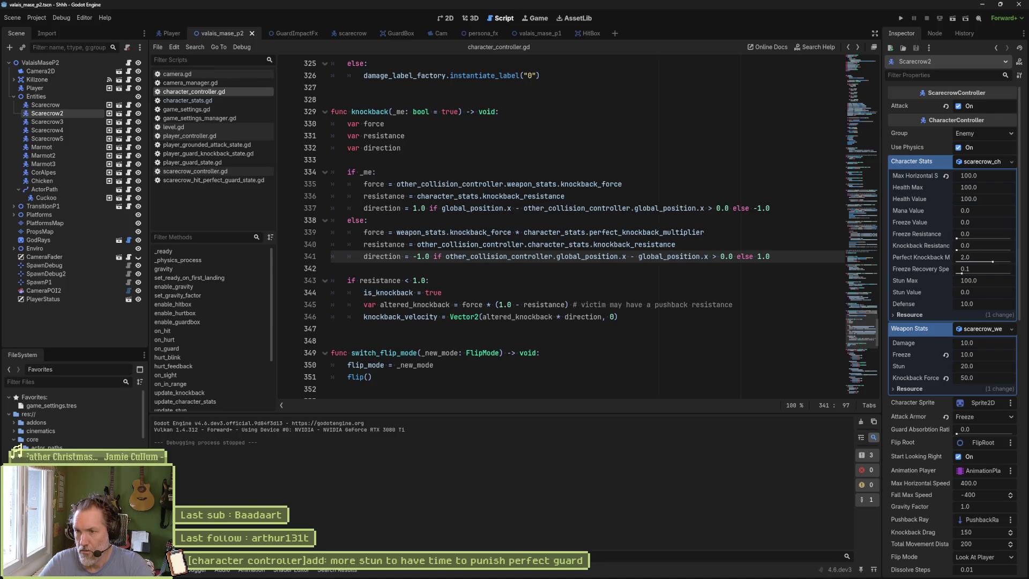
Jump to the update_stun function definition in character_controller.gd from the Methods list
left_click(653, 332)
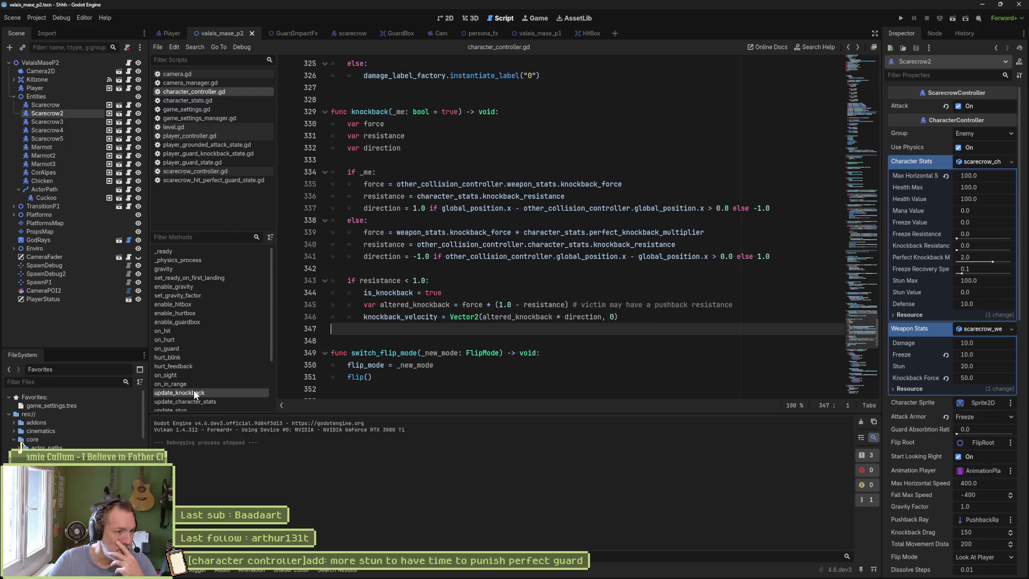
scroll(212, 387, "down", 1)
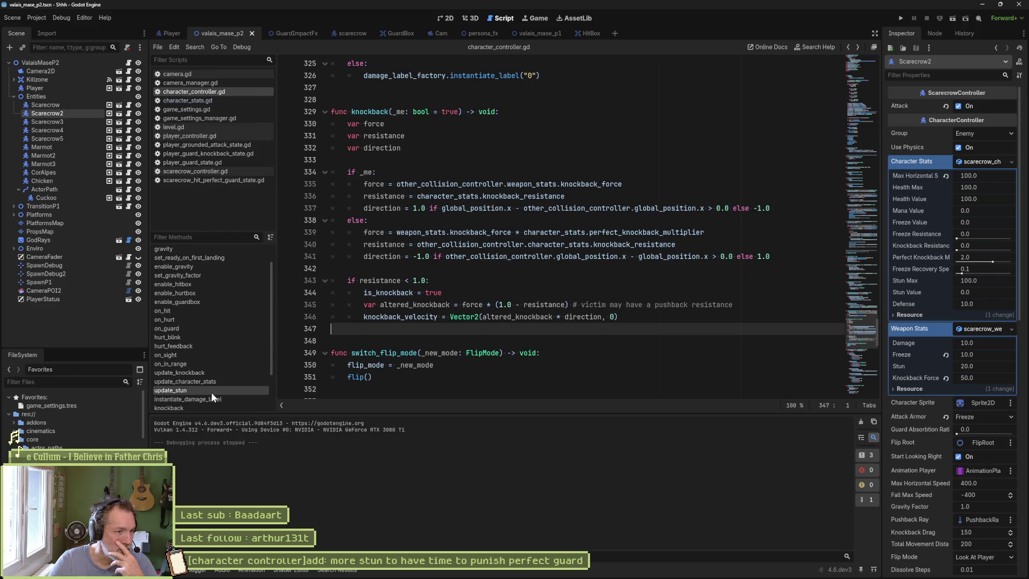
left_click(211, 391)
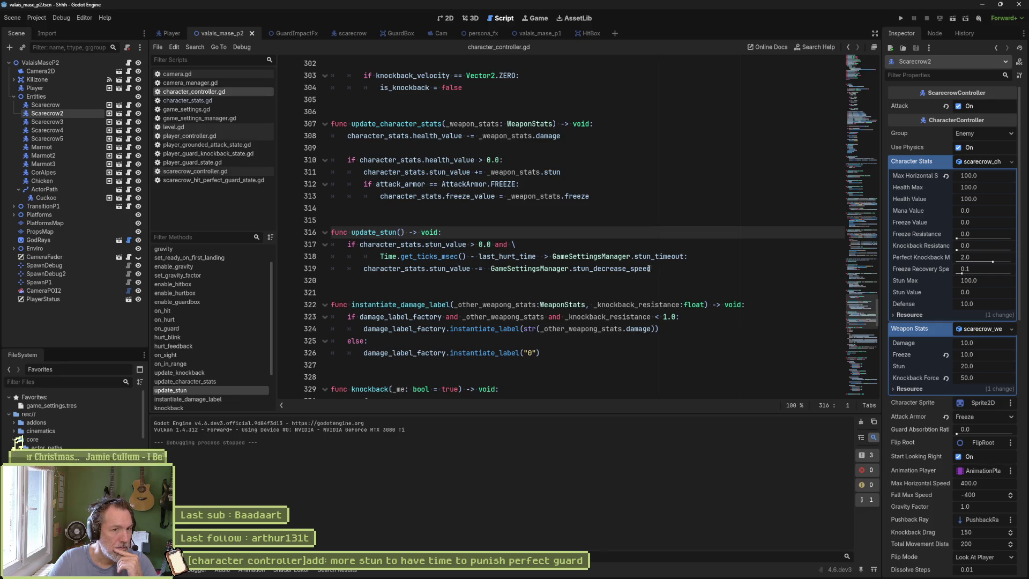
double_click(448, 268)
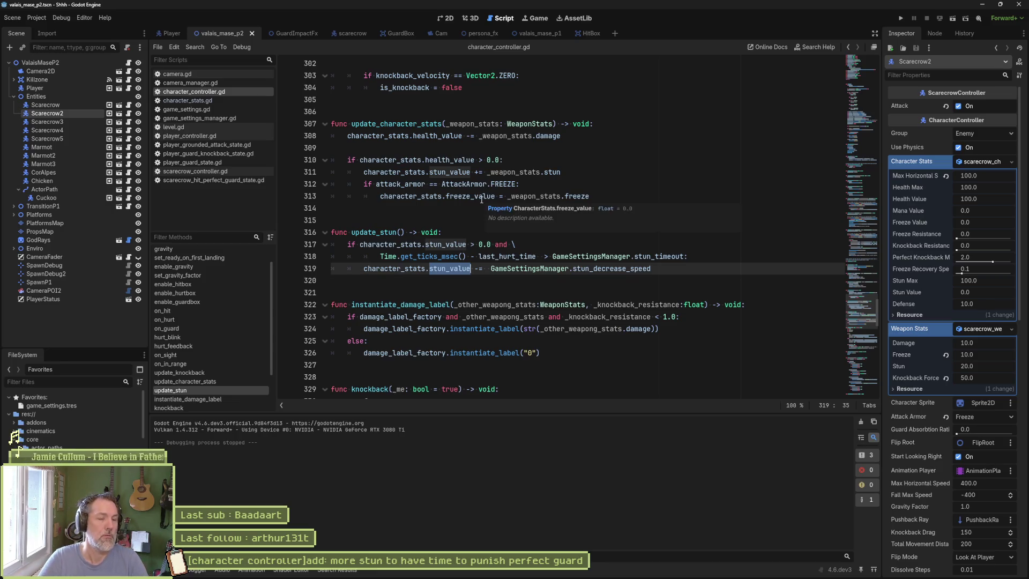
mouse_move(481, 199)
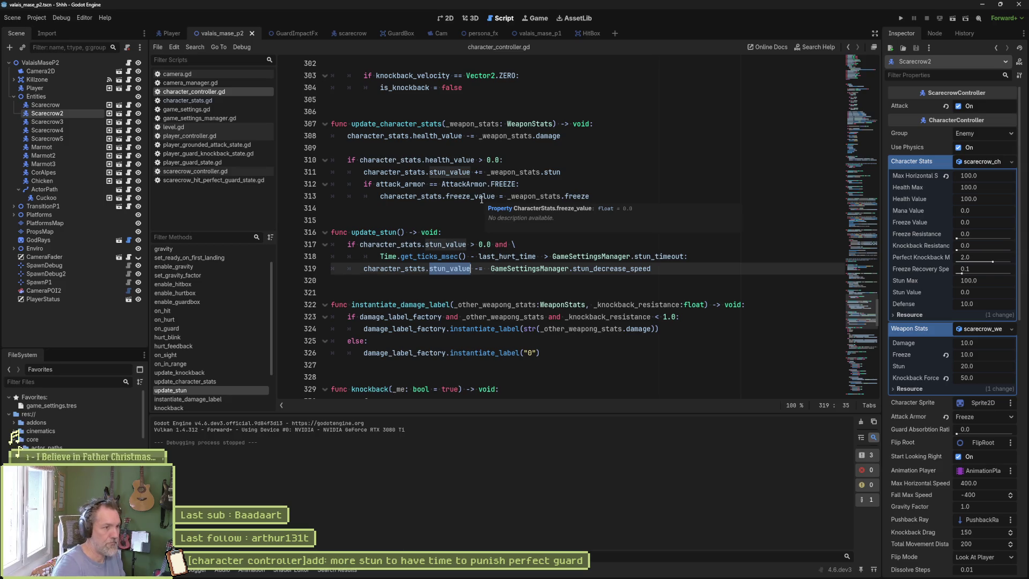
Close the GuardImpactFx, GuardBox, Cam, persona_fx, valais_mase_p1 and HitBox scenes, open scarecrow, then switch to Aseprite
middle_click(289, 34)
middle_click(337, 33)
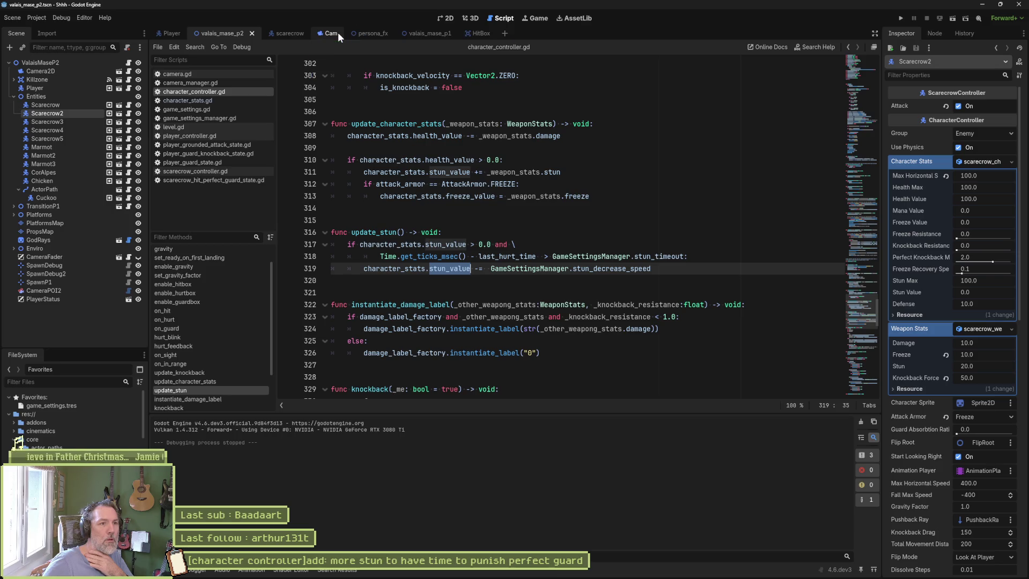
middle_click(331, 32)
middle_click(327, 31)
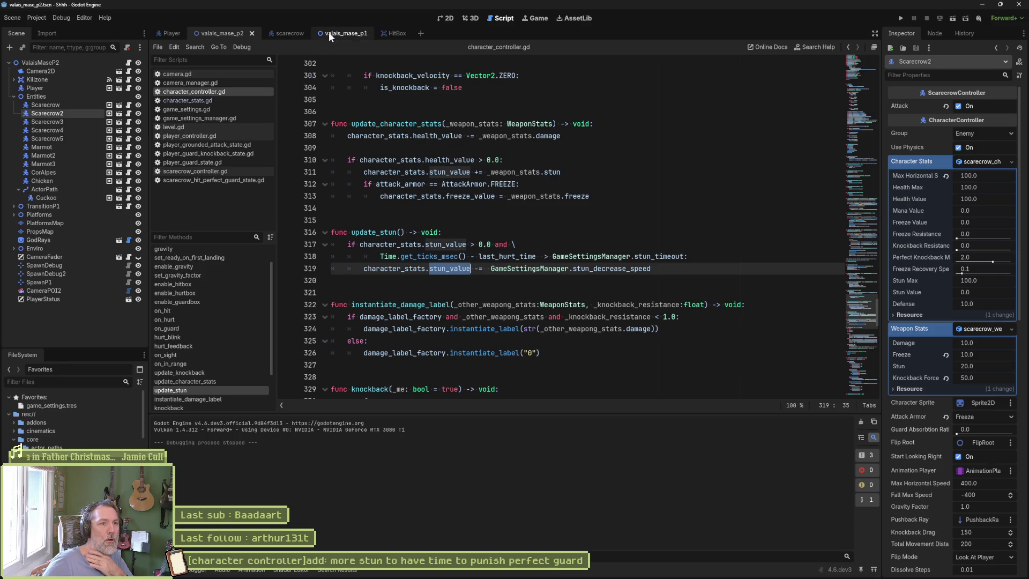
middle_click(335, 32)
middle_click(335, 31)
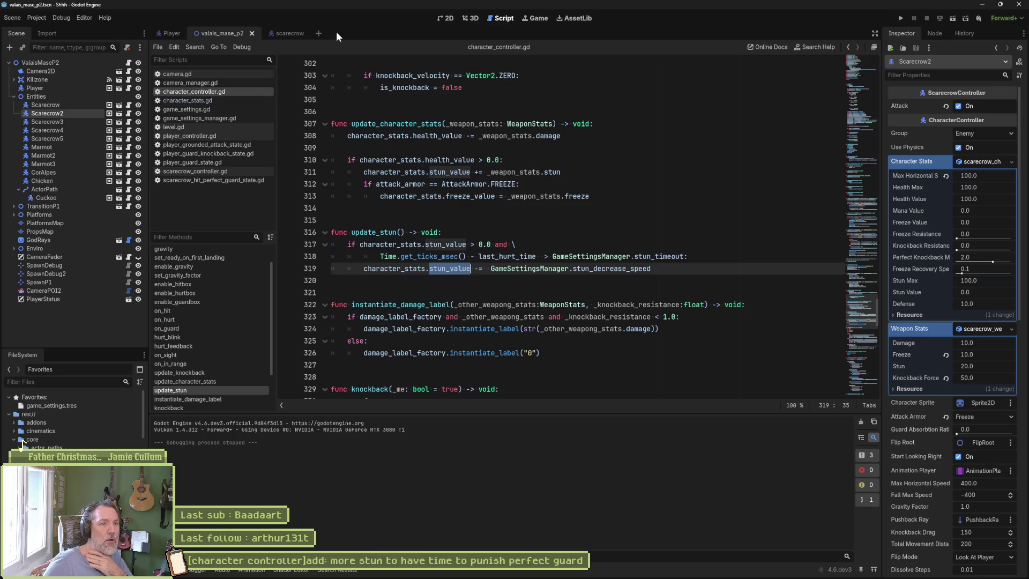
left_click(289, 33)
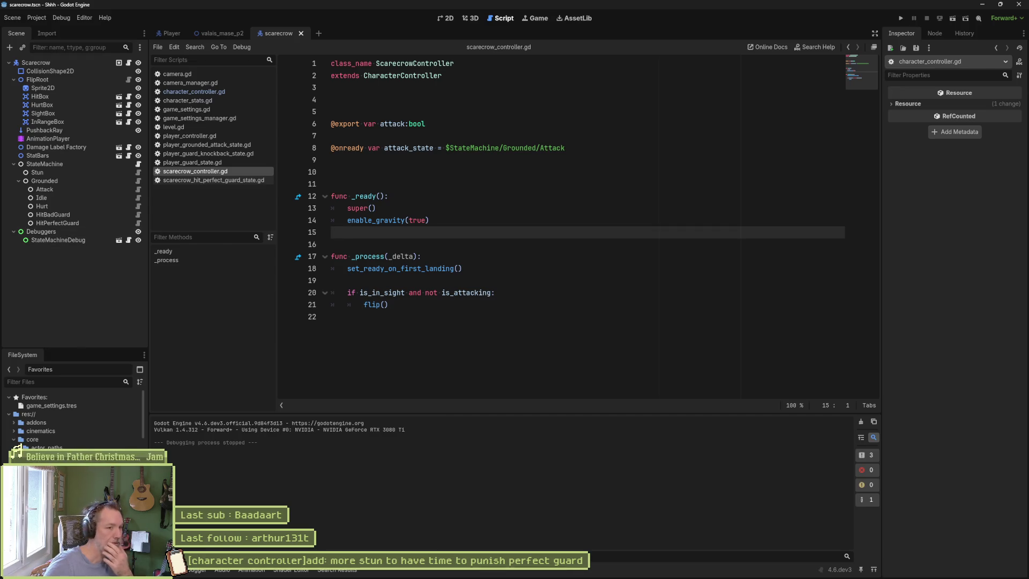
left_click(541, 569)
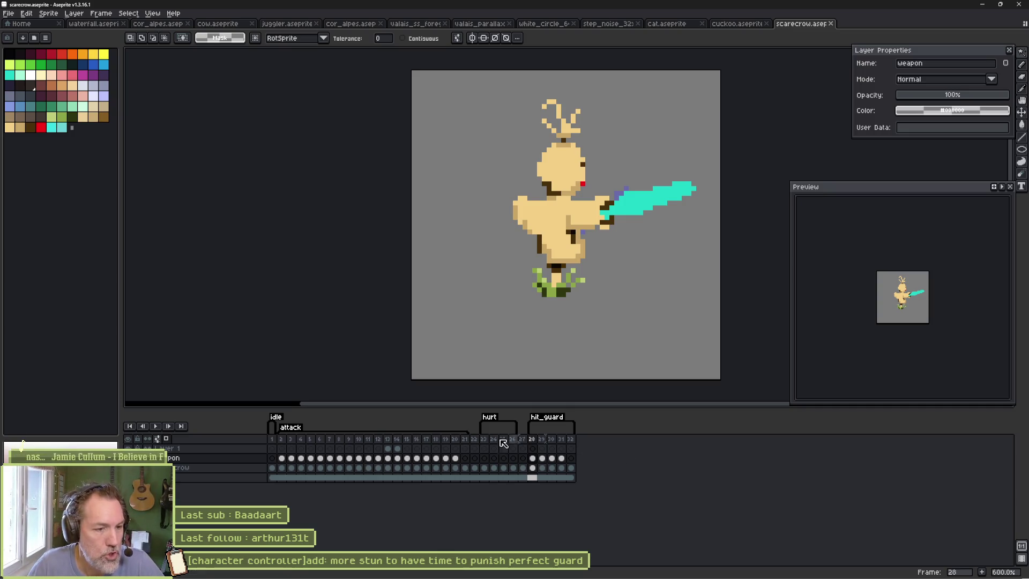
Duplicate frame 1 as a new frame 33 and tag it 'stun'
left_click_drag(278, 440, 580, 448)
right_click(579, 438)
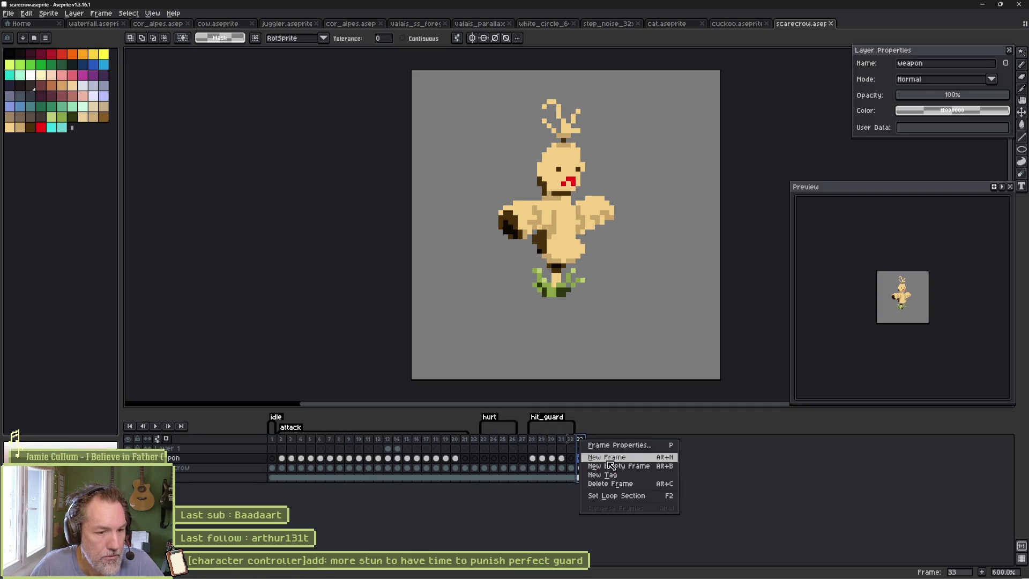
left_click(619, 482)
type("stun")
key("Return")
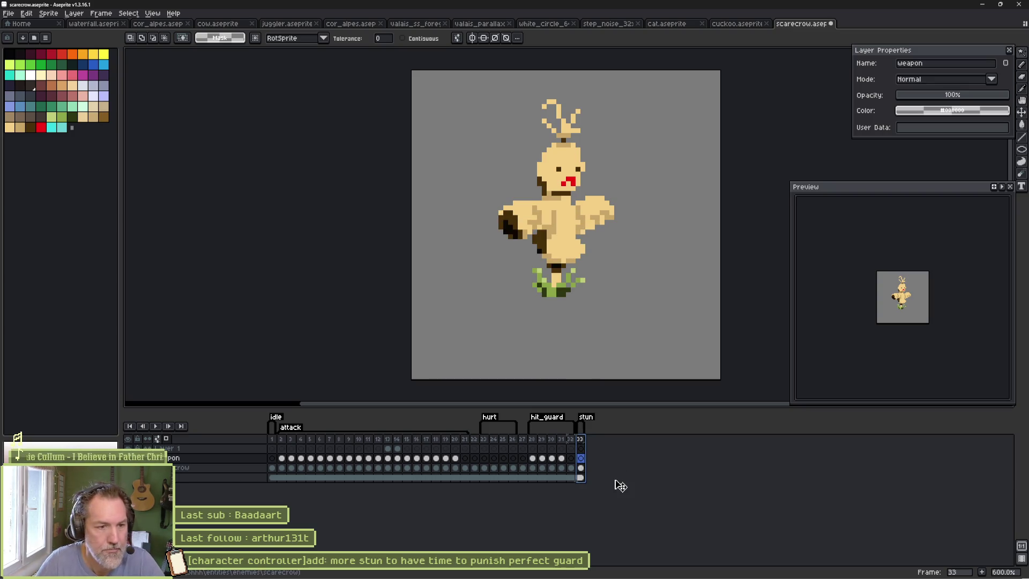
Lasso the scarecrow's head, rotate it sideways and move it down onto the body
key("b")
mouse_move(592, 101)
left_mouse_down()
mouse_move(589, 185)
mouse_move(521, 145)
mouse_move(530, 81)
left_mouse_up()
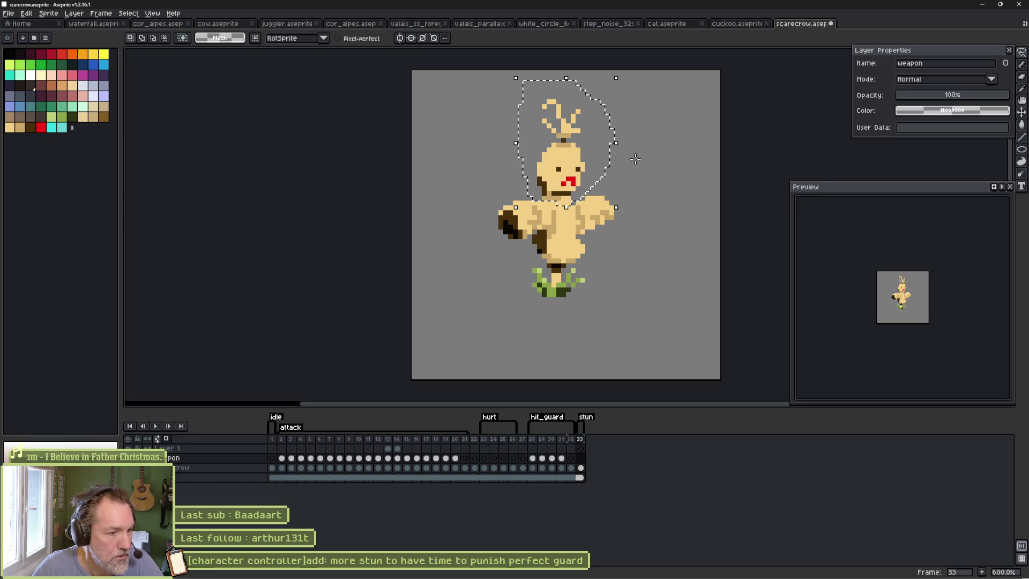
left_click(581, 467)
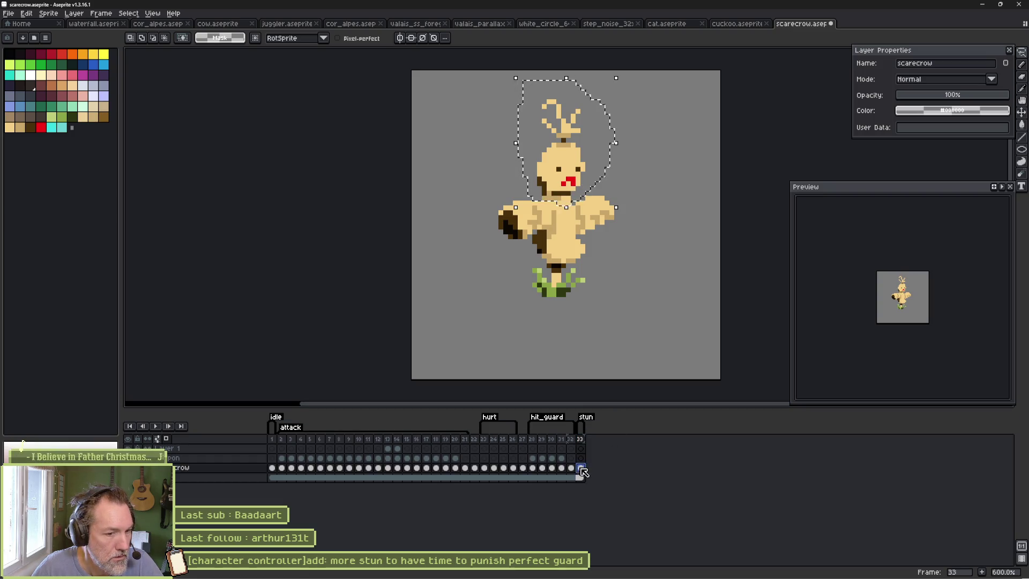
mouse_move(631, 85)
left_mouse_down()
mouse_move(664, 172)
mouse_move(614, 290)
left_mouse_up()
mouse_move(549, 130)
left_mouse_down()
mouse_move(600, 236)
mouse_move(660, 225)
mouse_move(620, 133)
left_mouse_up()
key("Return")
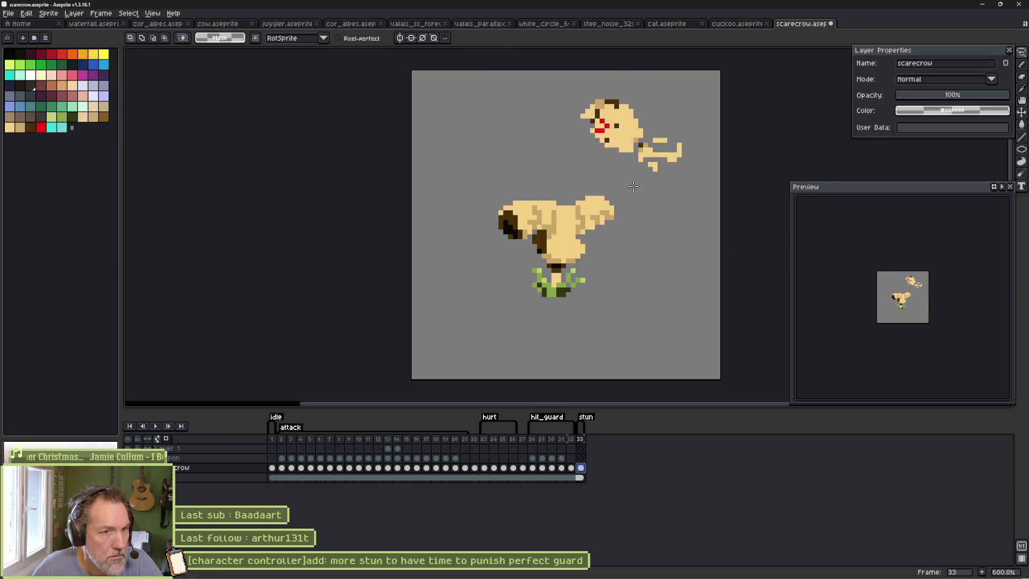
Paint over leftover pixels, rotate the body, and move the detached head against it
key("b")
left_click_drag(614, 199, 588, 230)
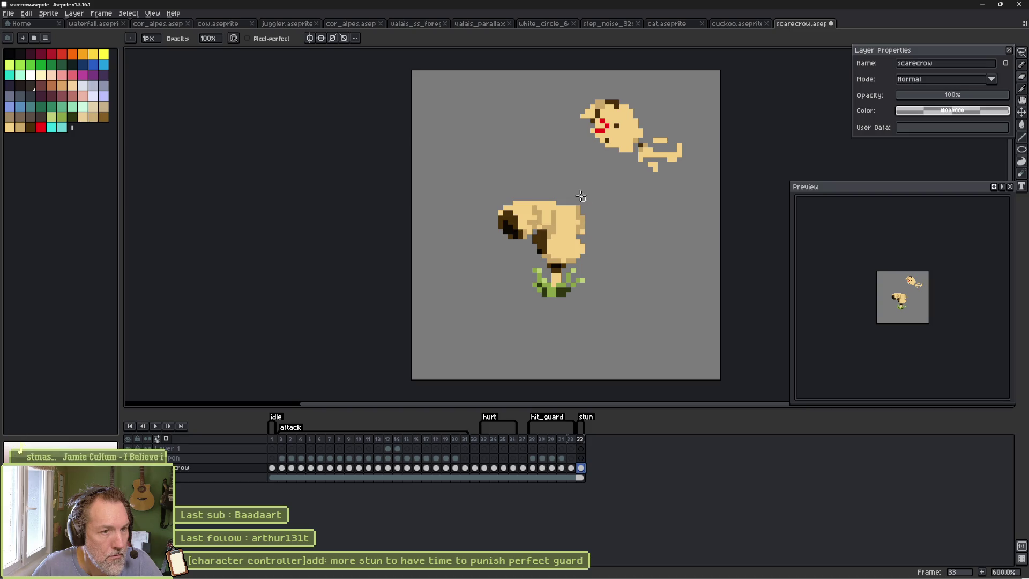
key("q")
mouse_move(549, 193)
left_mouse_down()
mouse_move(563, 211)
mouse_move(535, 236)
mouse_move(482, 190)
mouse_move(521, 174)
mouse_move(471, 161)
mouse_move(466, 211)
mouse_move(485, 195)
mouse_move(554, 239)
mouse_move(604, 250)
left_mouse_up()
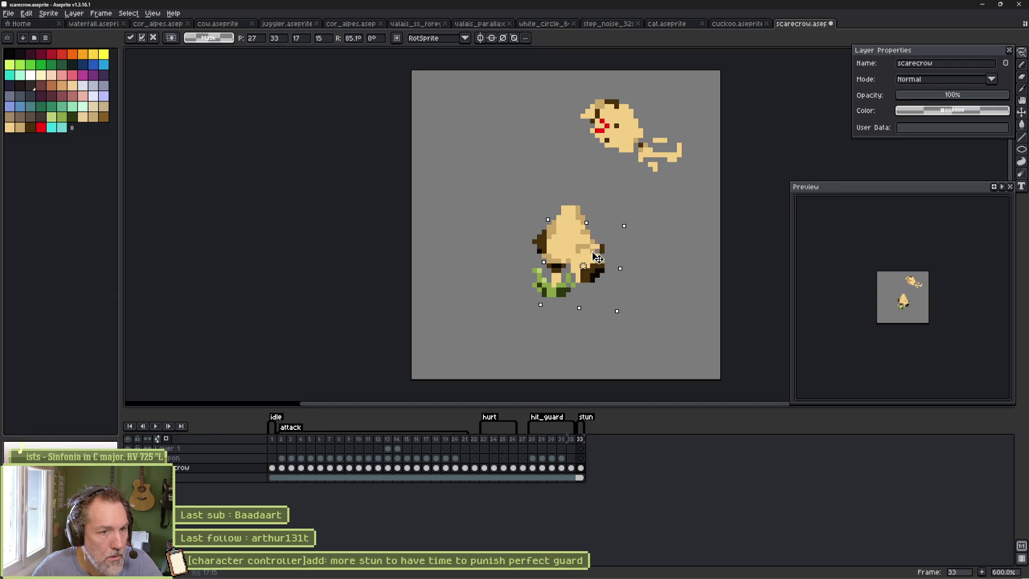
key("ctrl+d")
key("q")
mouse_move(650, 80)
left_mouse_down()
mouse_move(697, 209)
mouse_move(645, 77)
left_mouse_up()
mouse_move(620, 139)
left_mouse_down()
mouse_move(630, 208)
mouse_move(611, 246)
left_mouse_up()
key("Return")
Commit the head placement and fill the head's top edge with tan picked from the sprite
key("ctrl+d")
key("b")
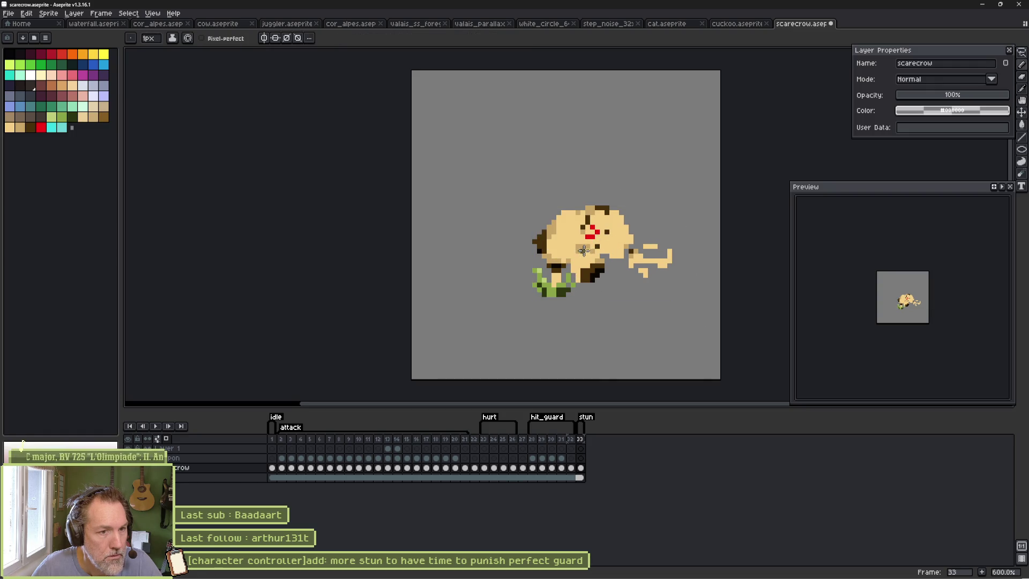
left_click(584, 245, "alt")
left_click(569, 211, "alt")
left_click_drag(585, 204, 608, 204)
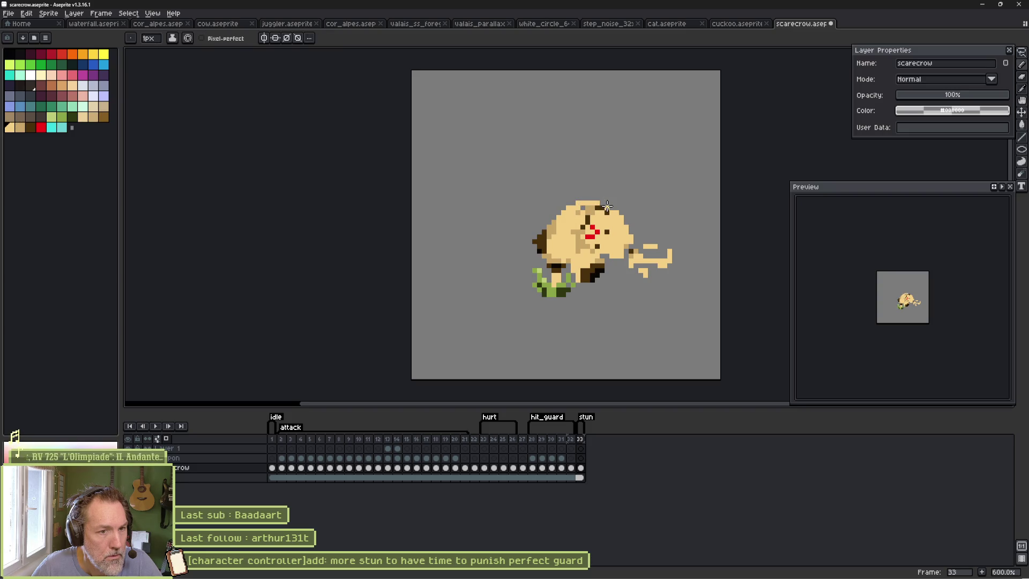
left_click(558, 225, "alt")
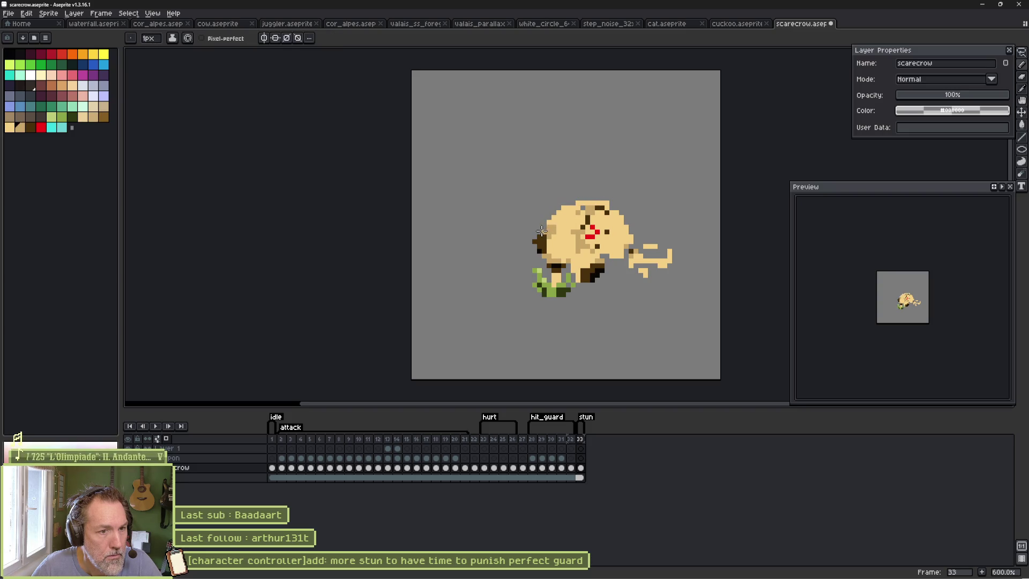
key("alt")
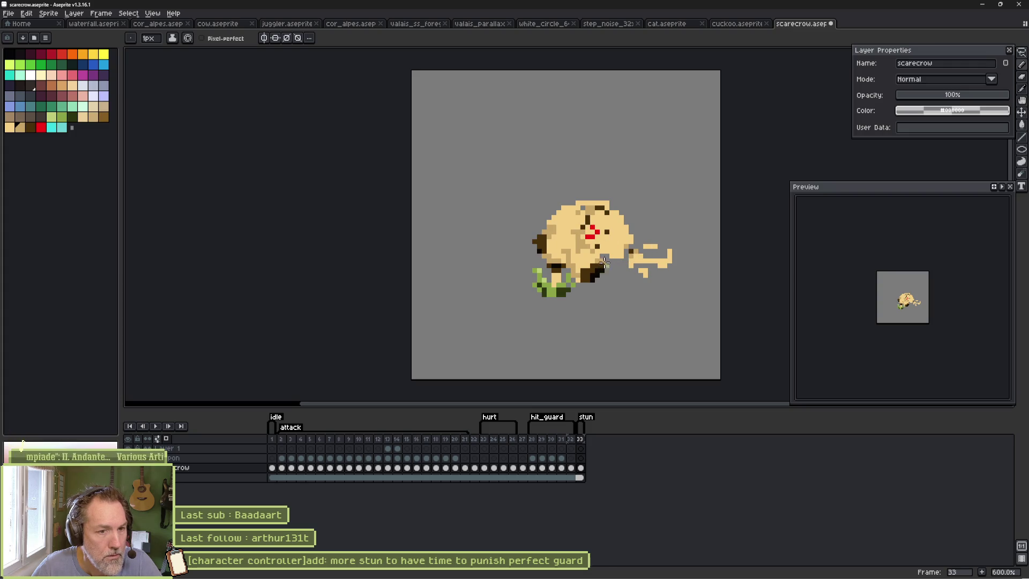
Rotate the lower middle section of the stunned scarecrow sprite
key("q")
mouse_move(603, 254)
left_mouse_down()
mouse_move(567, 279)
mouse_move(601, 268)
mouse_move(611, 292)
mouse_move(597, 275)
left_mouse_up()
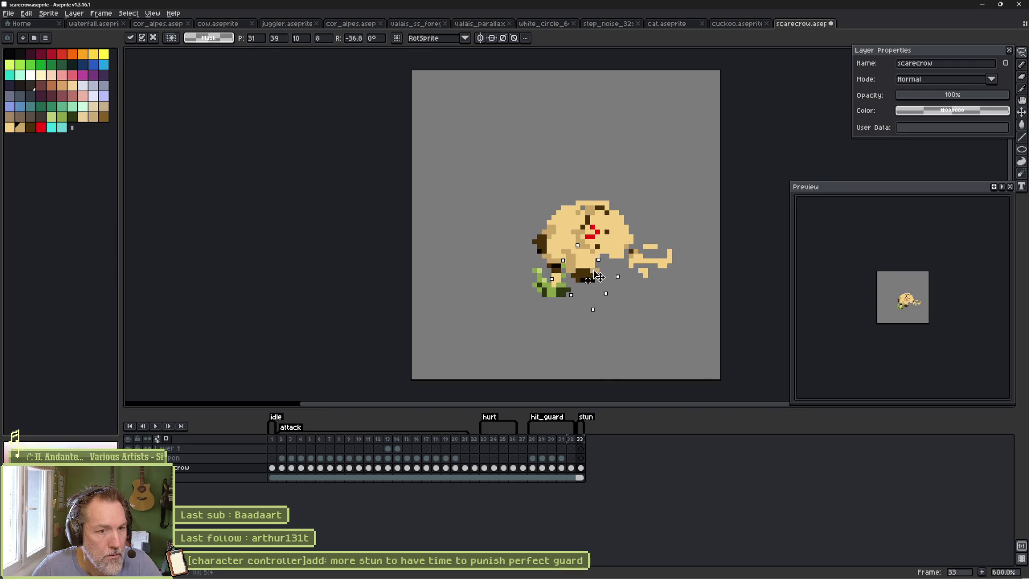
key("ctrl+d")
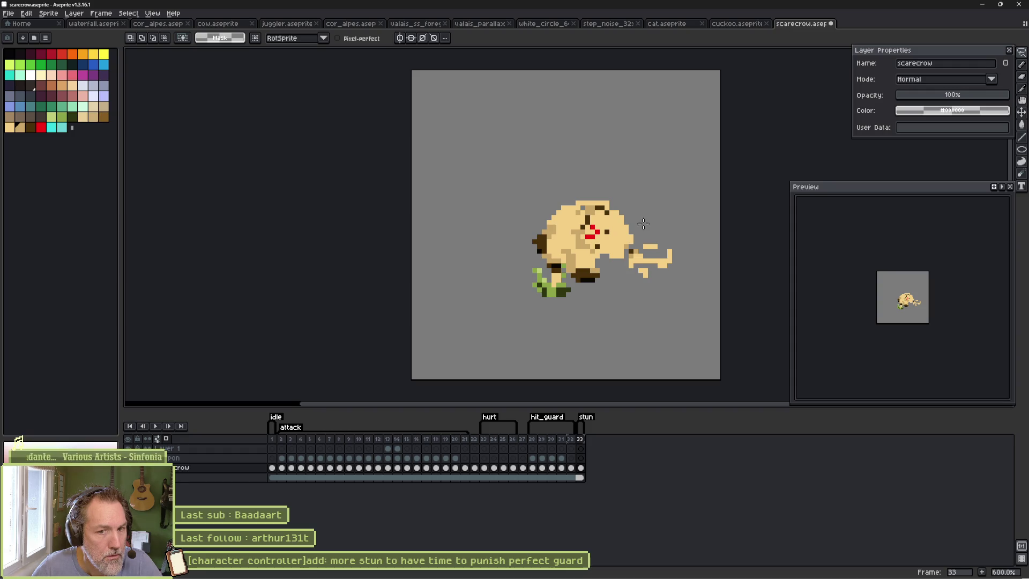
key("b")
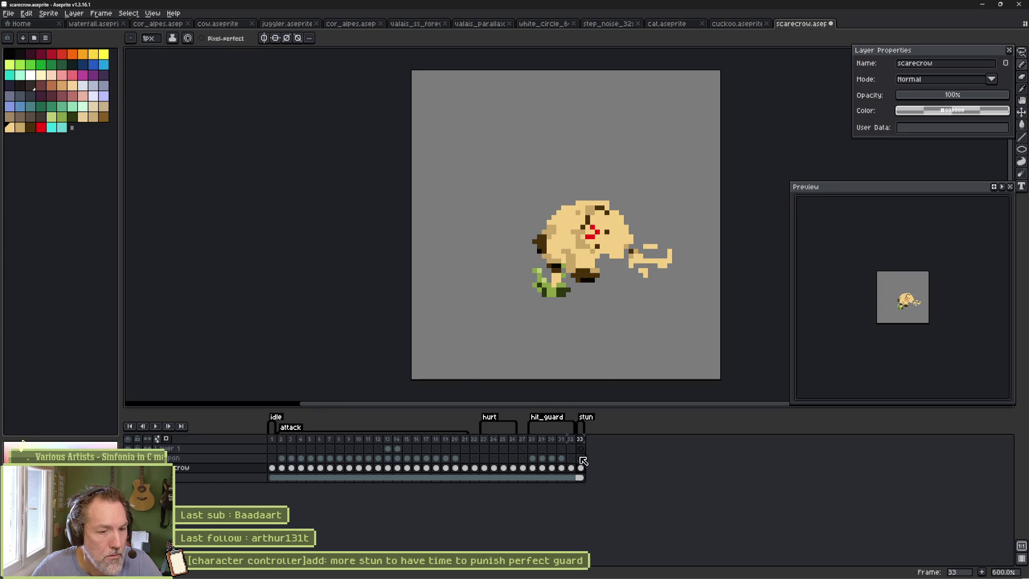
Add frame 34 to the stun tag with the right part tilted, play the animation, return to Godot
key("alt+n")
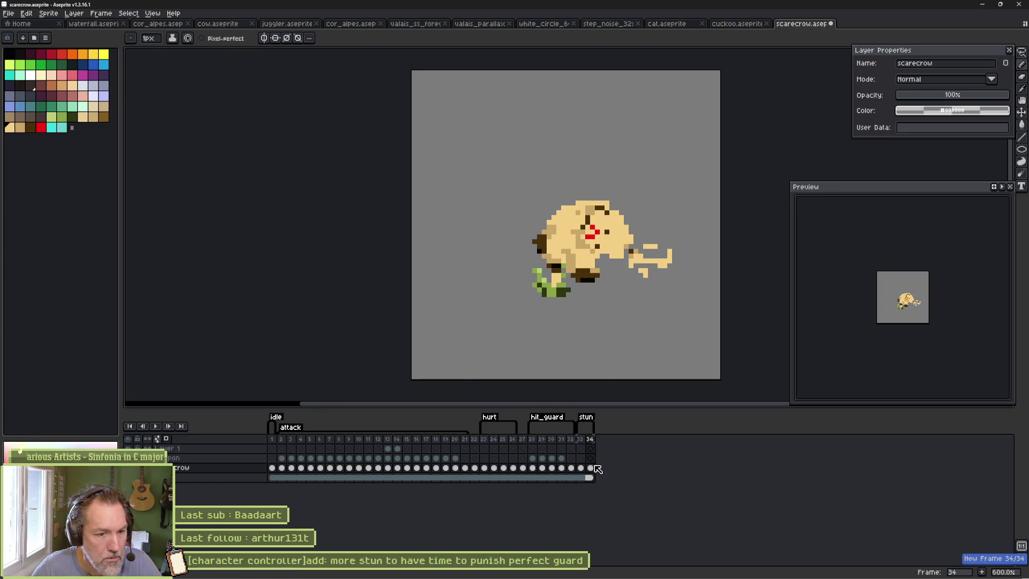
key("q")
mouse_move(641, 193)
left_mouse_down()
mouse_move(642, 305)
mouse_move(576, 228)
left_mouse_up()
left_click_drag(713, 182, 719, 176)
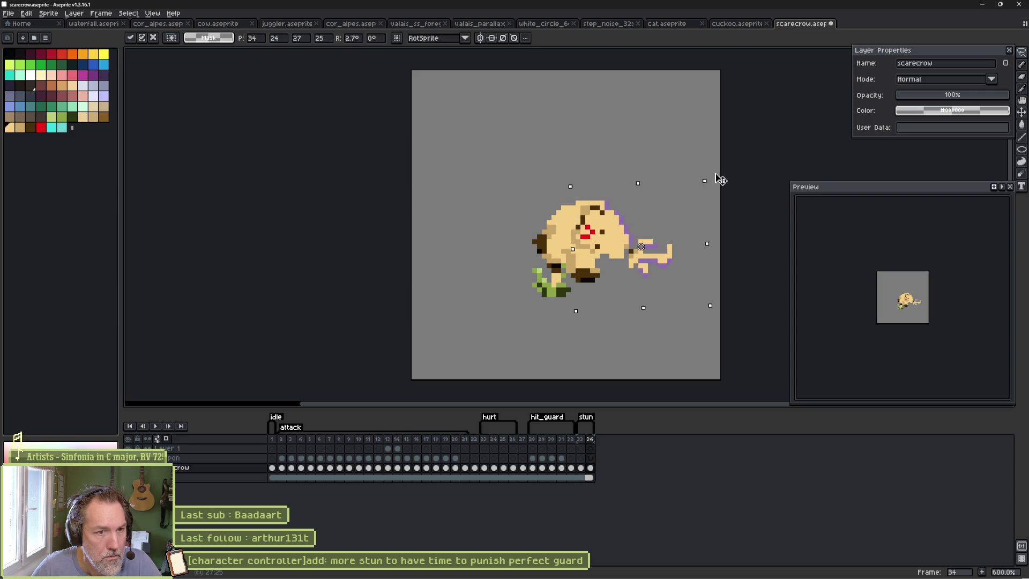
left_click_drag(627, 233, 633, 229)
key("Return")
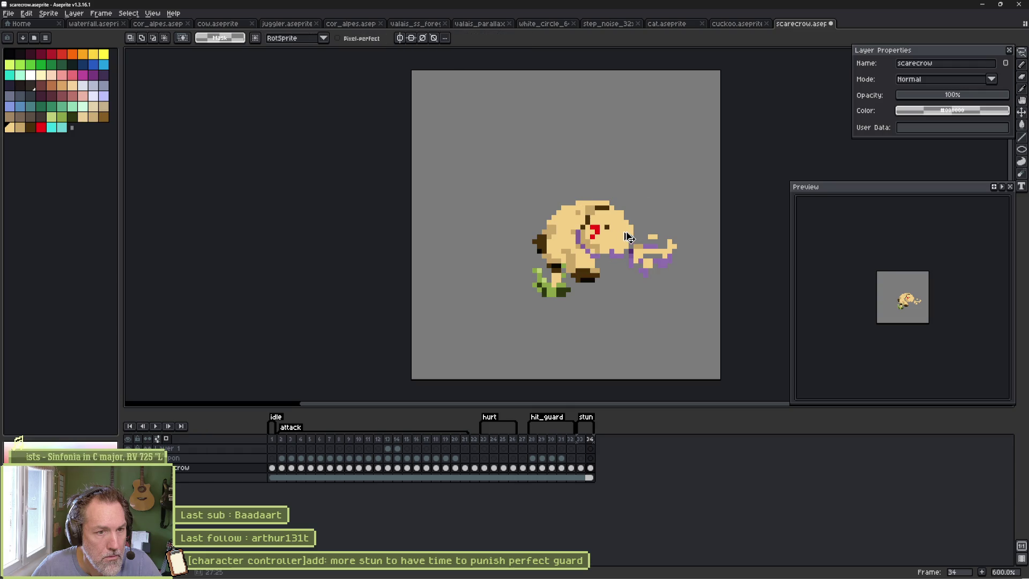
key("b")
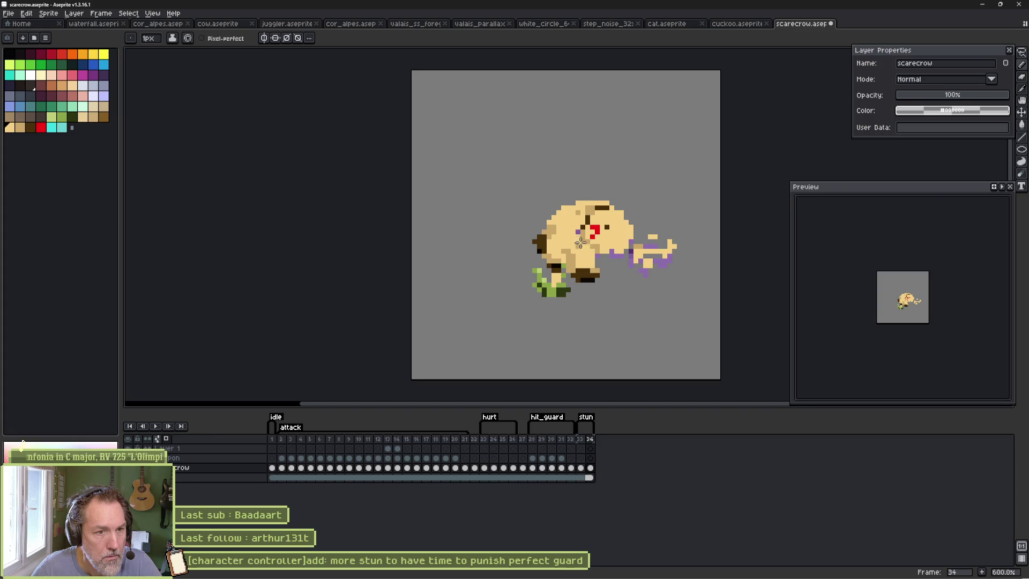
key("Return")
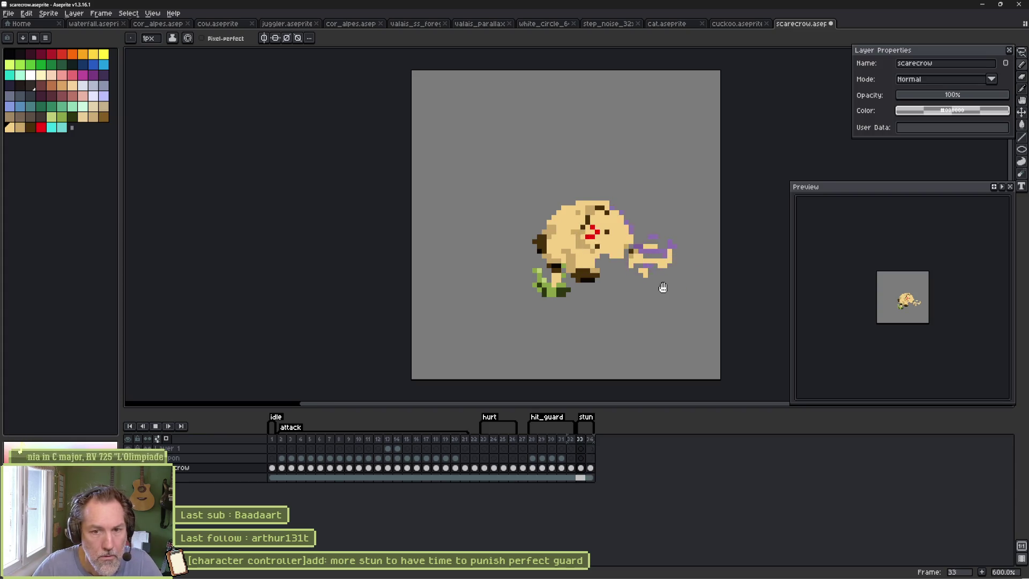
key("alt+Tab")
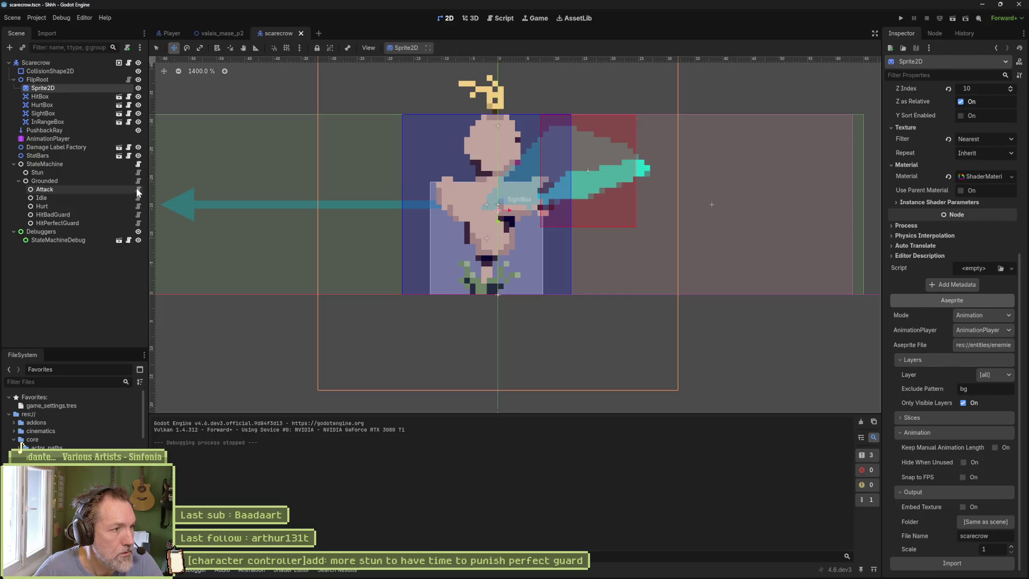
Duplicate scarecrow_attack_state.gd in the FileSystem as scarecrow_stun_state.gd
left_click(137, 189)
right_click(219, 172)
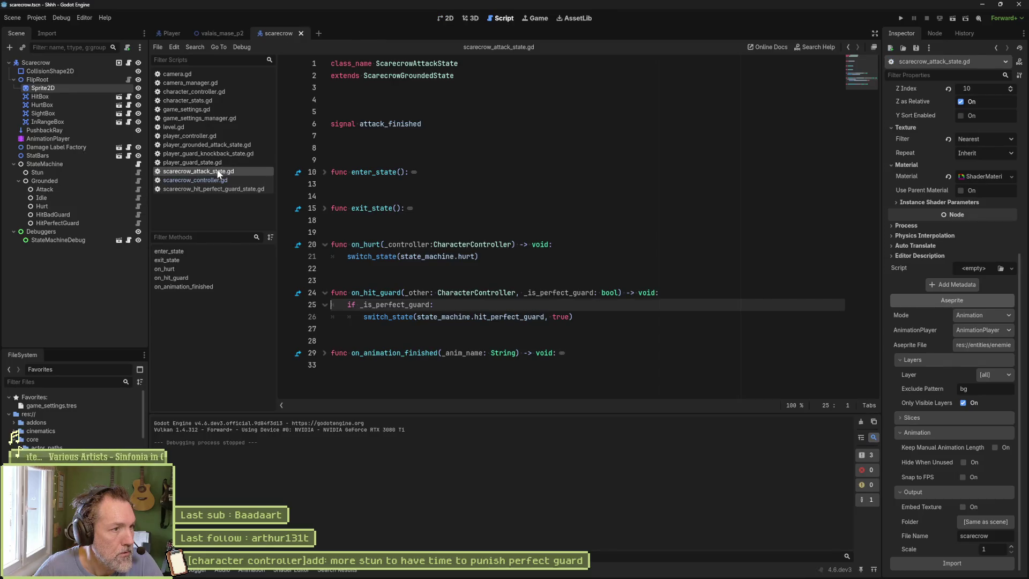
left_click(267, 262)
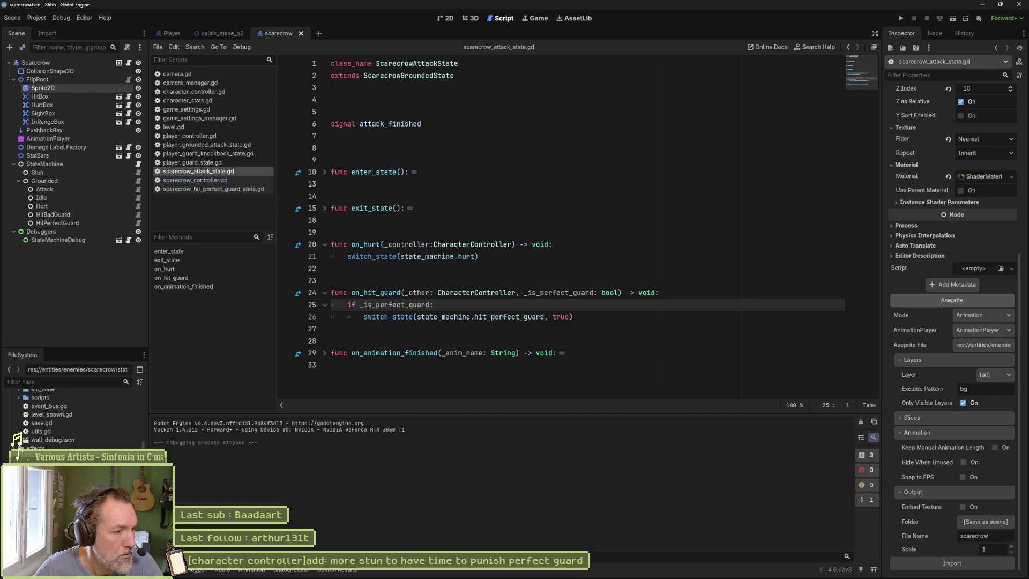
key("ctrl+d")
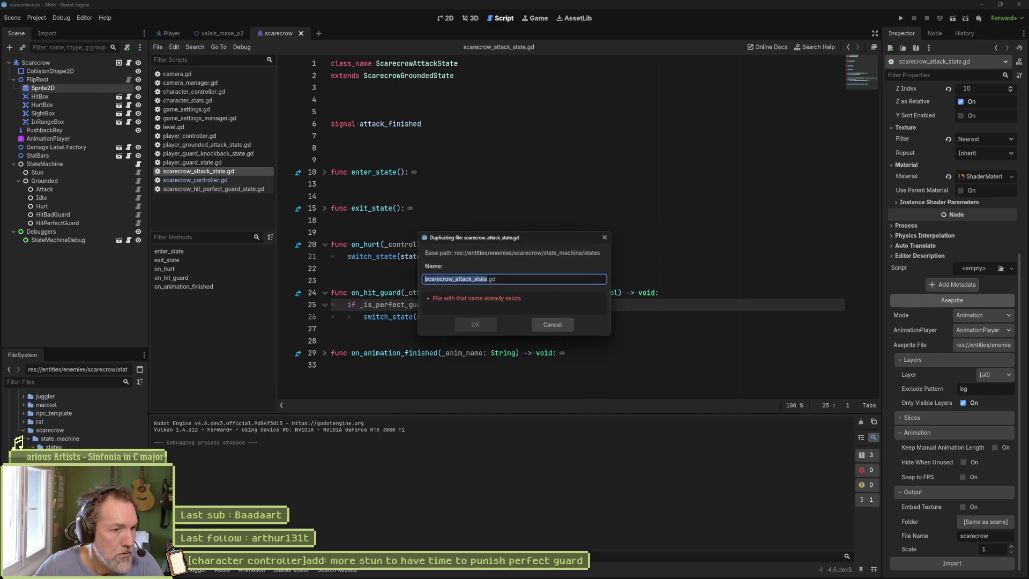
left_click(459, 278)
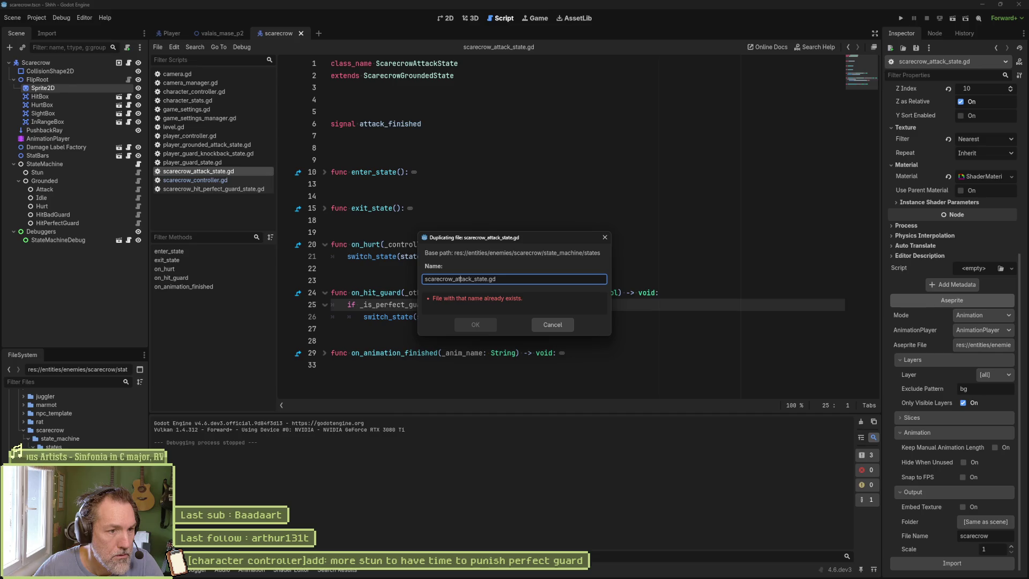
key("Delete")
key("Delete")
key("Delete")
key("BackSpace")
key("BackSpace")
type("stun")
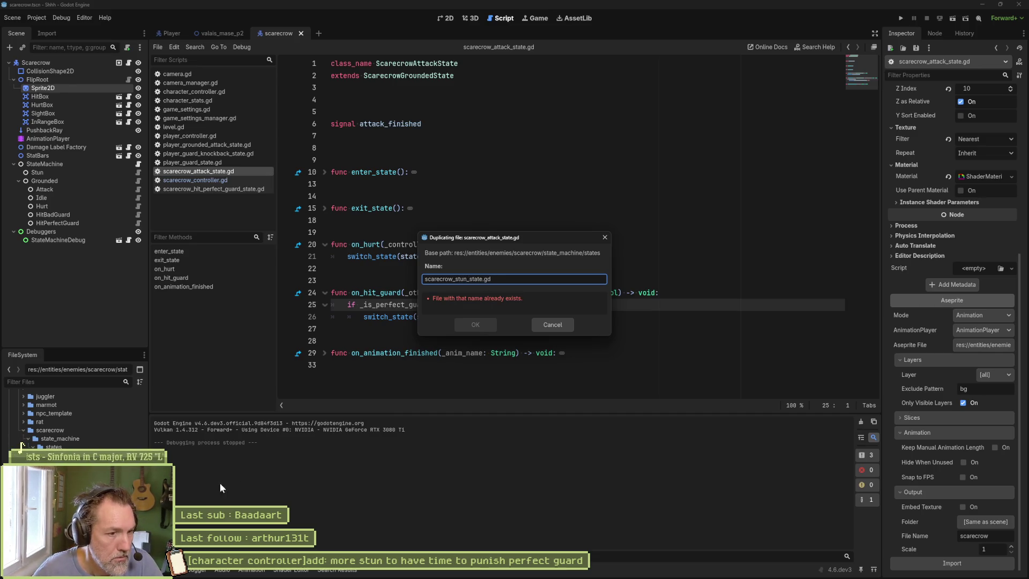
left_click(544, 324)
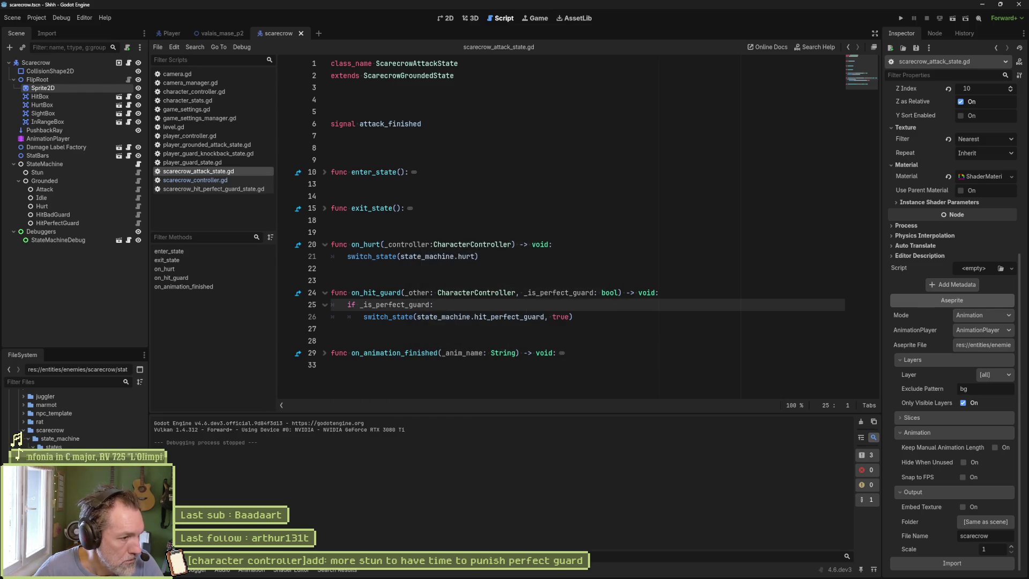
Open scarecrow_stun_state.gd, delete everything below the class_name and extends lines, and save
double_click(70, 483)
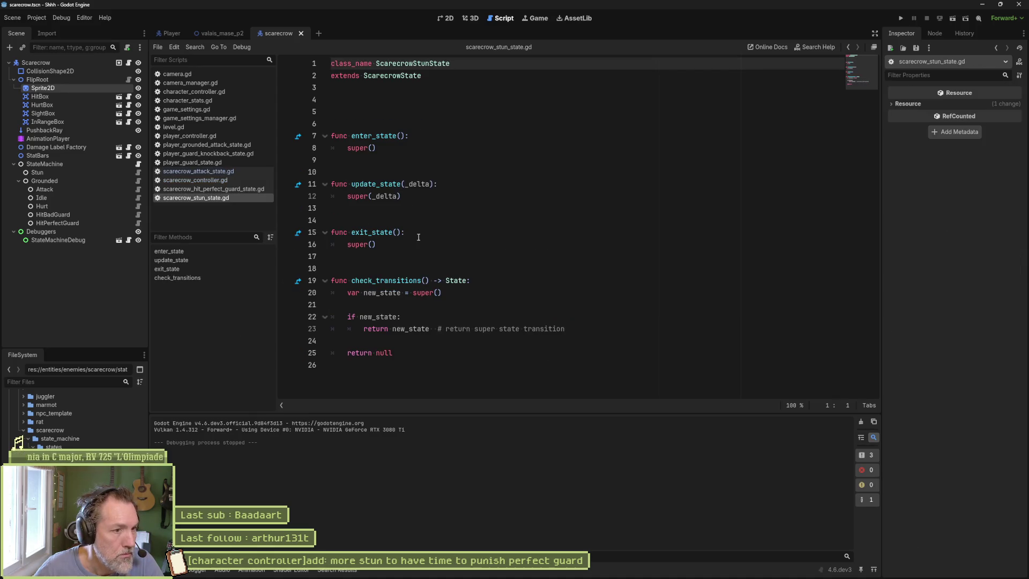
left_click_drag(391, 356, 300, 95)
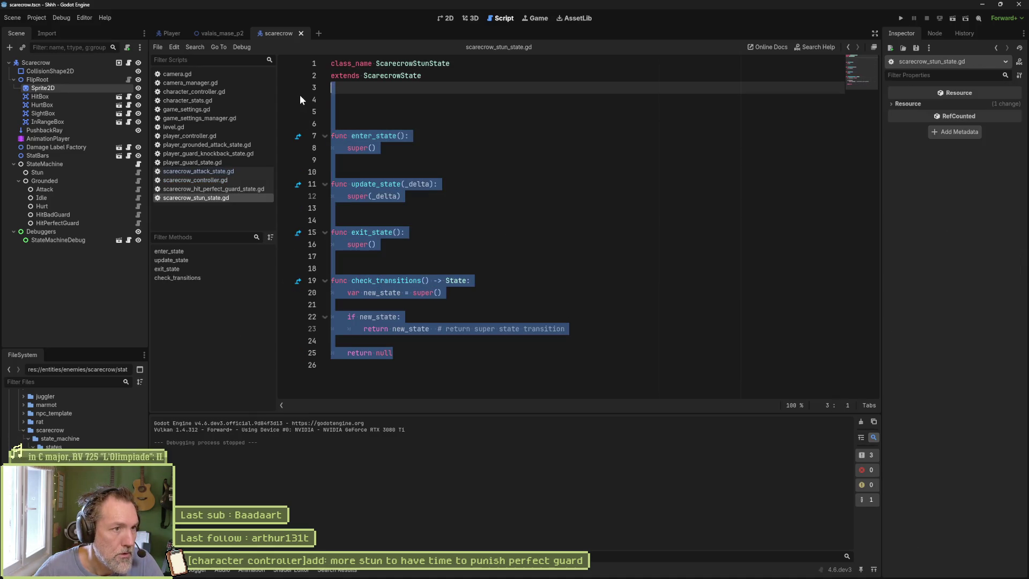
key("Delete")
key("ctrl+s")
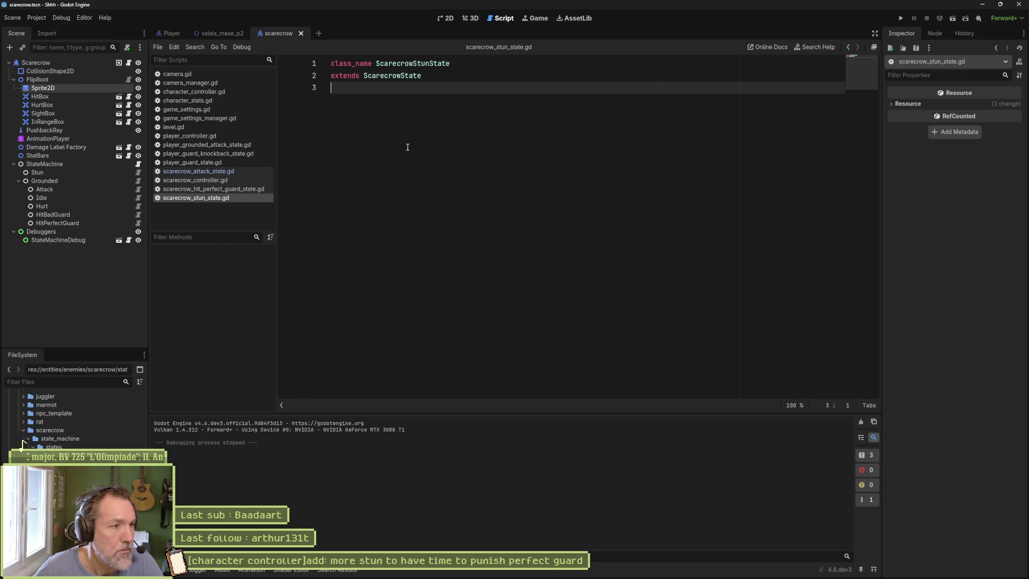
Select the Stun state node and set its Animation Name to stun
left_click(138, 165)
left_click(92, 181)
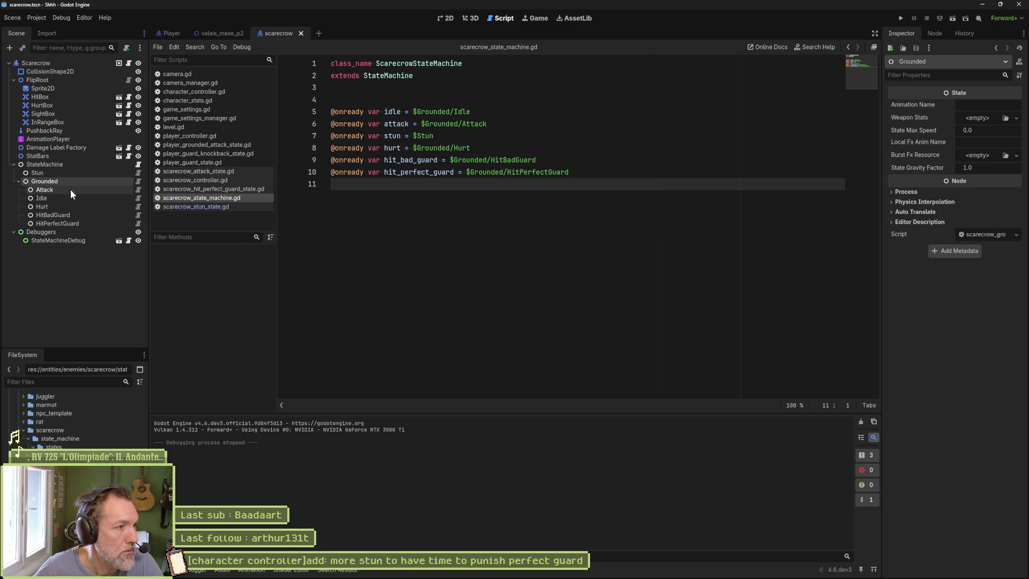
left_click(126, 173)
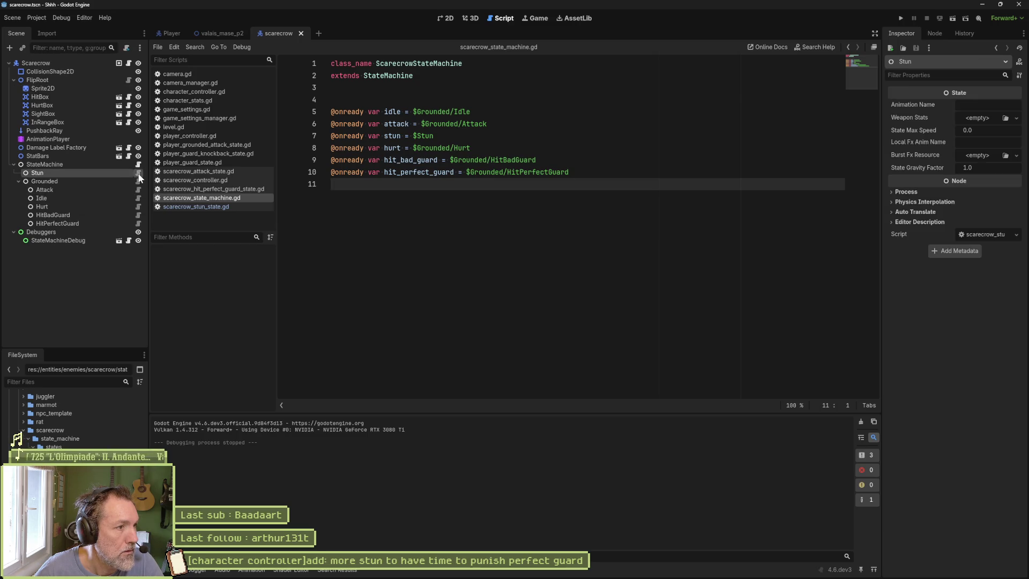
left_click(138, 173)
left_click(138, 166)
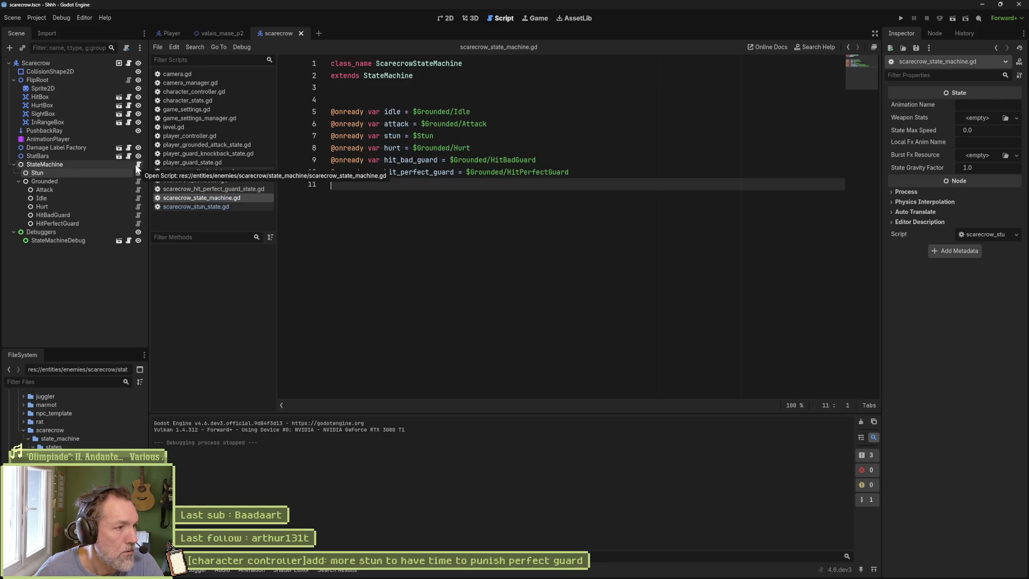
type("stun")
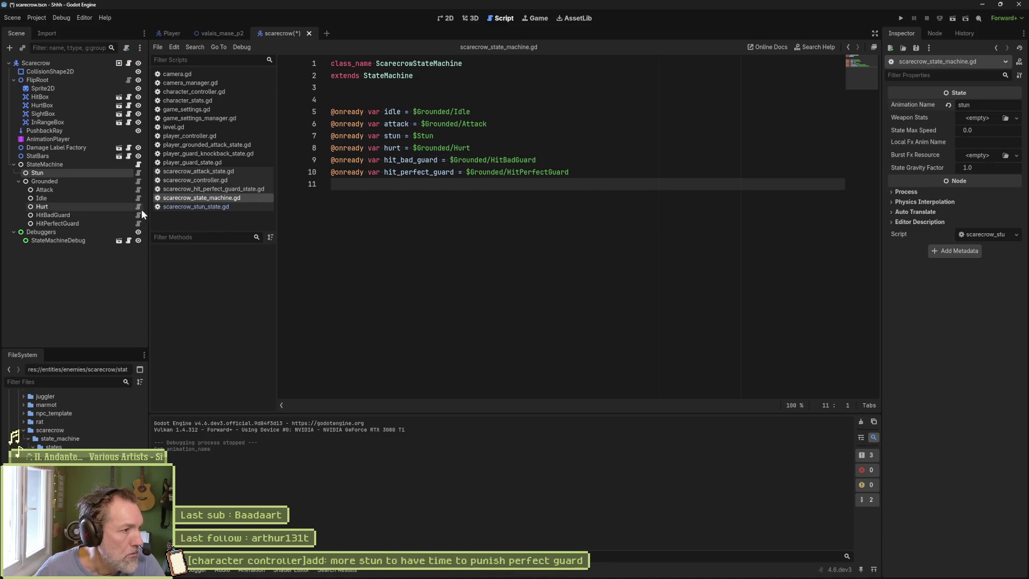
Change the HitPerfectGuard script to switch_state(state_machine.stun), save, and run valais_mase_p2
left_click(138, 224)
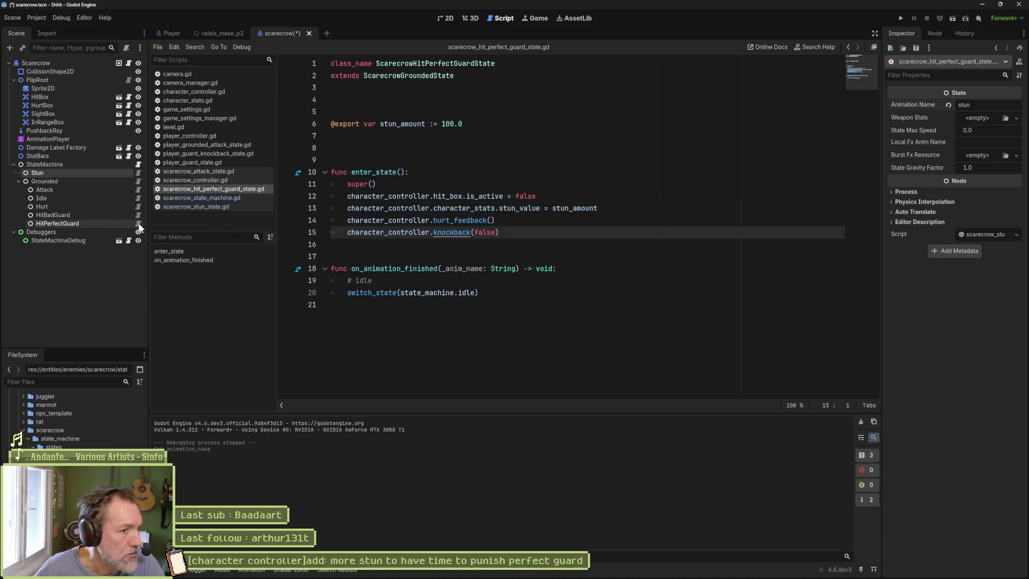
left_click(533, 295)
double_click(466, 292)
type("stun")
key("ctrl+s")
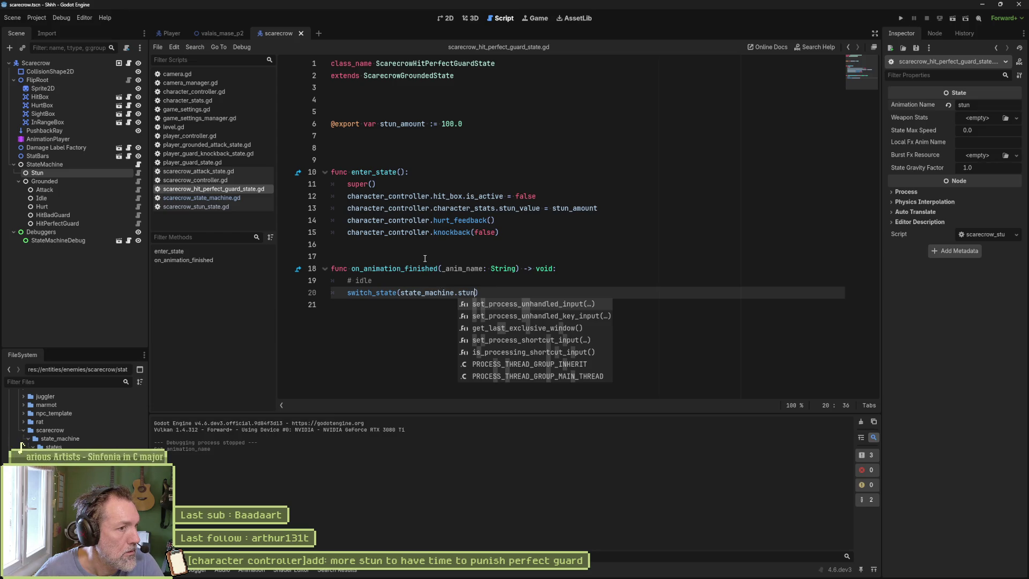
left_click(425, 258)
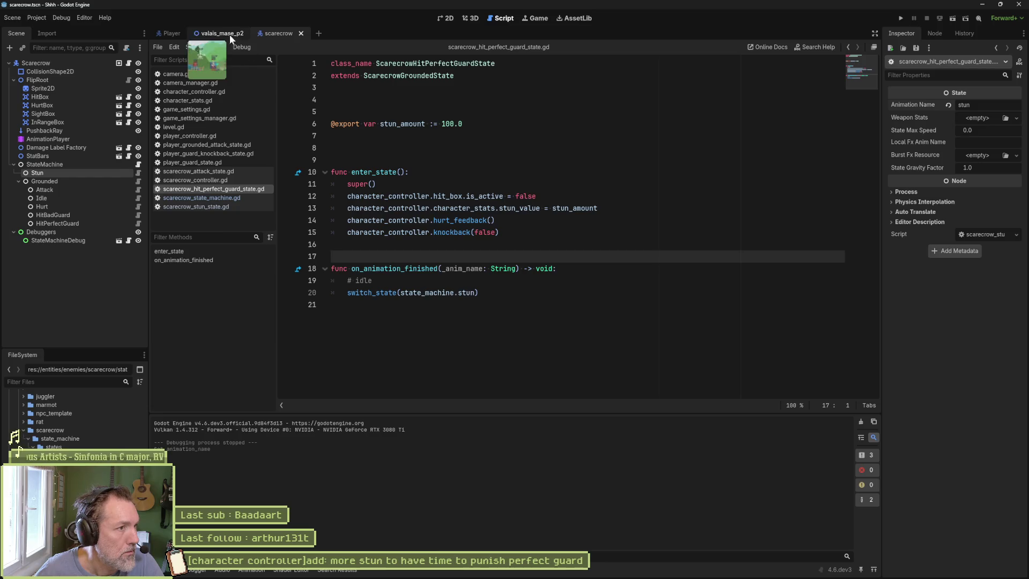
left_click(230, 34)
key("F6")
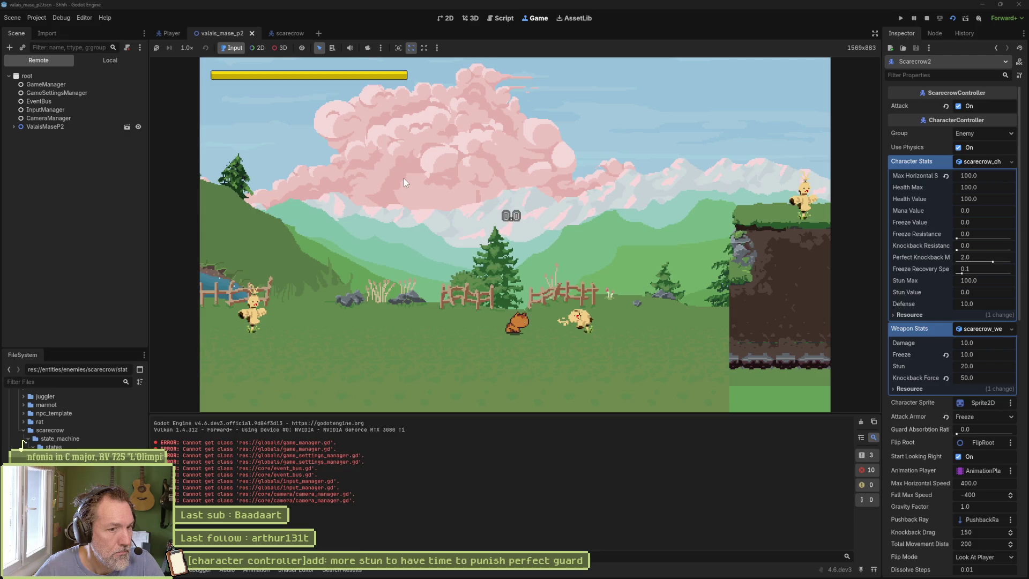
Stop the game, re-confirm the stun tag in Aseprite, save scarecrow.aseprite, and return to Godot
key("F8")
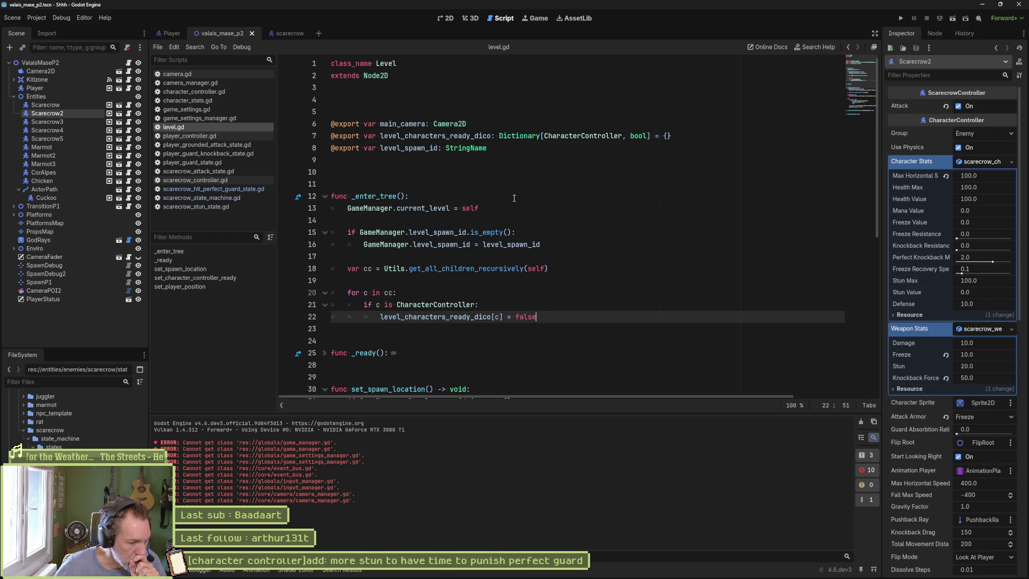
mouse_move(643, 576)
left_click(549, 570)
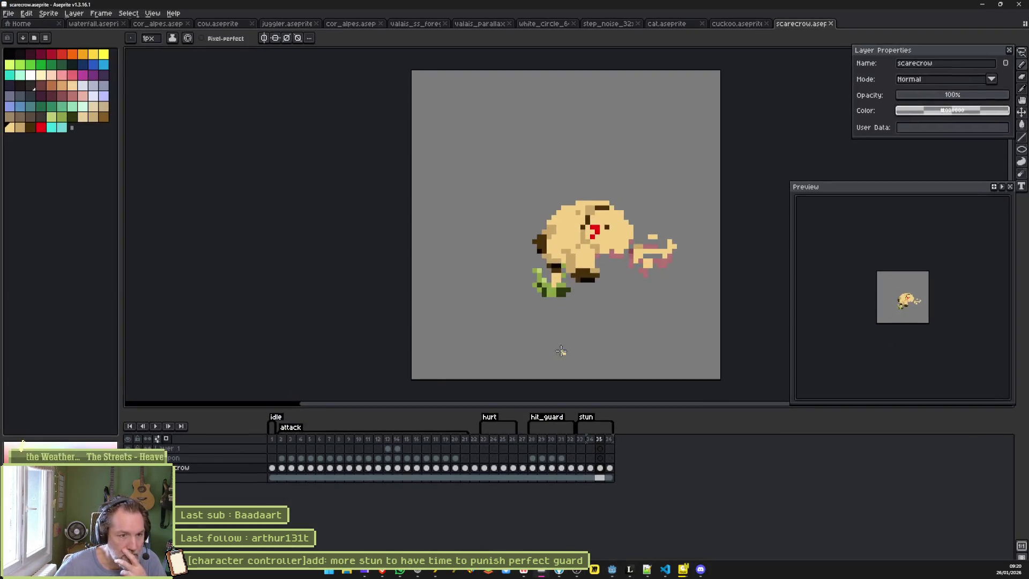
double_click(585, 416)
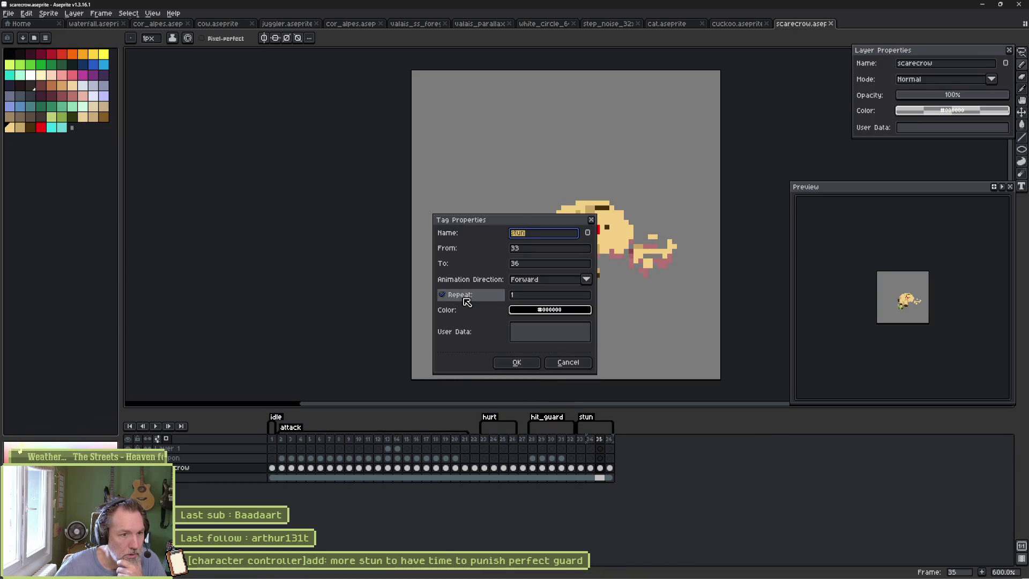
left_click(517, 362)
key("ctrl+s")
key("alt+Tab")
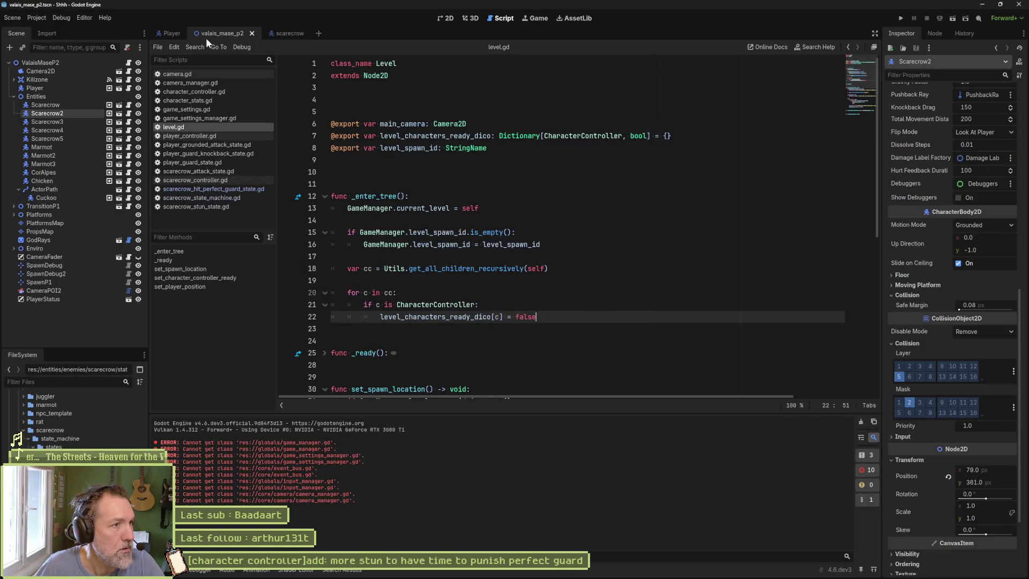
Reimport the updated scarecrow sprite via its Sprite2D node in the scarecrow scene
left_click(283, 34)
left_click(43, 88)
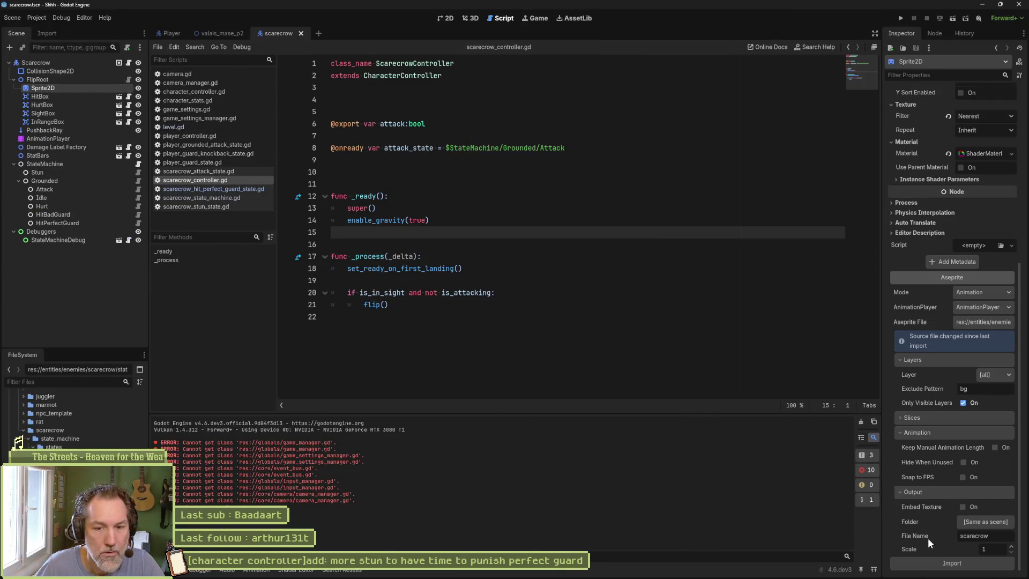
key("ctrl+s")
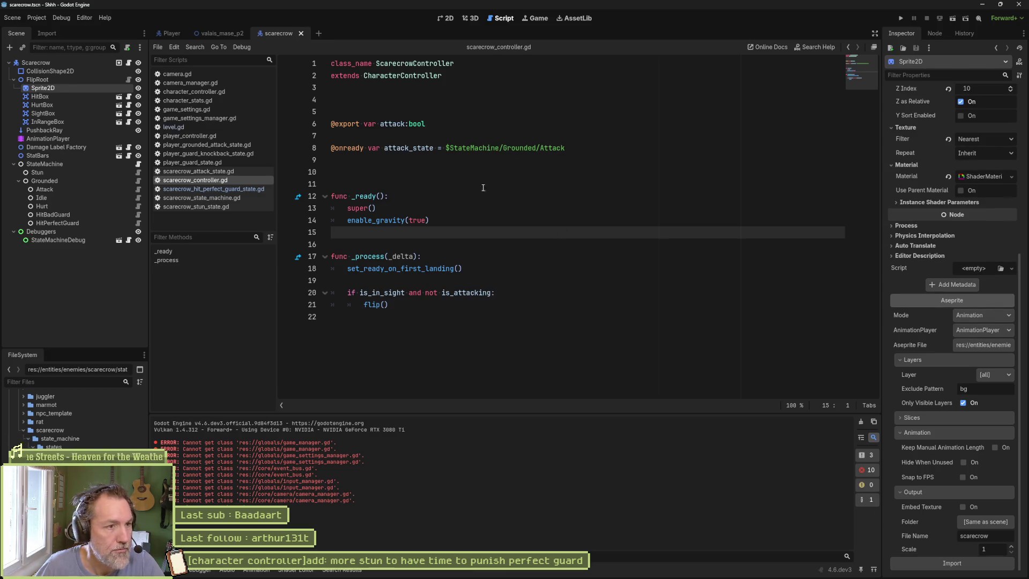
Add check_transitions to scarecrow_stun_state.gd with the condition character_stats.stun_value <= 0.0
left_click(229, 207)
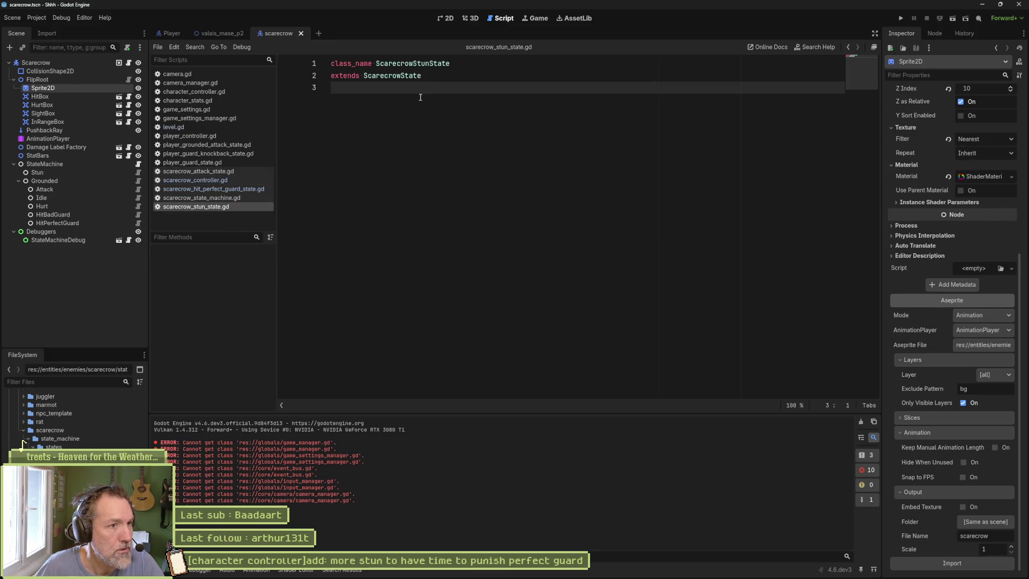
key("Return")
key("Return")
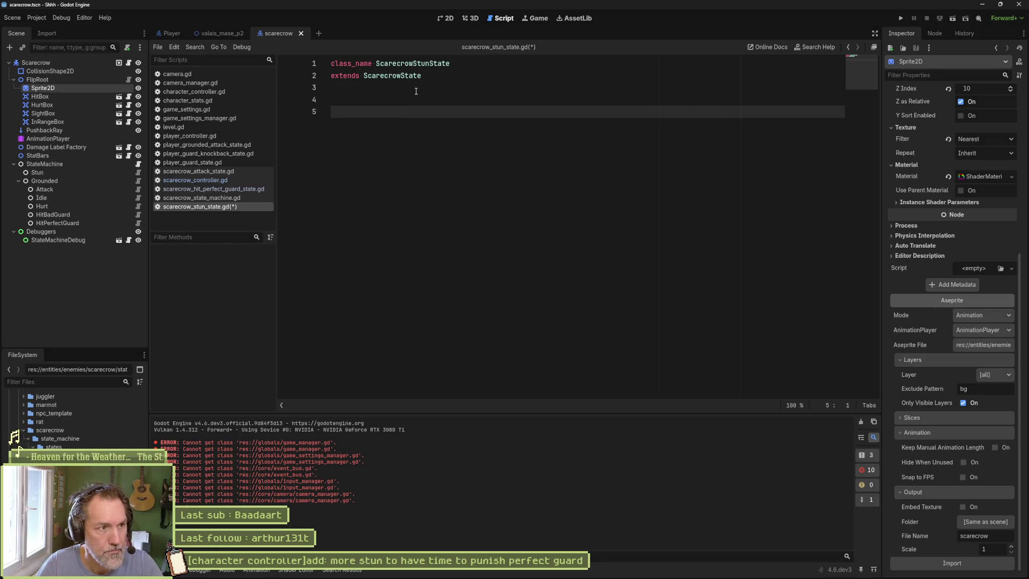
key("Return")
type("unc tra")
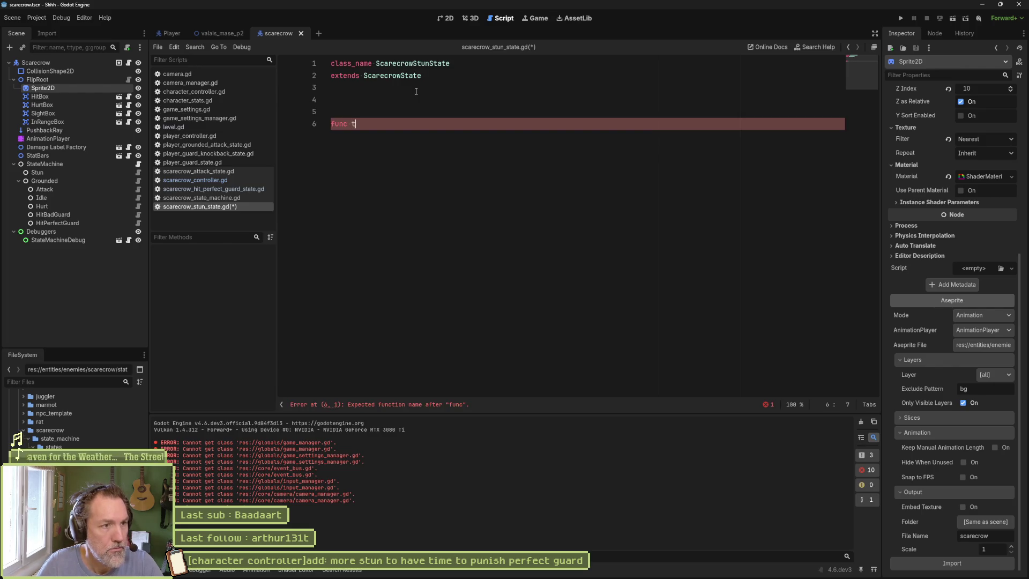
key("Return")
key("Return")
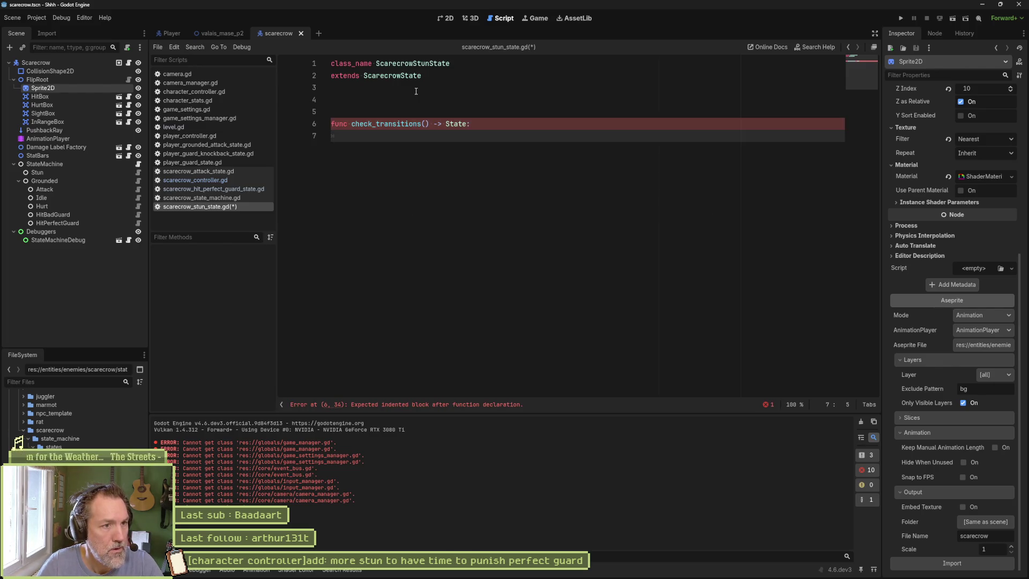
key("Return")
type(".")
type("char")
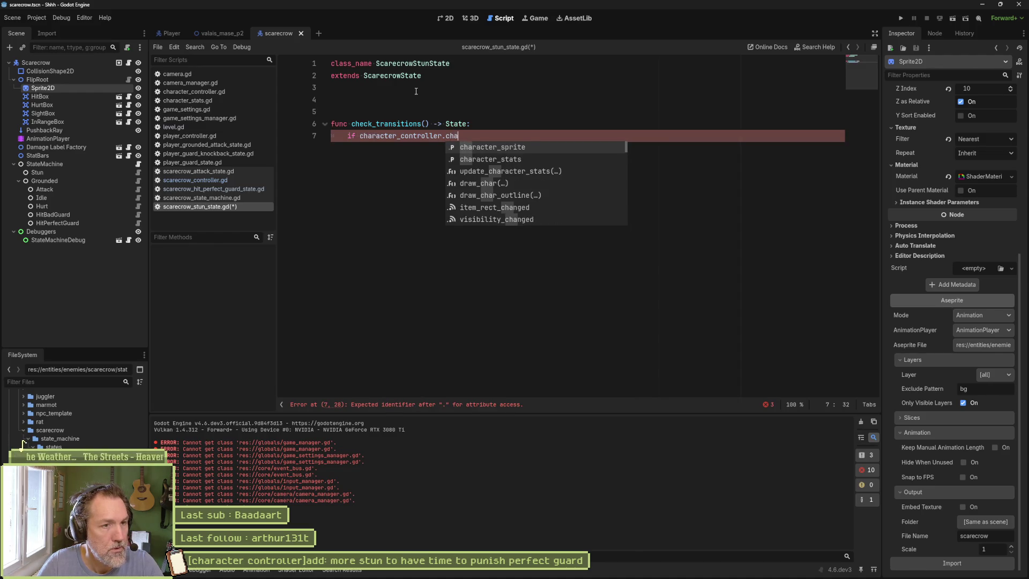
key("Down")
key("Return")
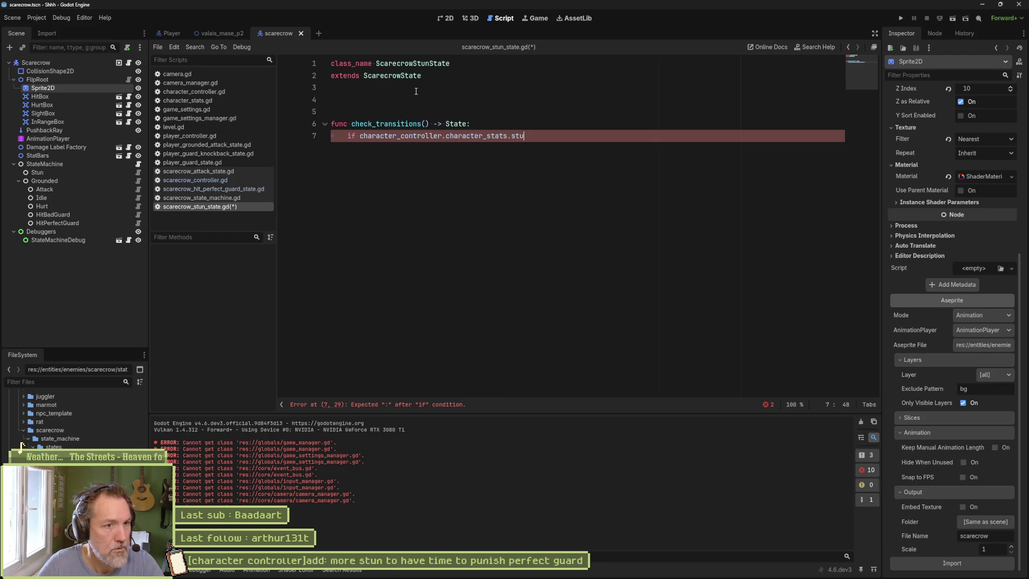
key("Down")
key("Return")
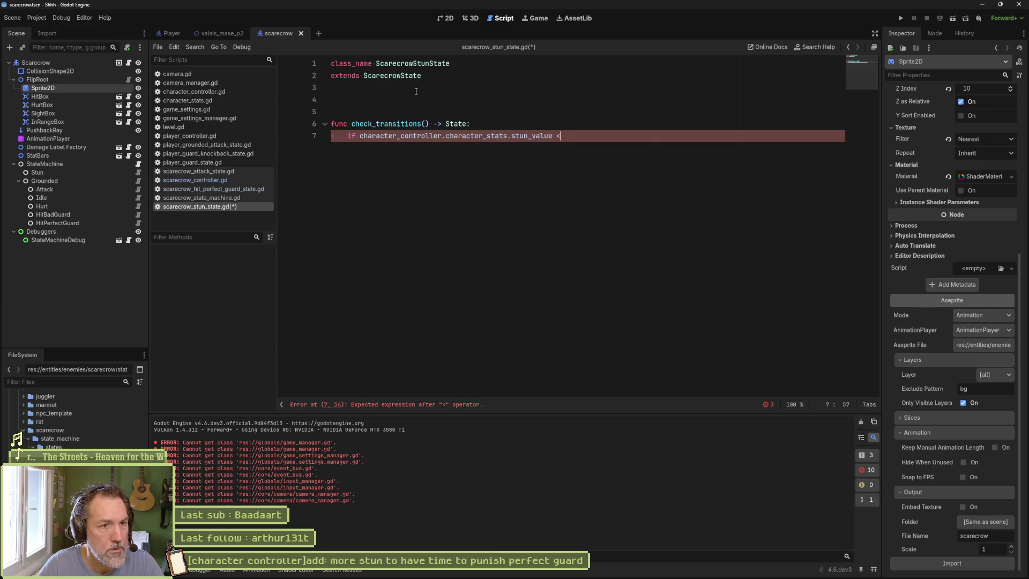
Make the condition call switch_state(state_machine.idle), add a blank line after the header, and save
key("Return")
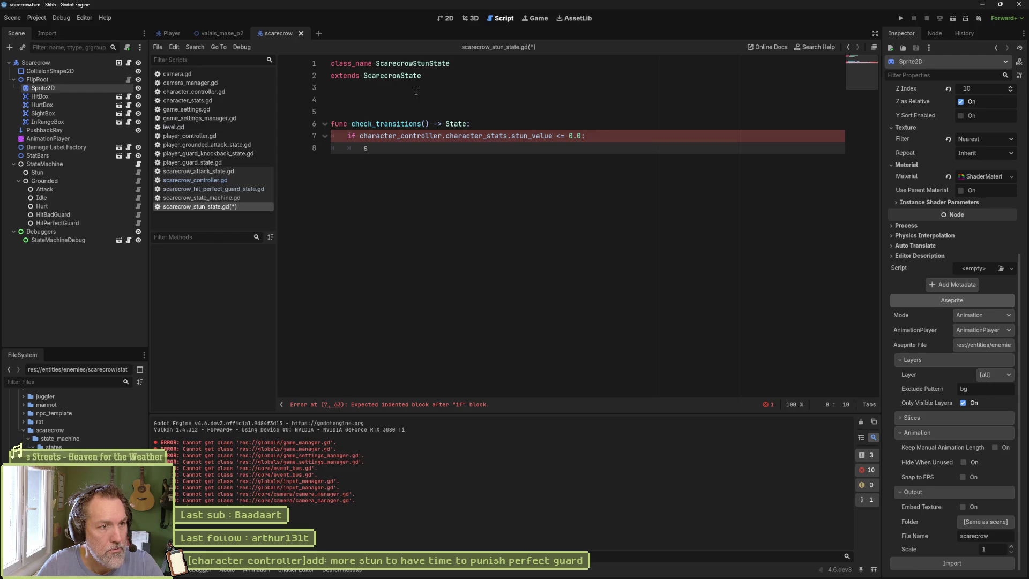
type("wi")
key("Return")
type("state(sta")
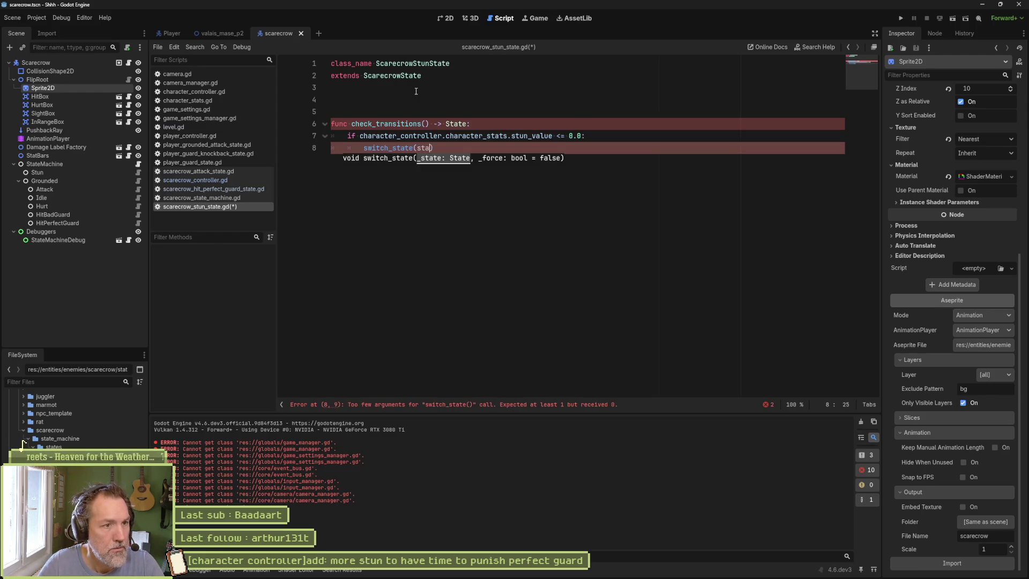
type("t")
key("Down")
key("Return")
type(".idl")
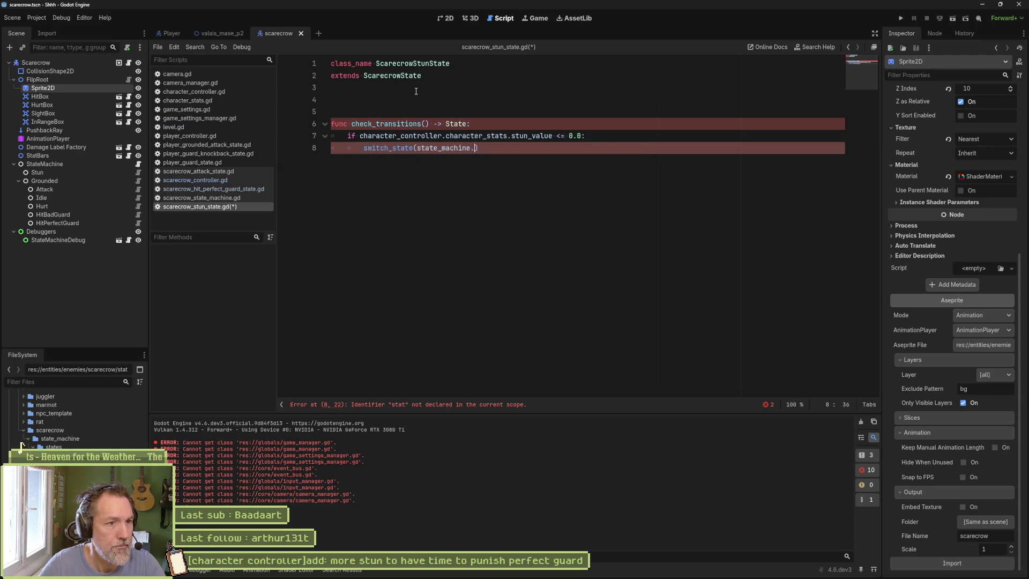
type("e")
key("ctrl+s")
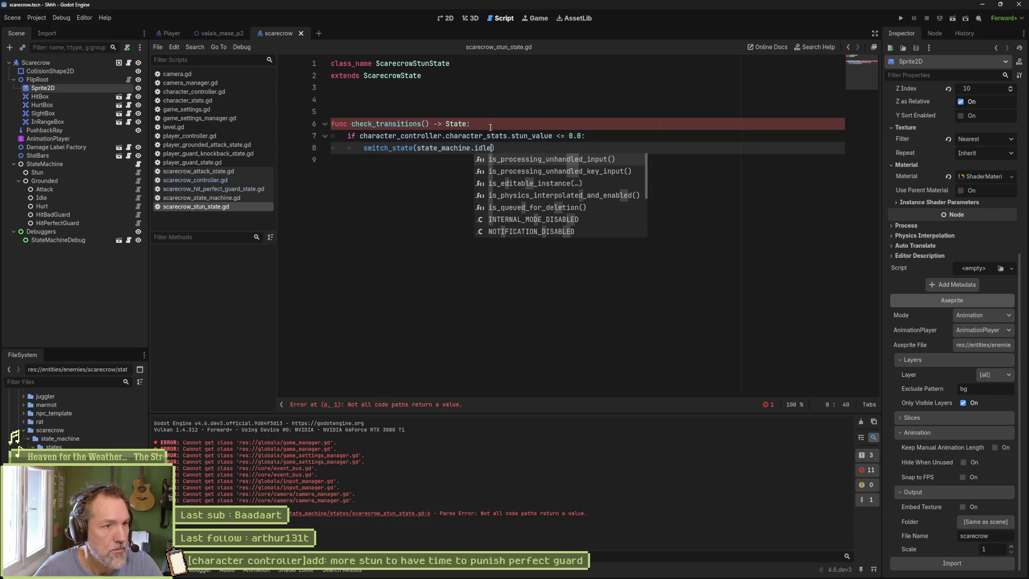
left_click(490, 126)
key("Return")
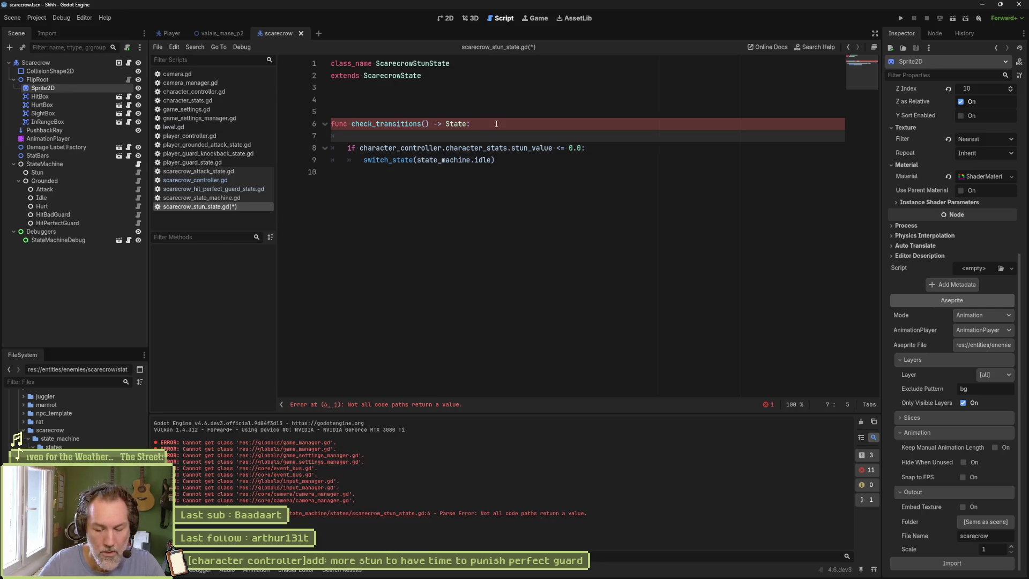
key("ctrl+s")
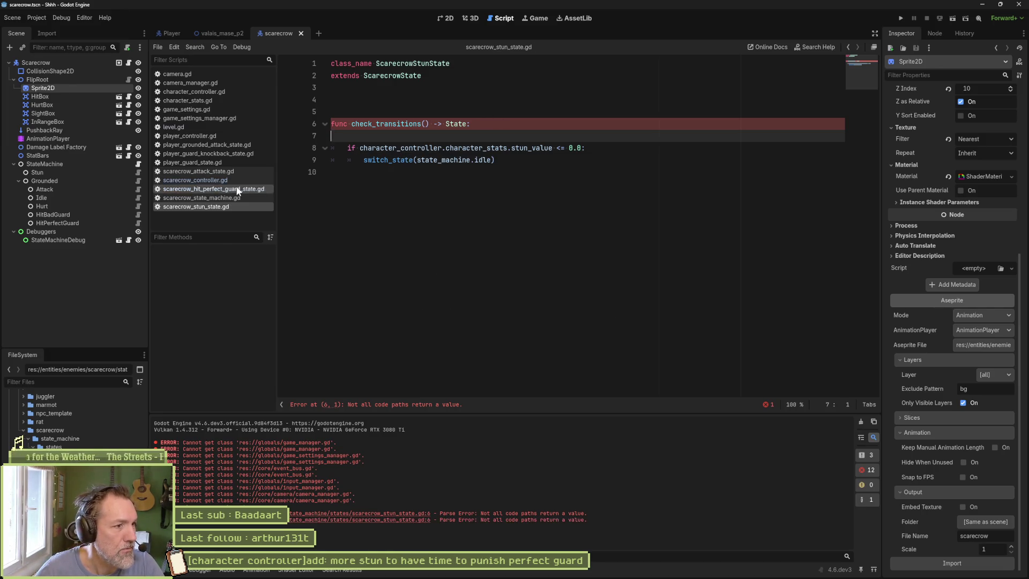
Close the scarecrow hit perfect guard, controller and attack scripts plus the player guard scripts
left_click(245, 198)
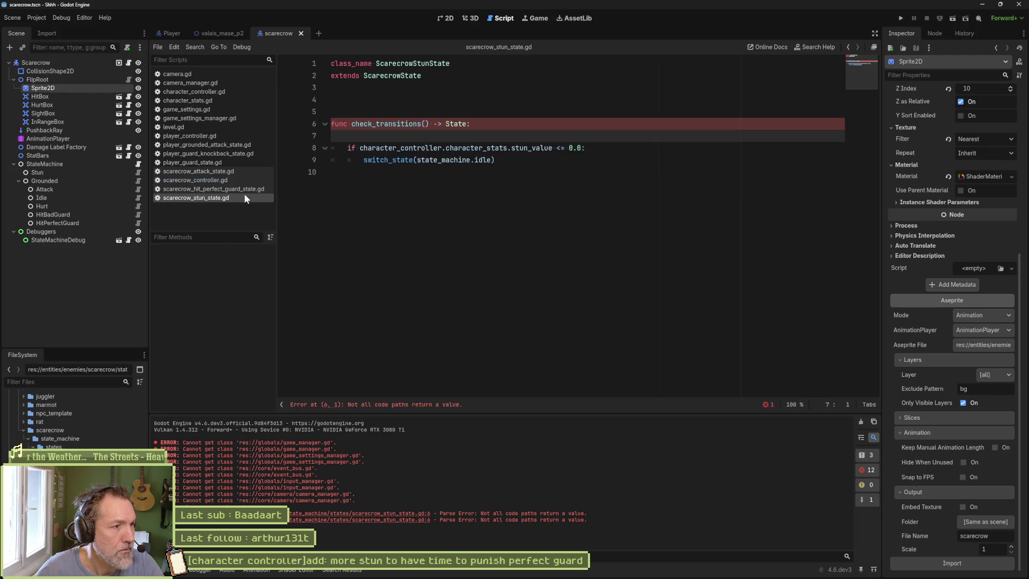
left_click(242, 191)
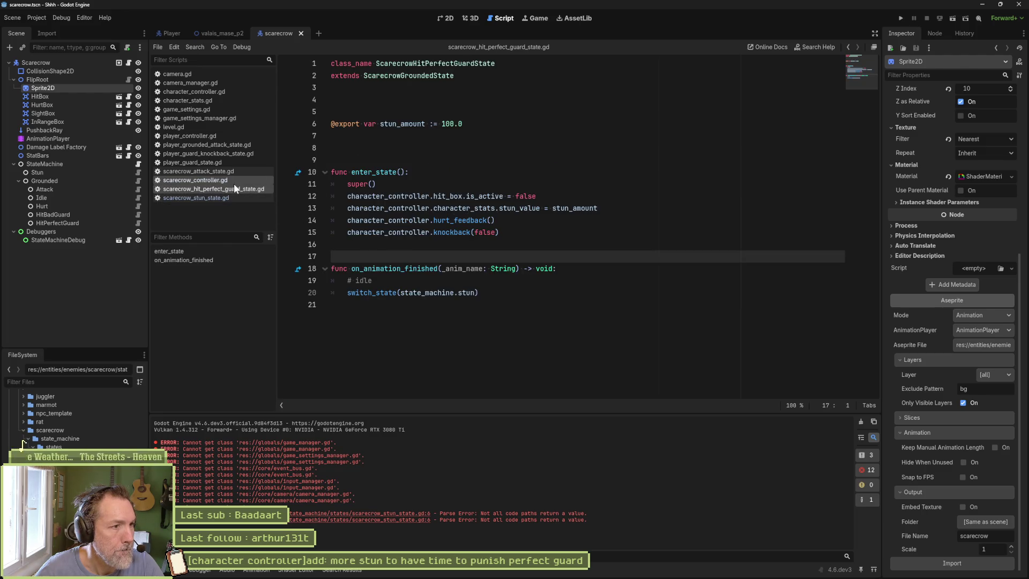
middle_click(227, 188)
middle_click(225, 184)
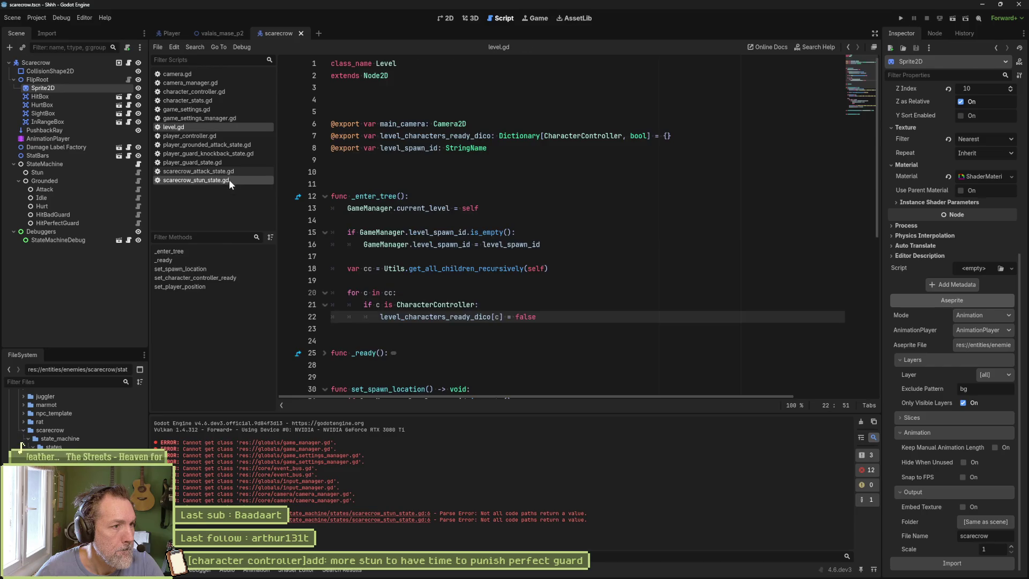
left_click(233, 170)
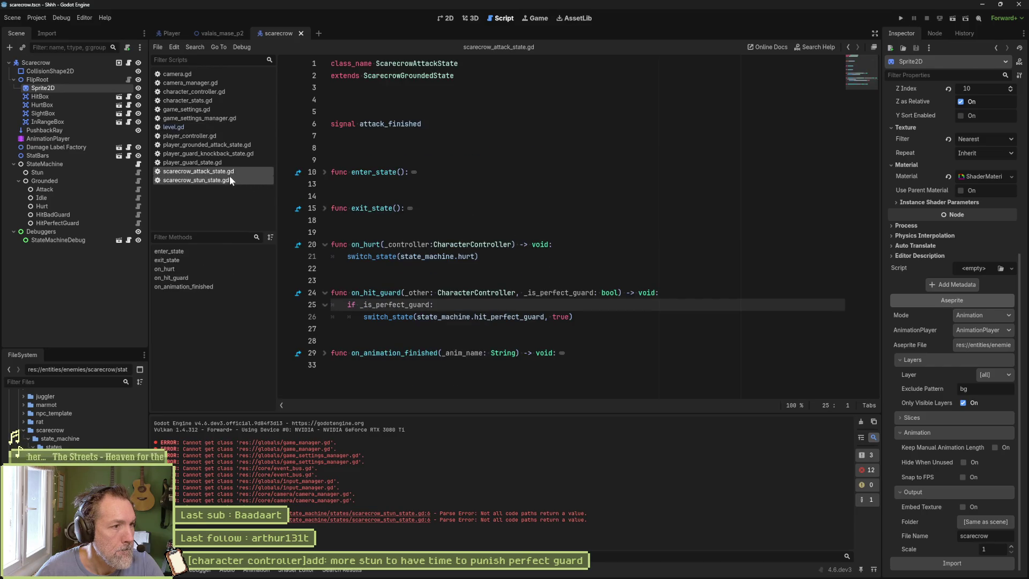
middle_click(227, 171)
left_click(224, 162)
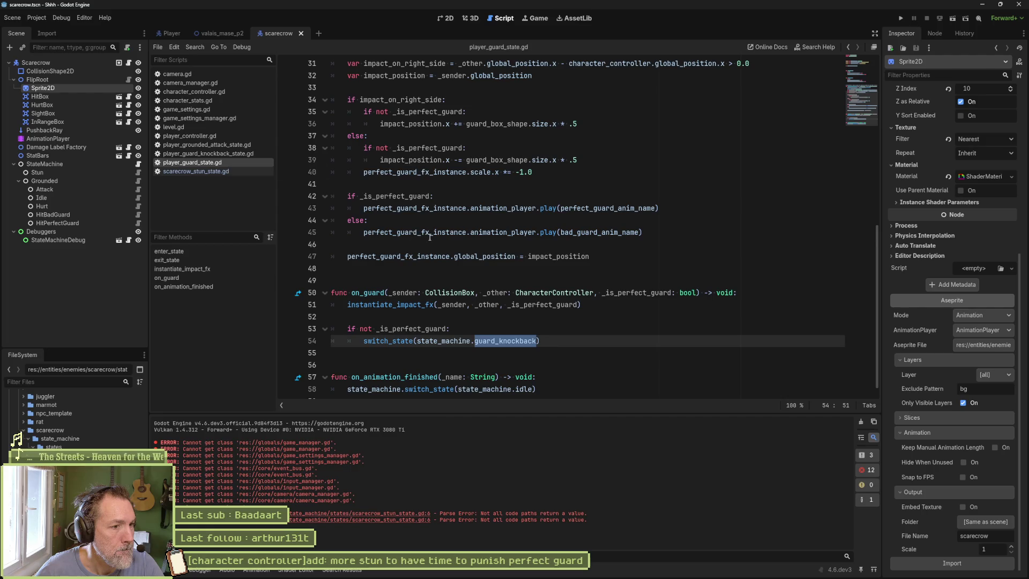
scroll(522, 296, "up", 4)
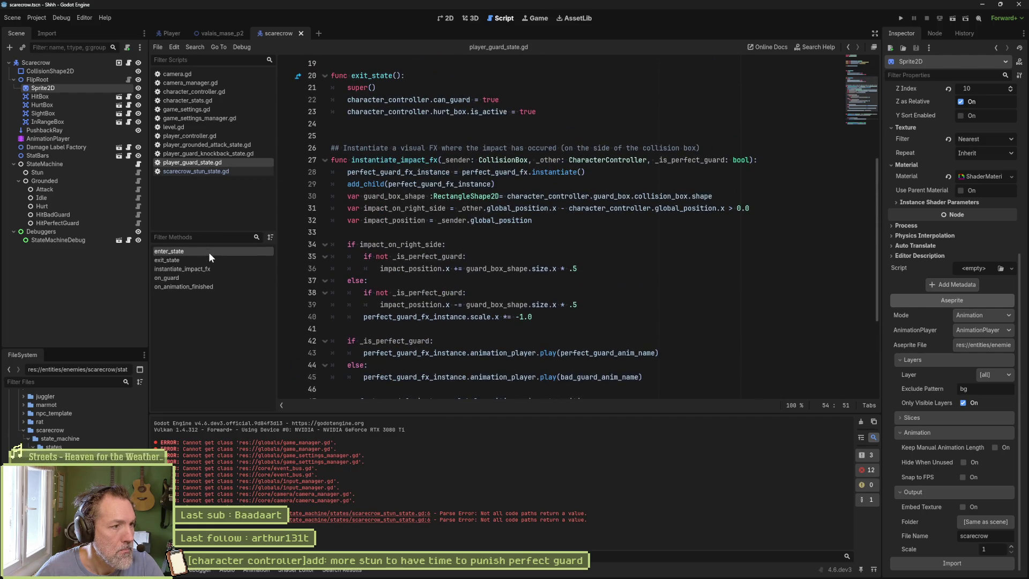
middle_click(205, 162)
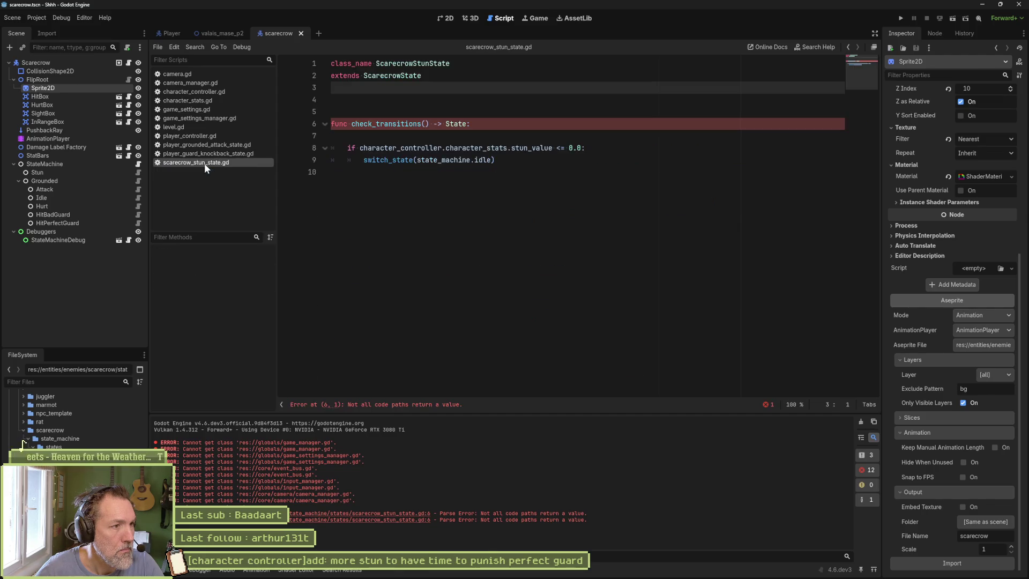
left_click(209, 155)
middle_click(208, 152)
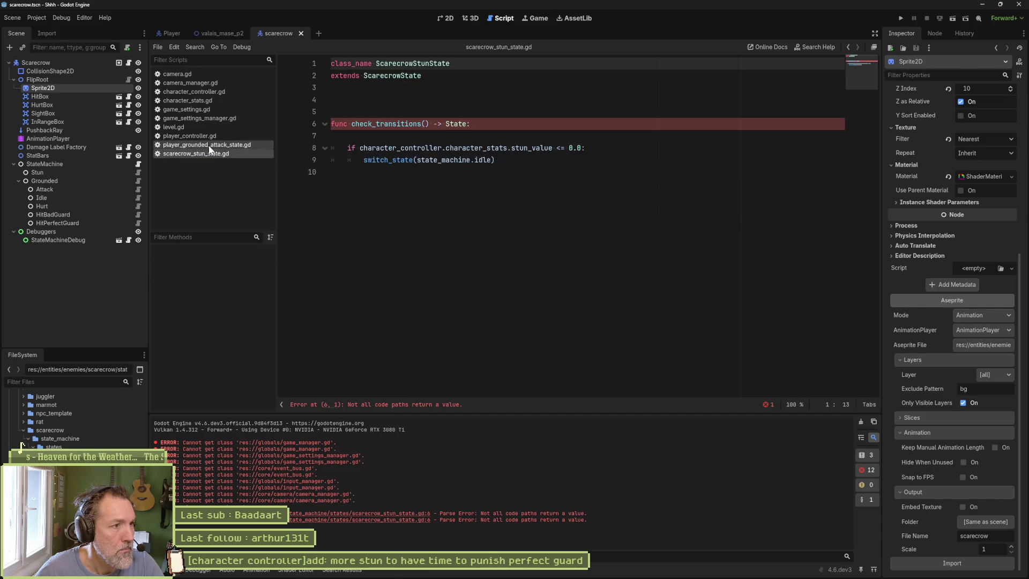
Close the player attack, player controller, level, game settings, character stats and camera scripts
left_click(208, 145)
middle_click(208, 144)
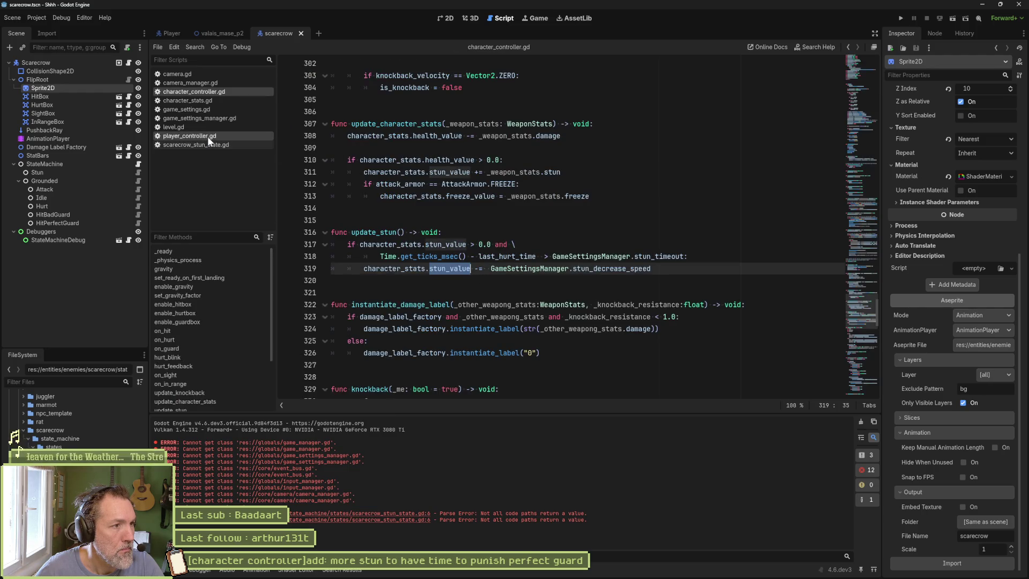
left_click(208, 136)
middle_click(207, 136)
left_click(194, 128)
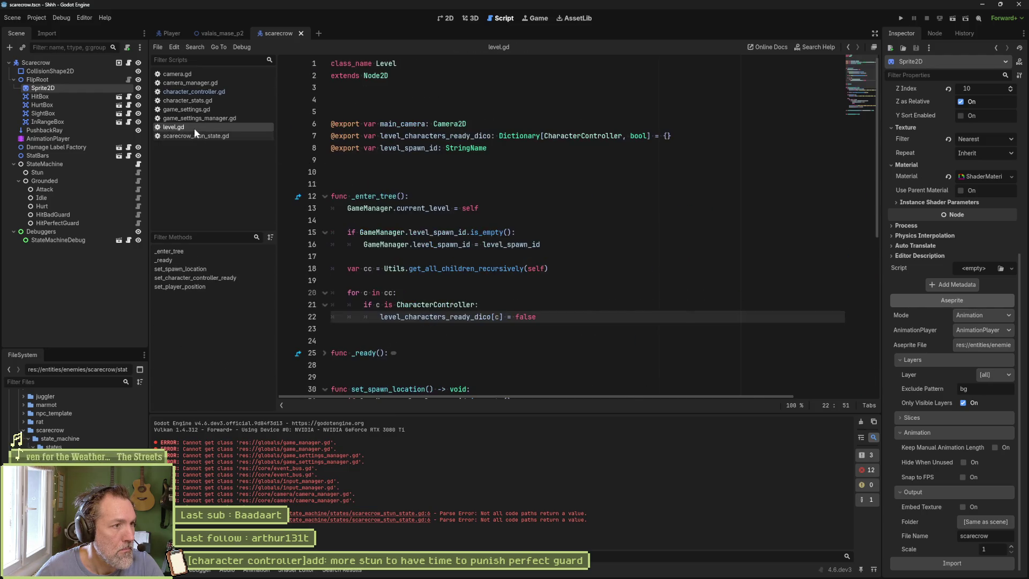
middle_click(194, 127)
left_click(200, 118)
middle_click(200, 118)
middle_click(202, 105)
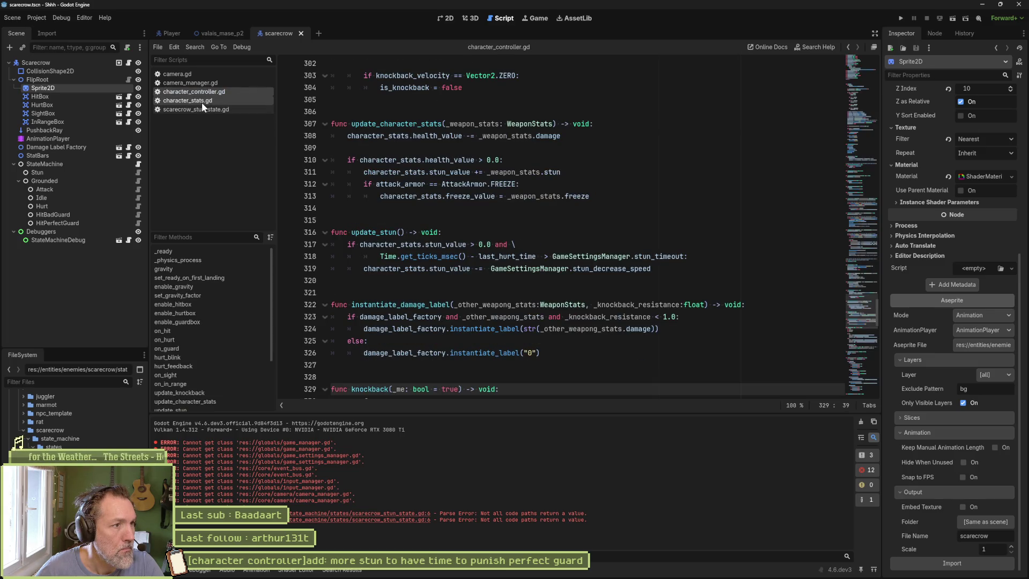
middle_click(202, 102)
middle_click(206, 82)
middle_click(208, 74)
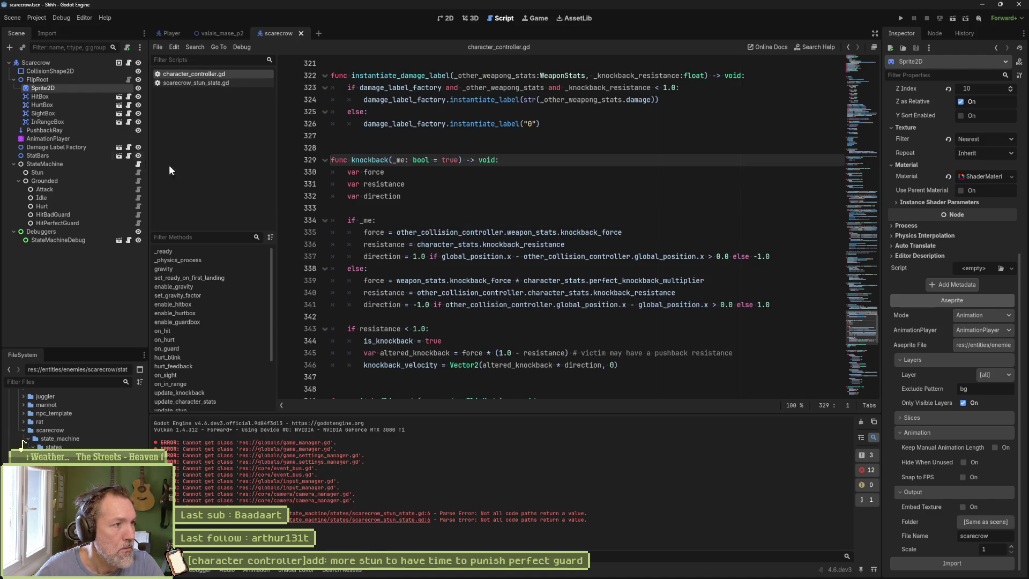
Open the base state.gd, review its check_transitions method, then switch to the Player scene
left_click(424, 242)
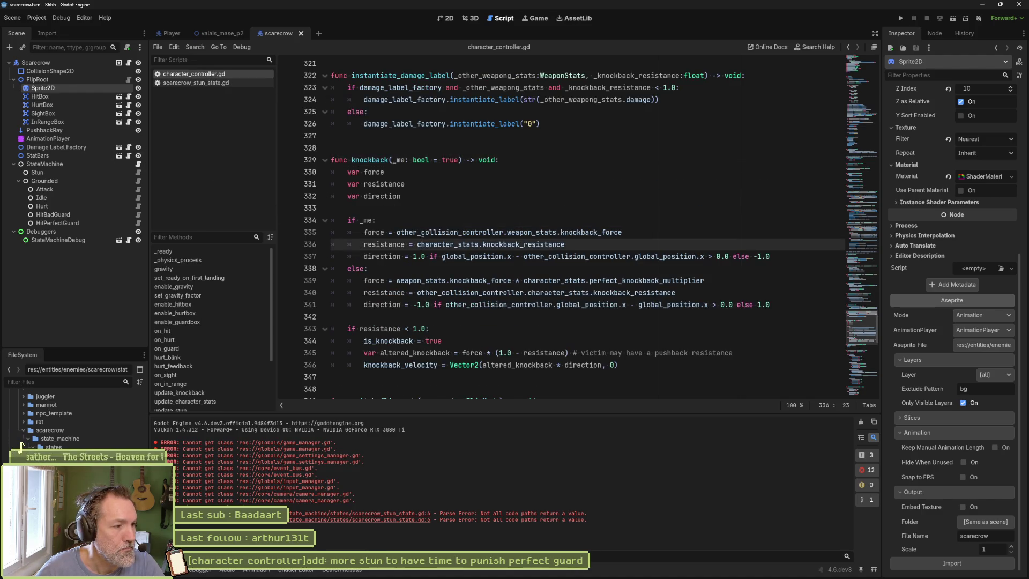
key("ctrl+alt+o")
type("state")
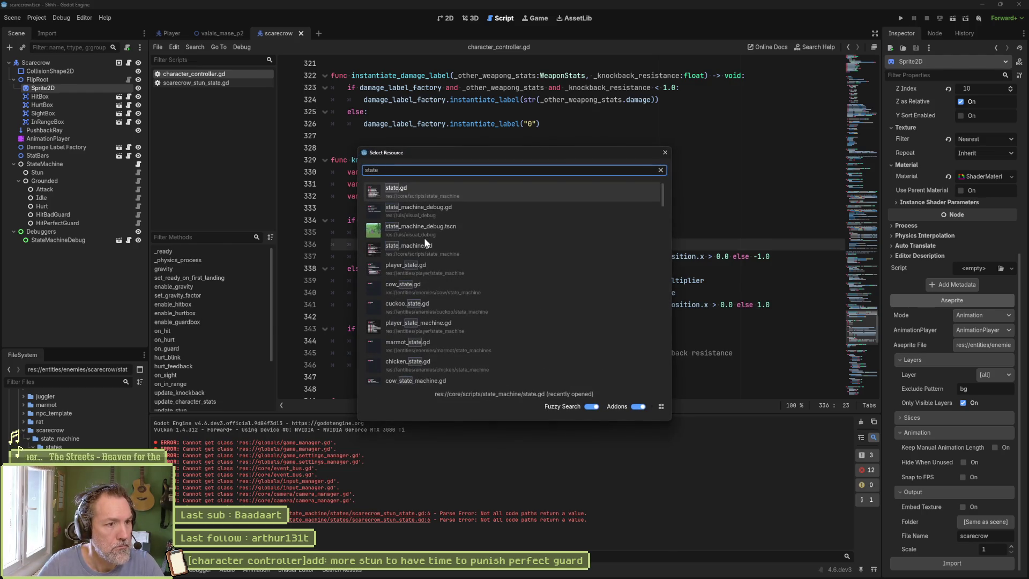
key("Return")
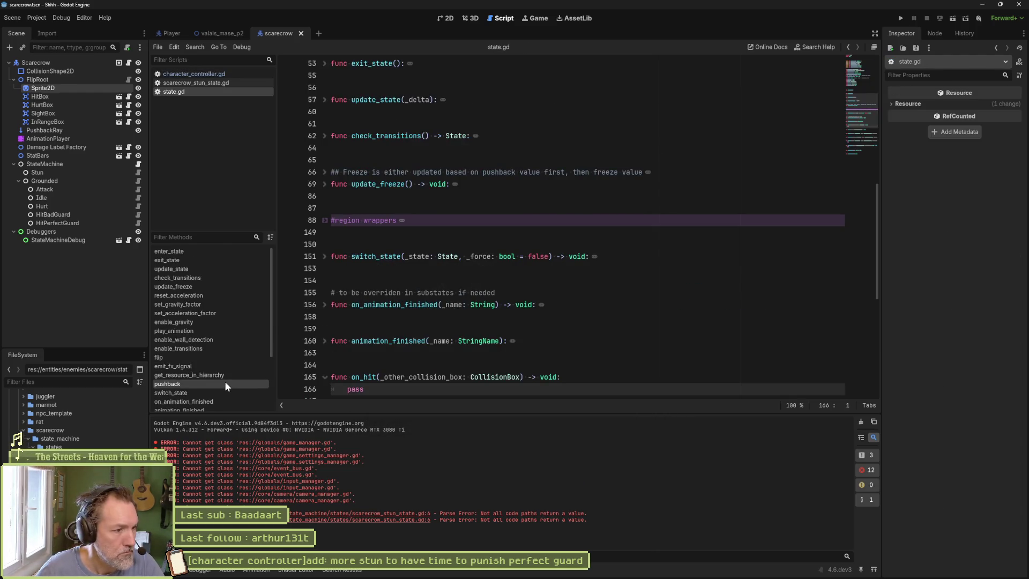
left_click(200, 278)
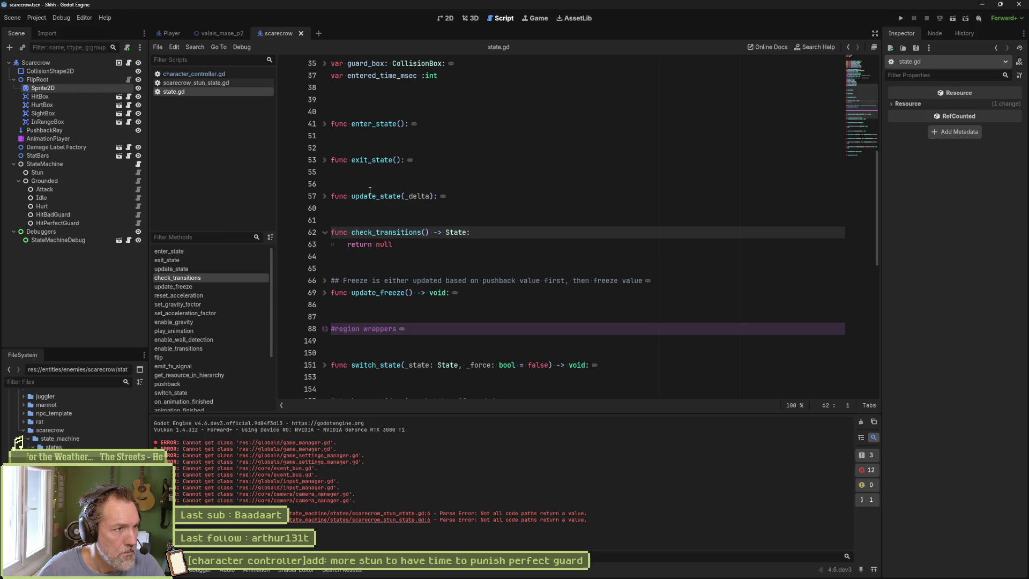
left_click(172, 33)
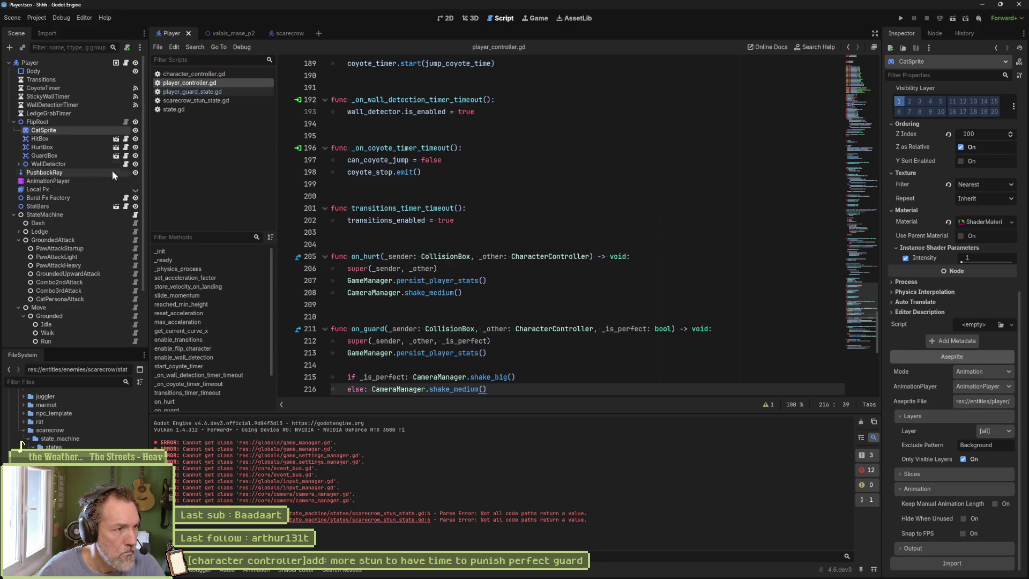
Open and close the PawAttackStartup, GroundedAttack, Combo2ndAttack and persona attack scripts
left_click(134, 249)
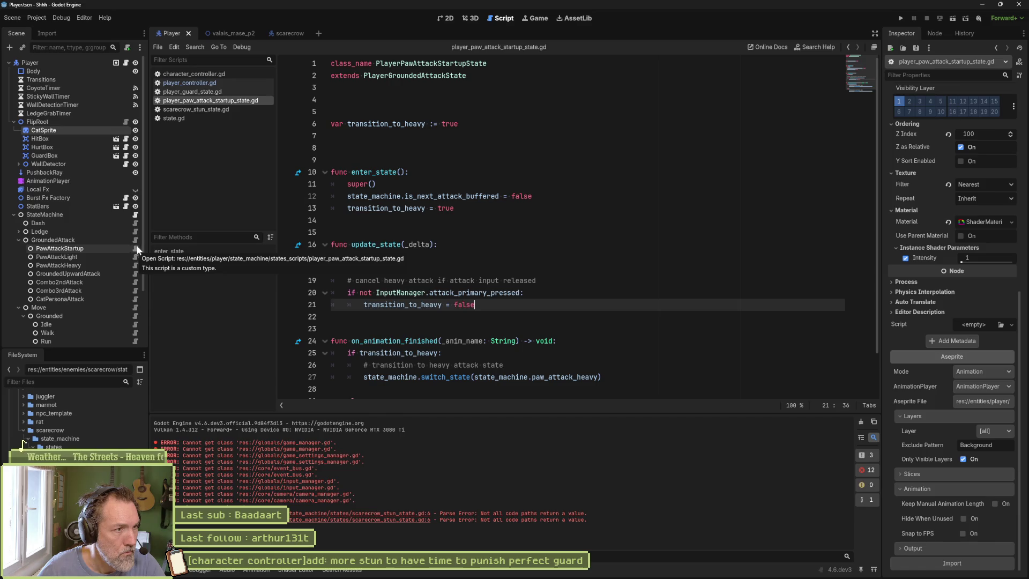
key("ctrl+w")
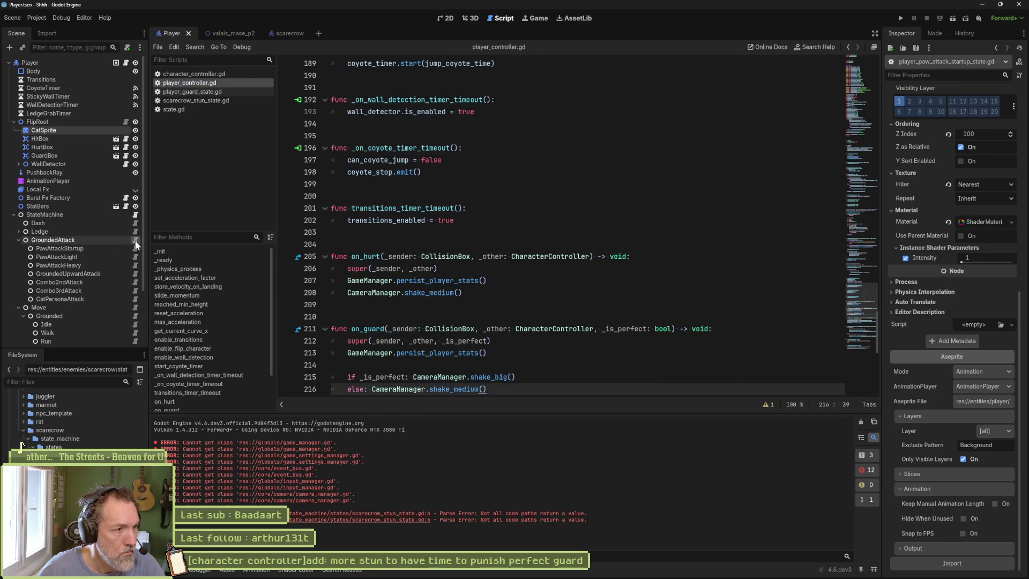
left_click(135, 239)
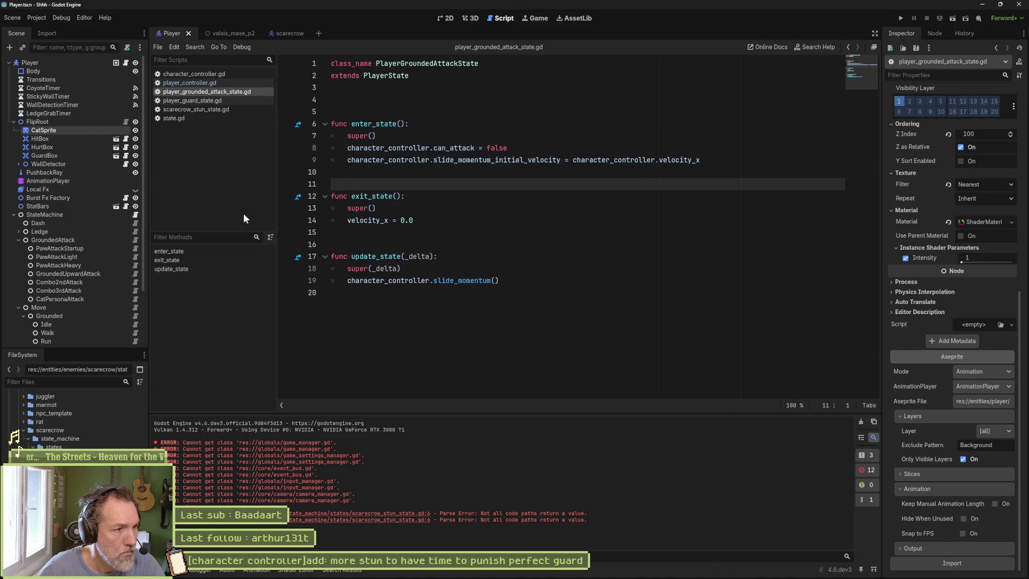
middle_click(241, 92)
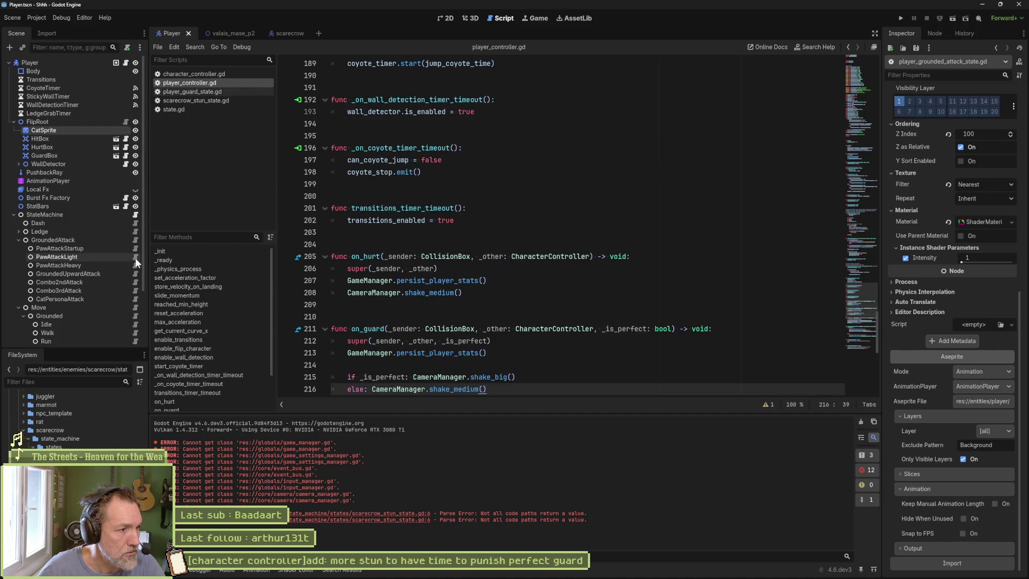
left_click(134, 282)
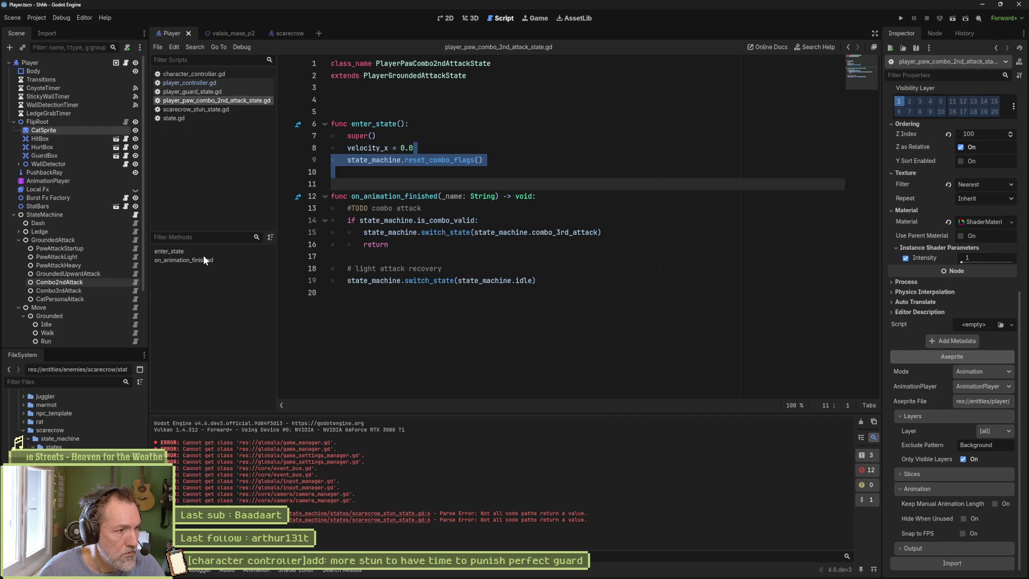
middle_click(197, 100)
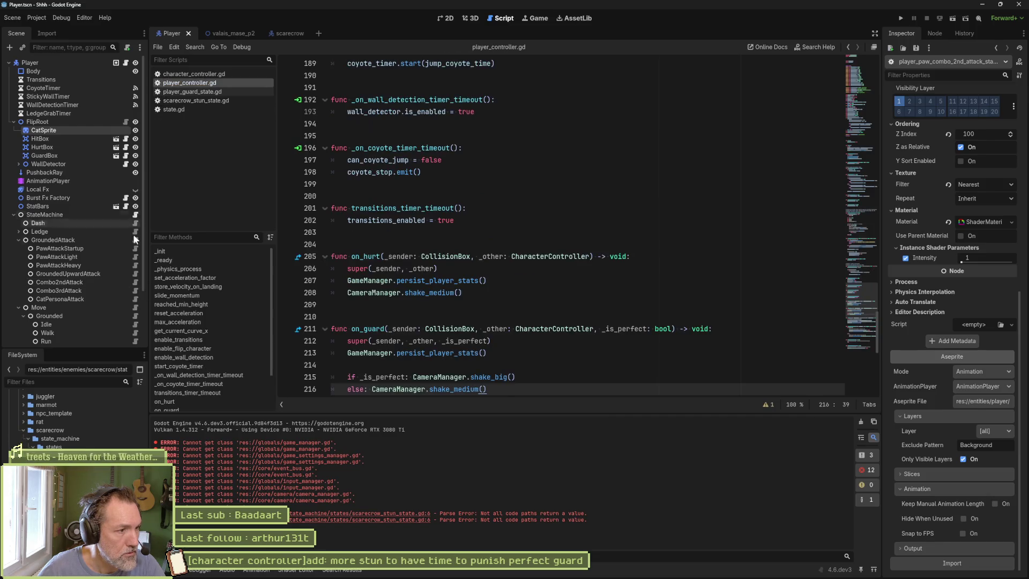
left_click(136, 298)
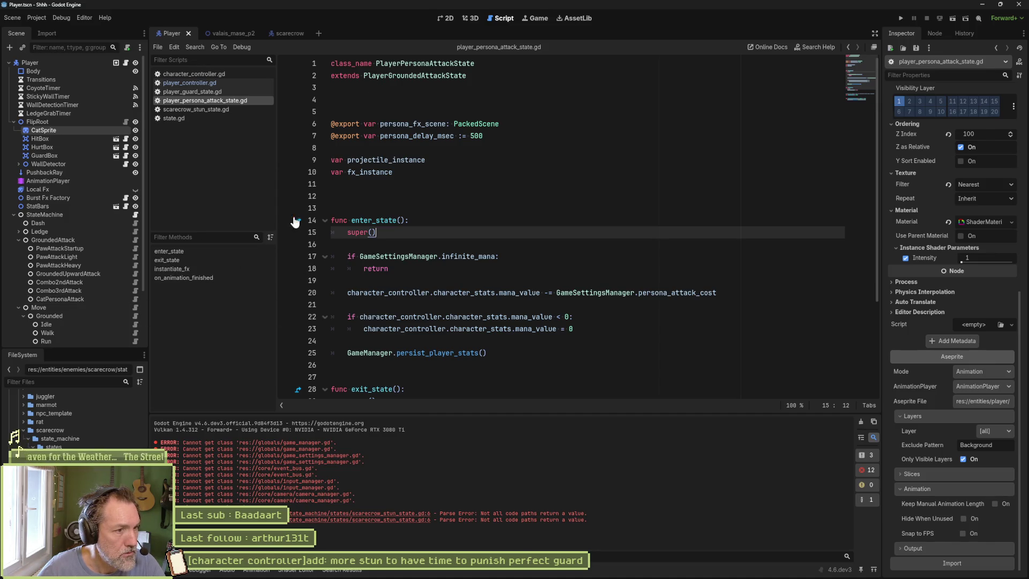
key("ctrl+w")
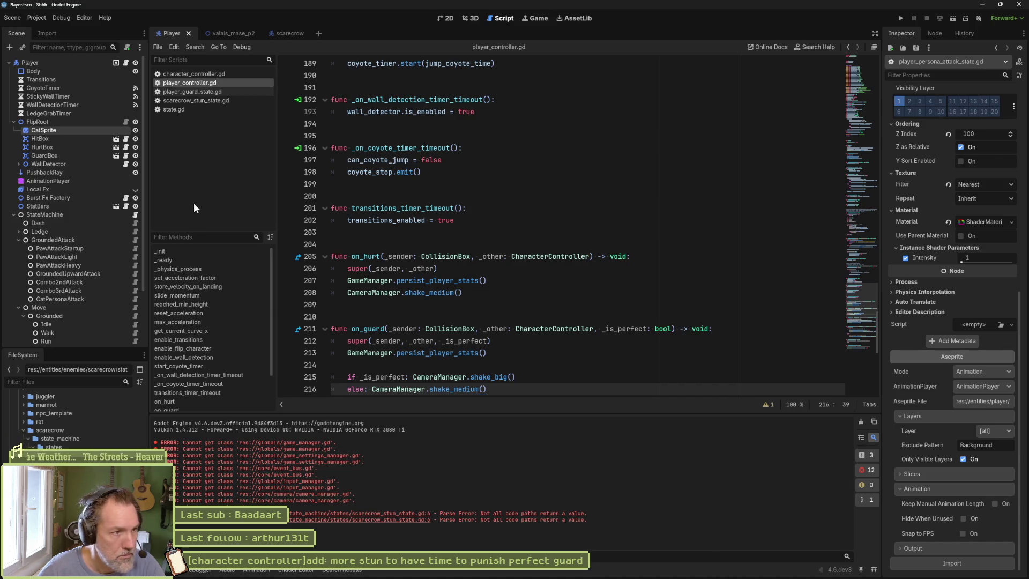
Search the whole project for check_transitions from state.gd and pick its state.gd result
left_click(184, 111)
left_click(176, 277)
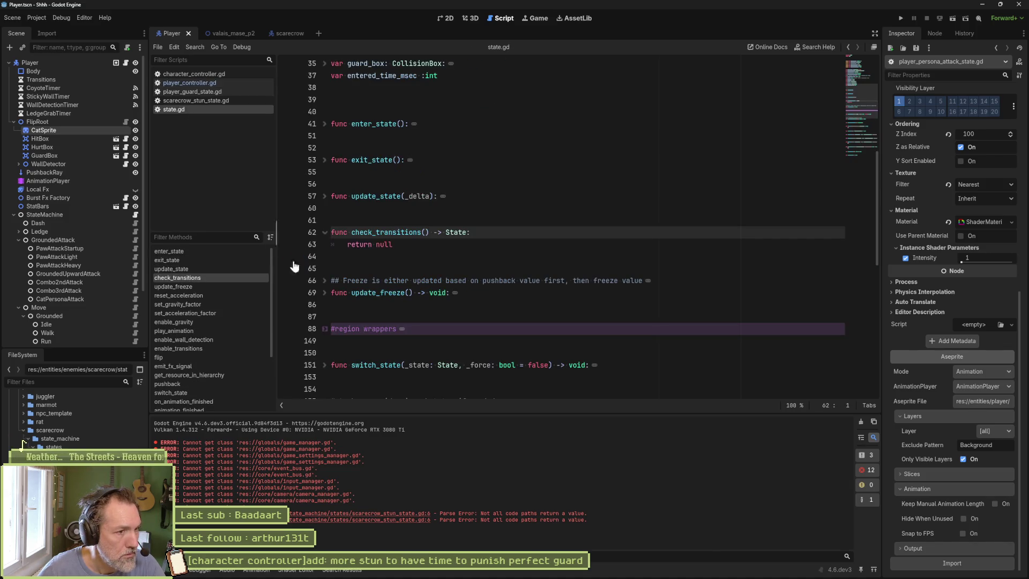
double_click(358, 233)
key("ctrl+shift+f")
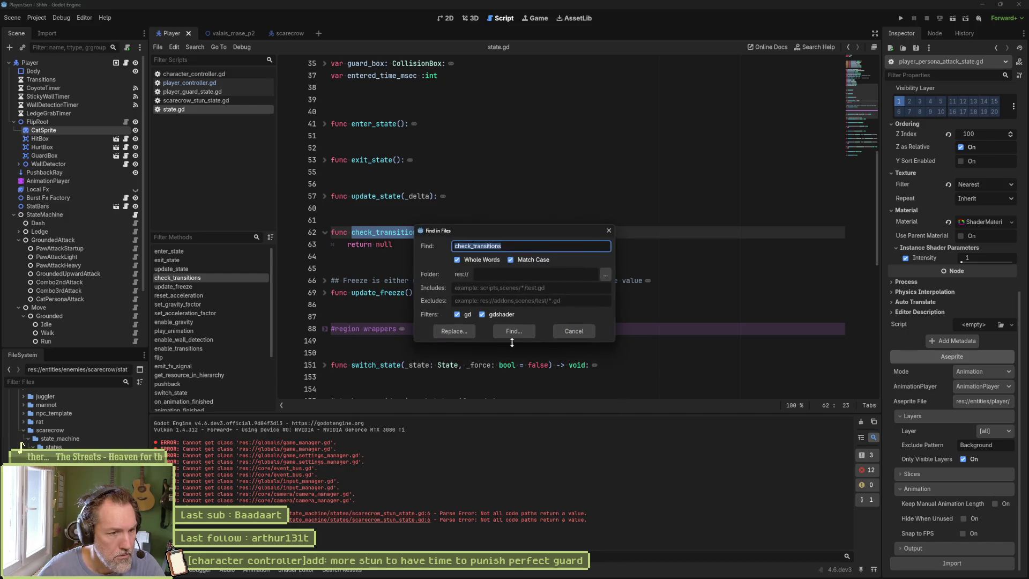
key("Return")
left_click(397, 464)
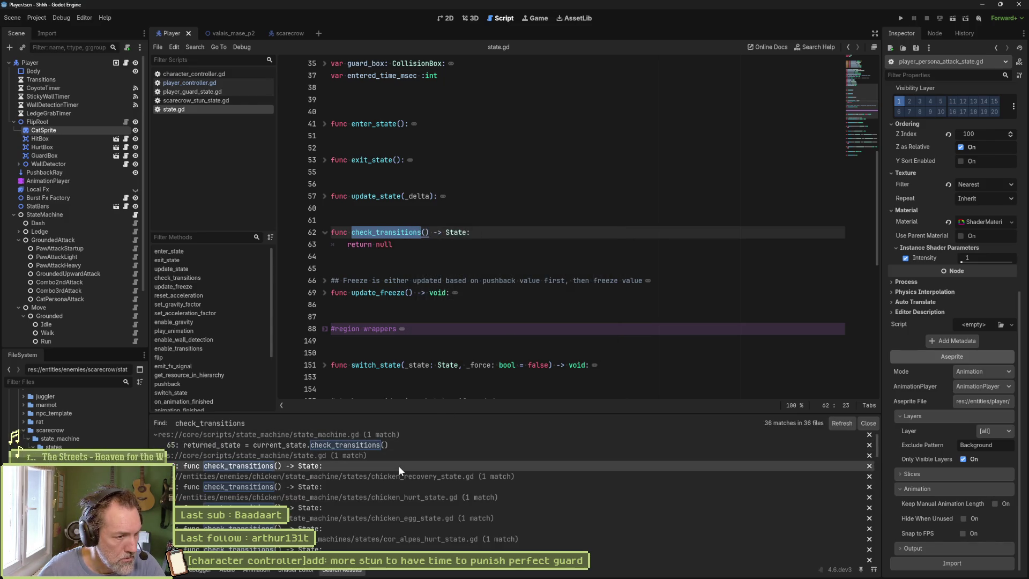
Paste chicken_recovery_state.gd's super() transition check into scarecrow_stun_state.gd's check_transitions
left_click(394, 488)
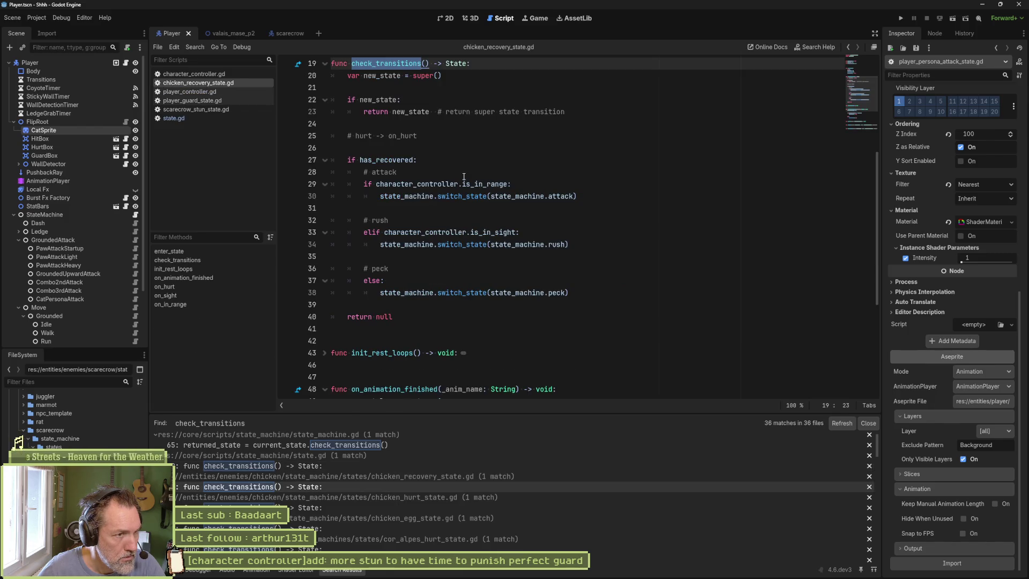
left_click_drag(572, 113, 584, 64)
key("ctrl+c")
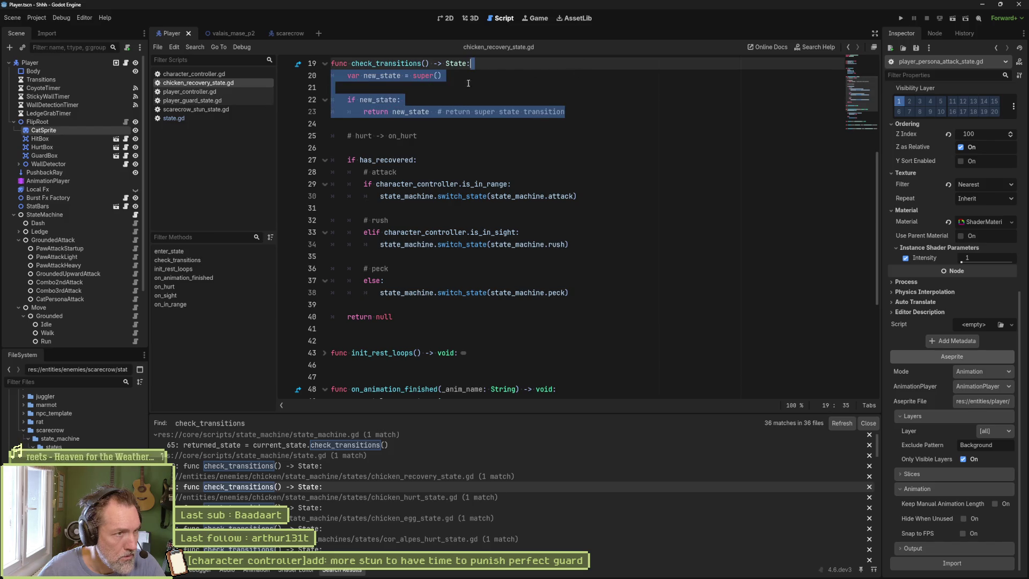
left_click(214, 109)
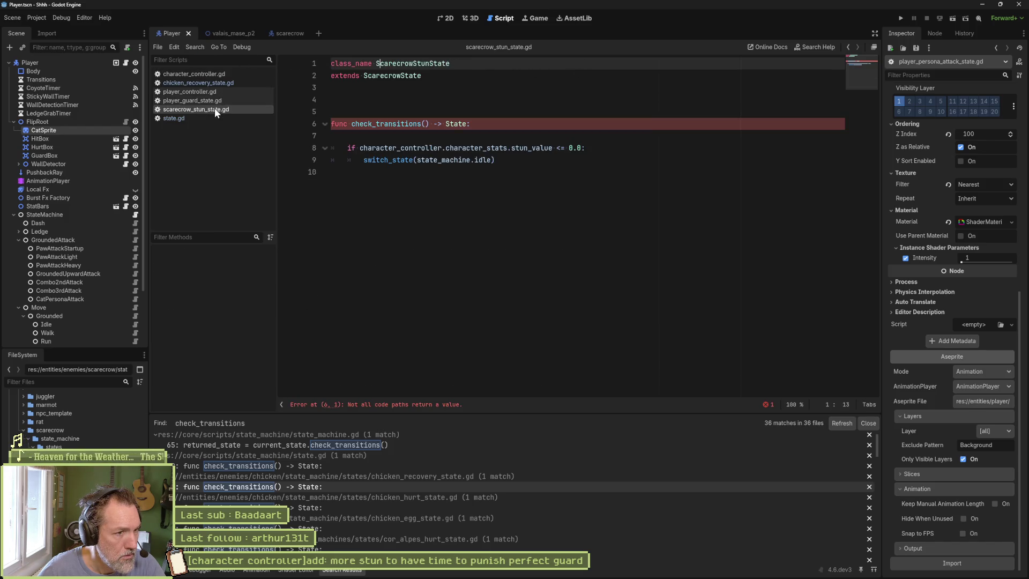
left_click(486, 128)
key("ctrl+v")
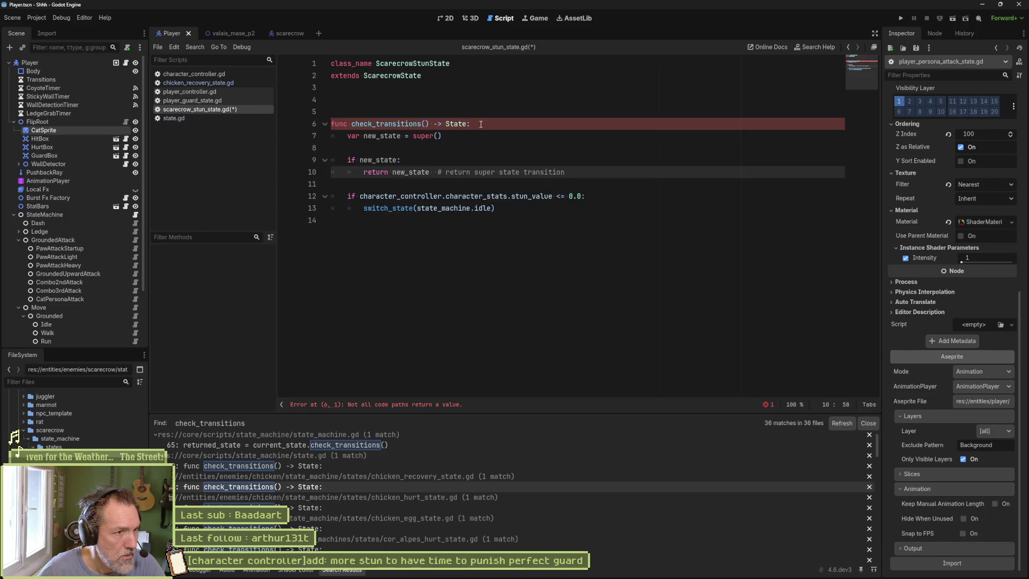
left_click(287, 35)
left_click(172, 33)
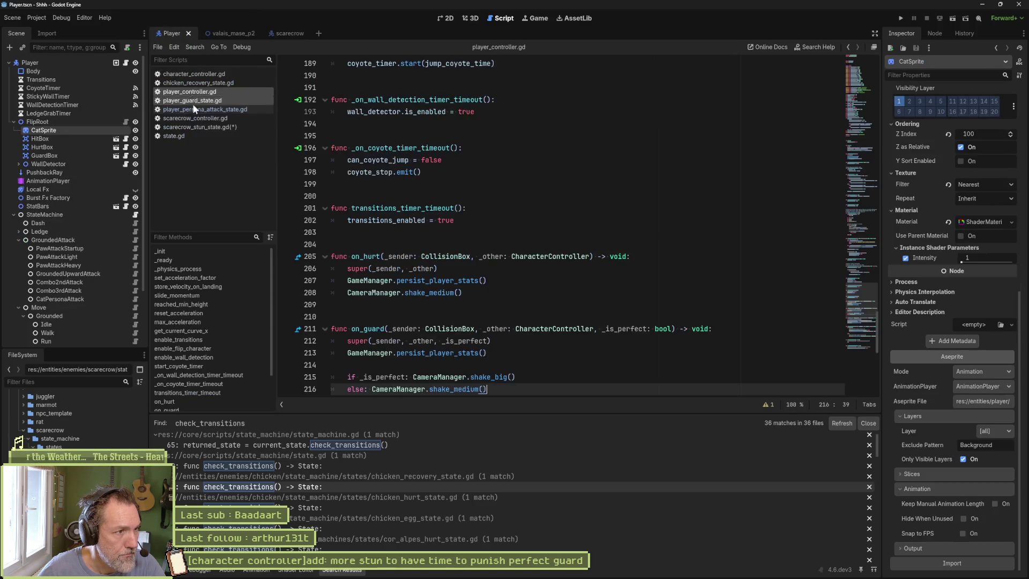
left_click(200, 127)
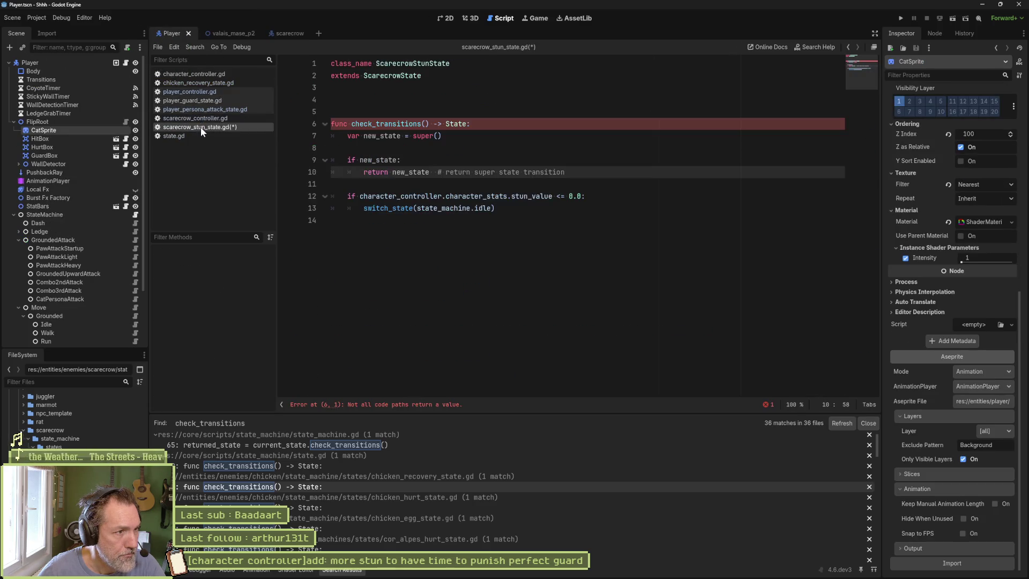
Append return null to scarecrow_stun_state.gd's check_transitions and save the script
left_click(220, 85)
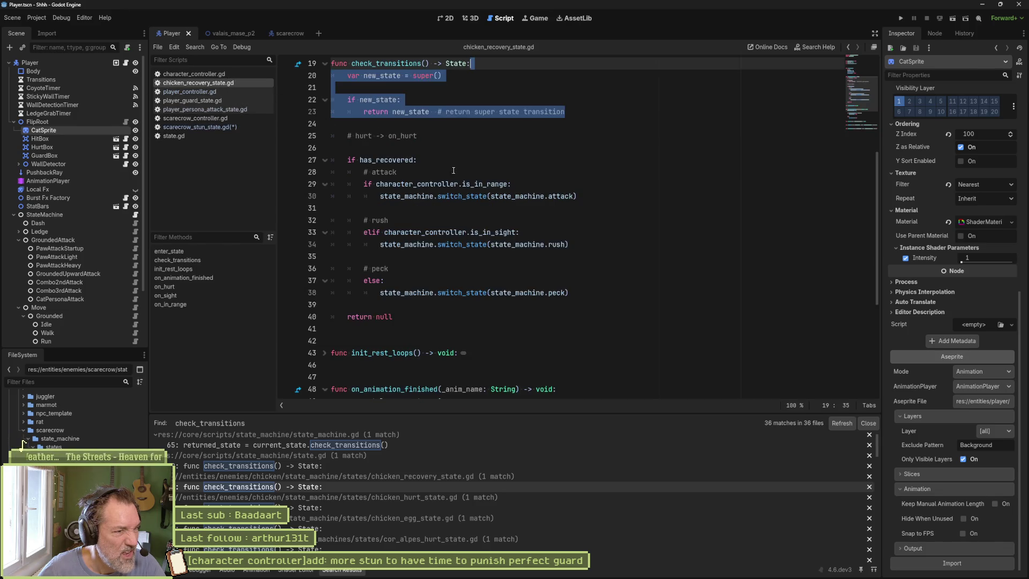
left_click_drag(394, 316, 572, 292)
key("ctrl+c")
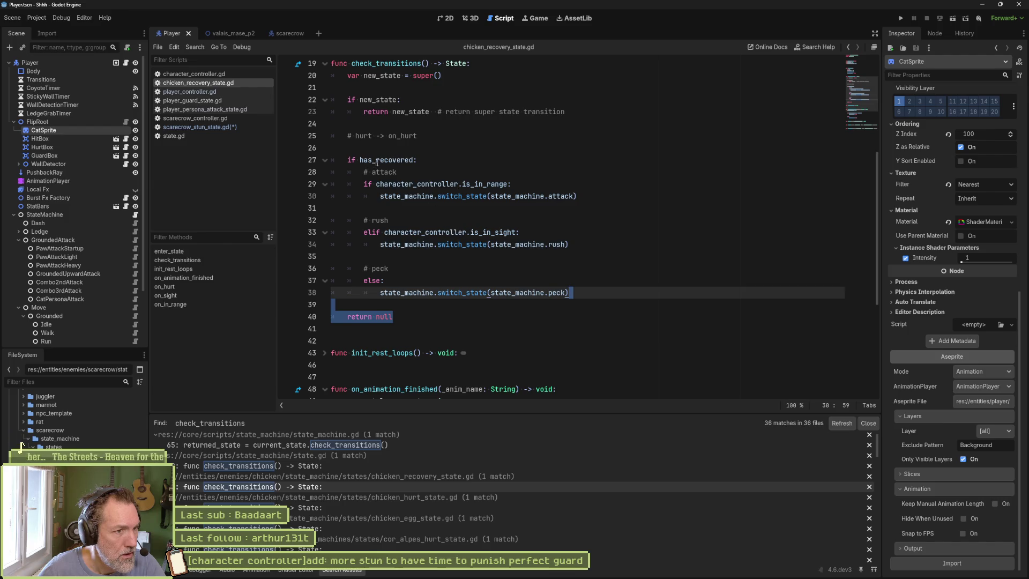
left_click(246, 127)
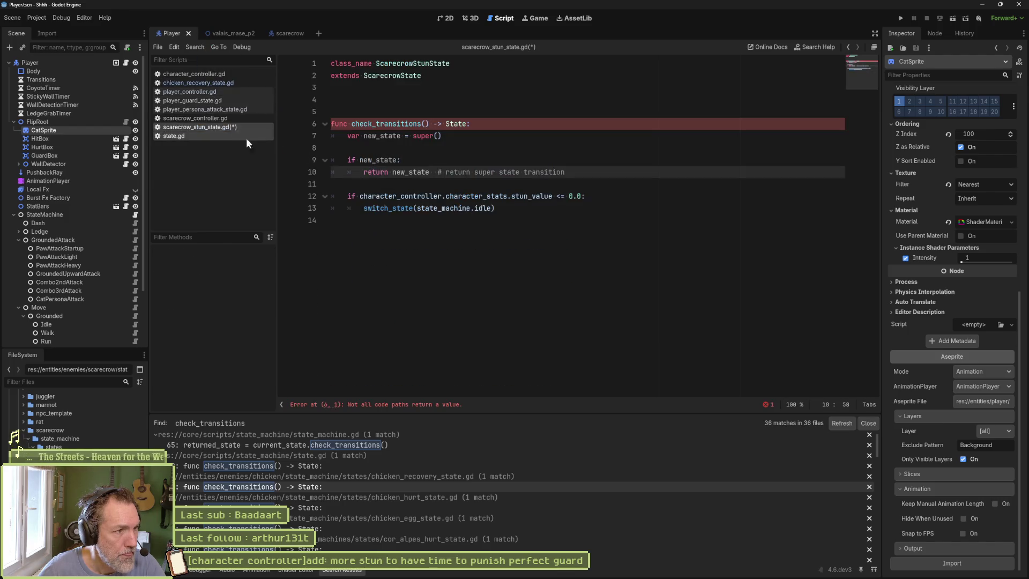
left_click(506, 209)
key("ctrl+v")
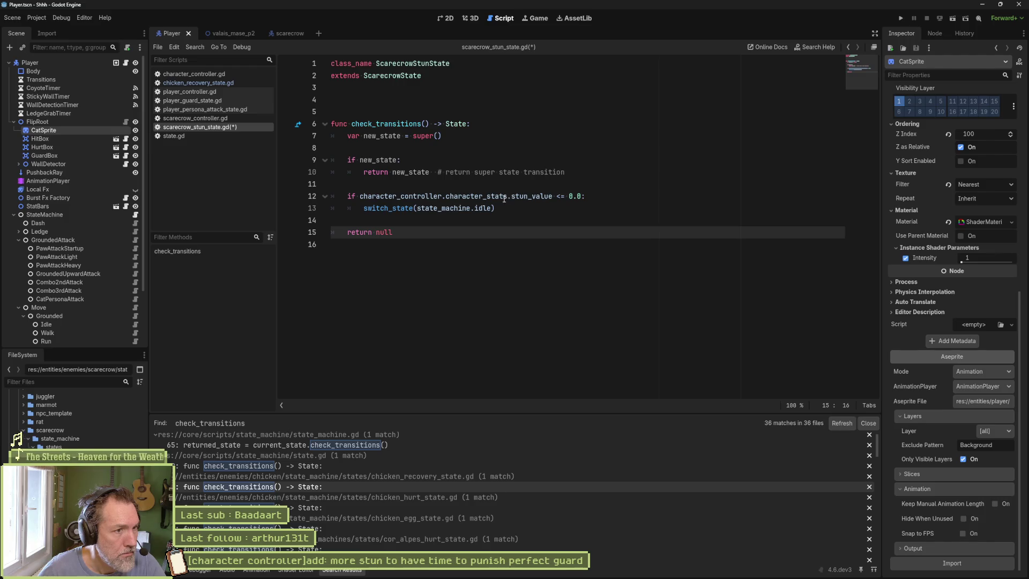
key("ctrl+s")
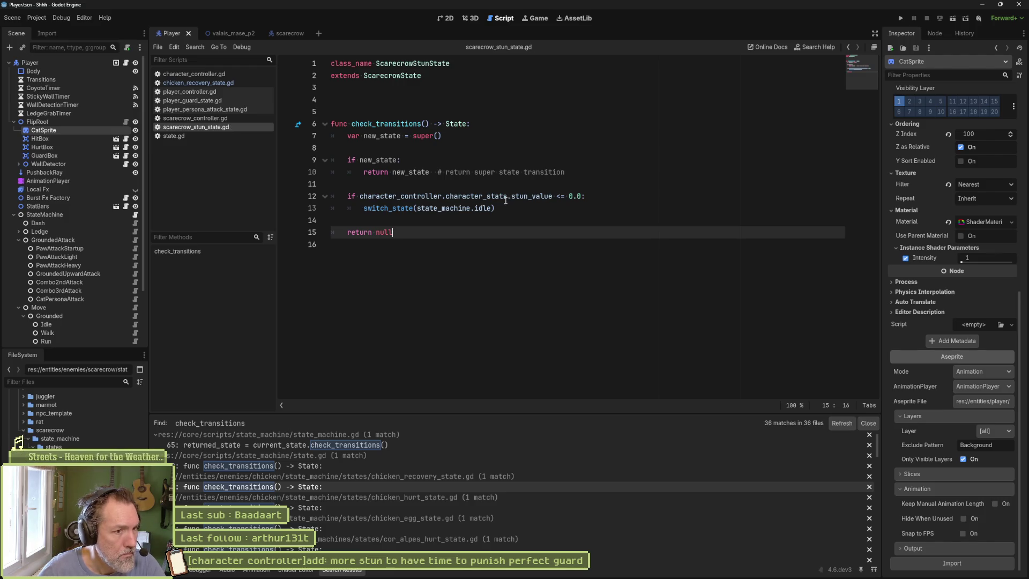
left_click(405, 111)
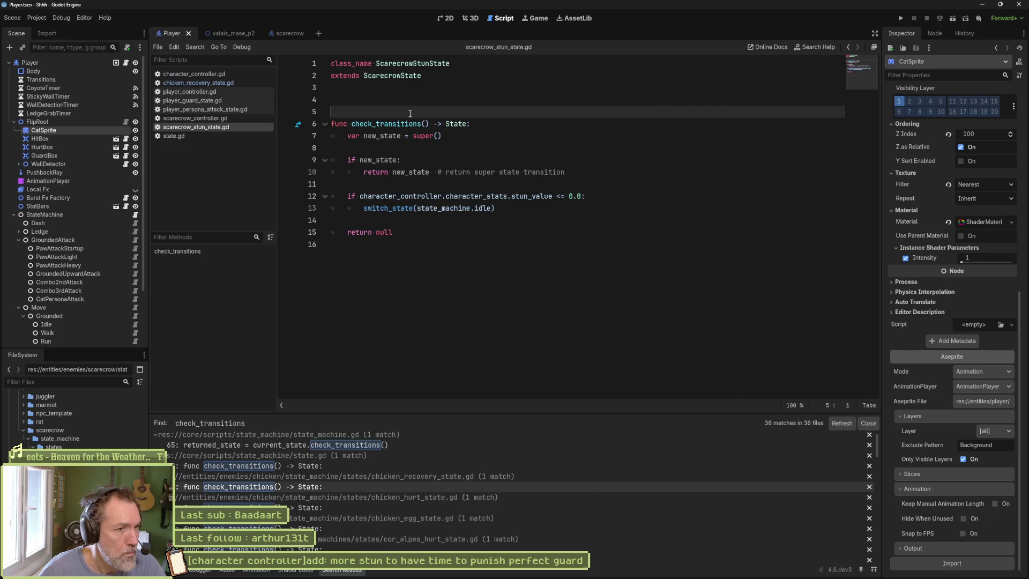
left_click(230, 33)
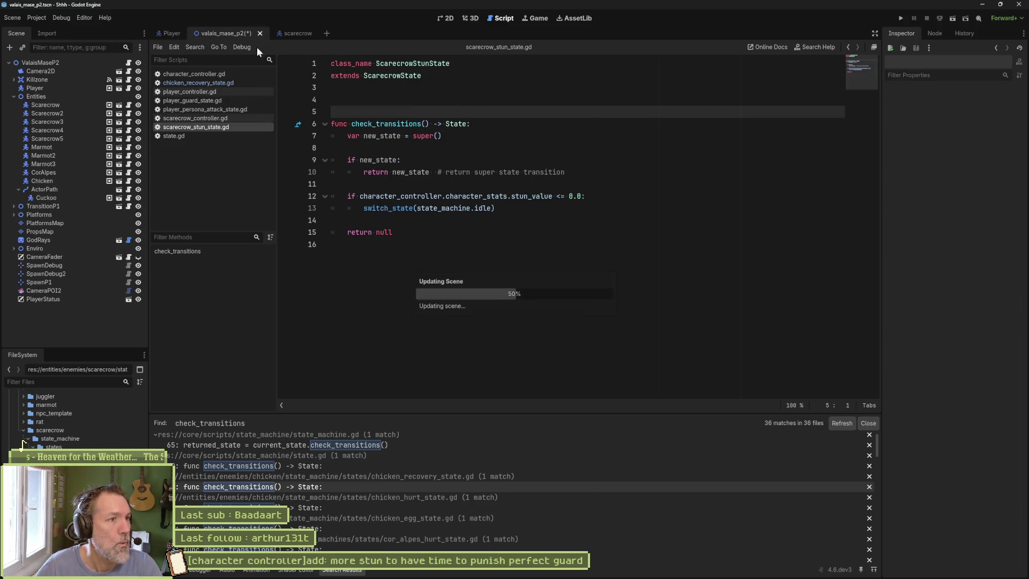
Test-run the game for the stun change, stop it, and bring up the Fork git client
key("F6")
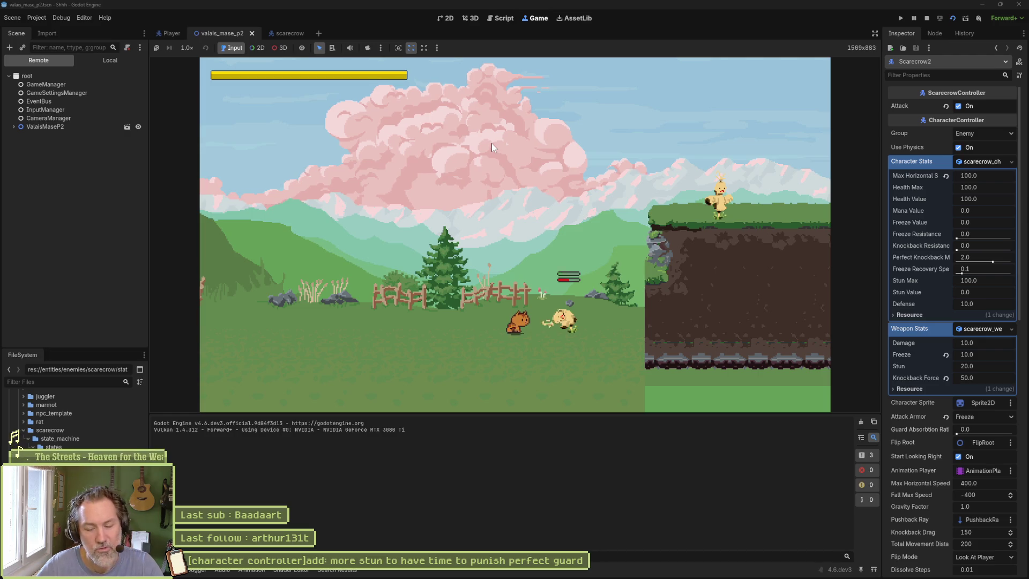
key("F8")
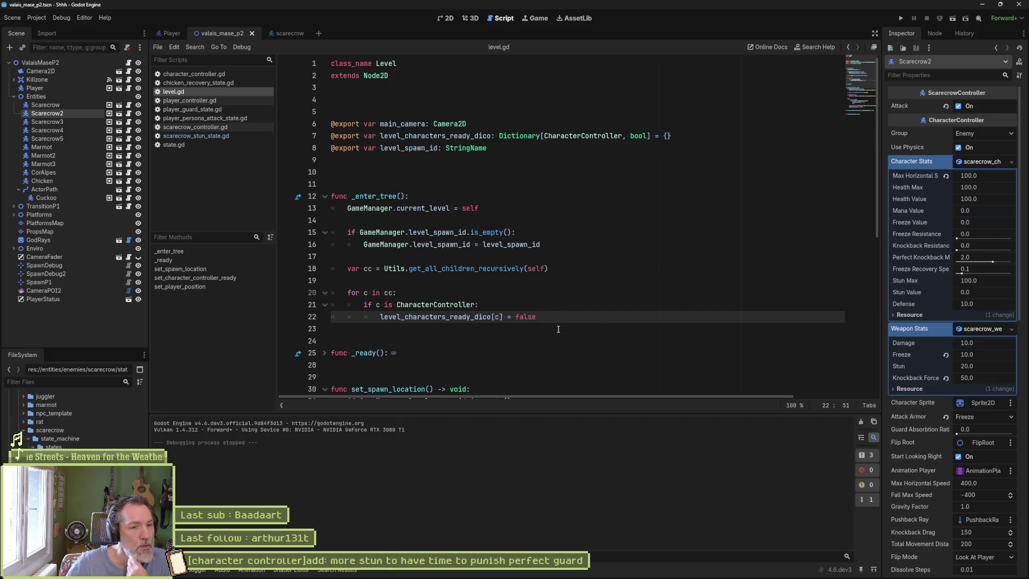
mouse_move(504, 576)
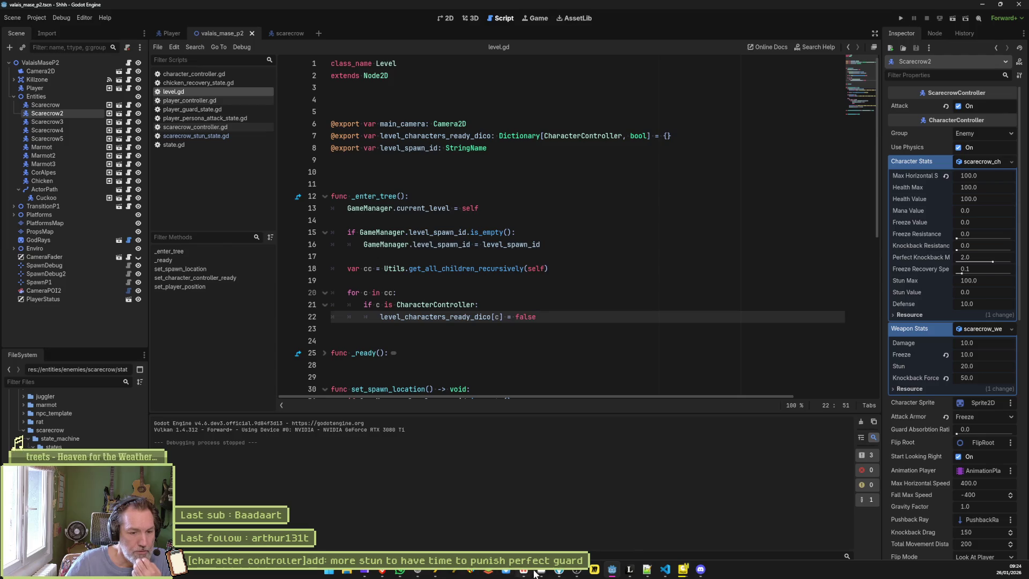
left_click(558, 571)
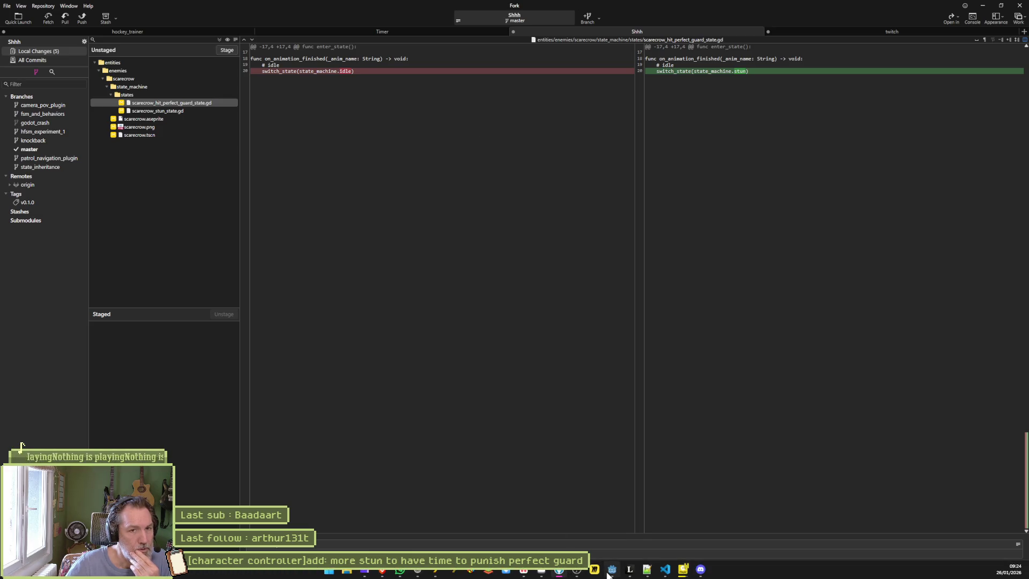
Return to Godot and show scarecrow_stun_state.gd from the script list
left_click(611, 570)
left_click(217, 137)
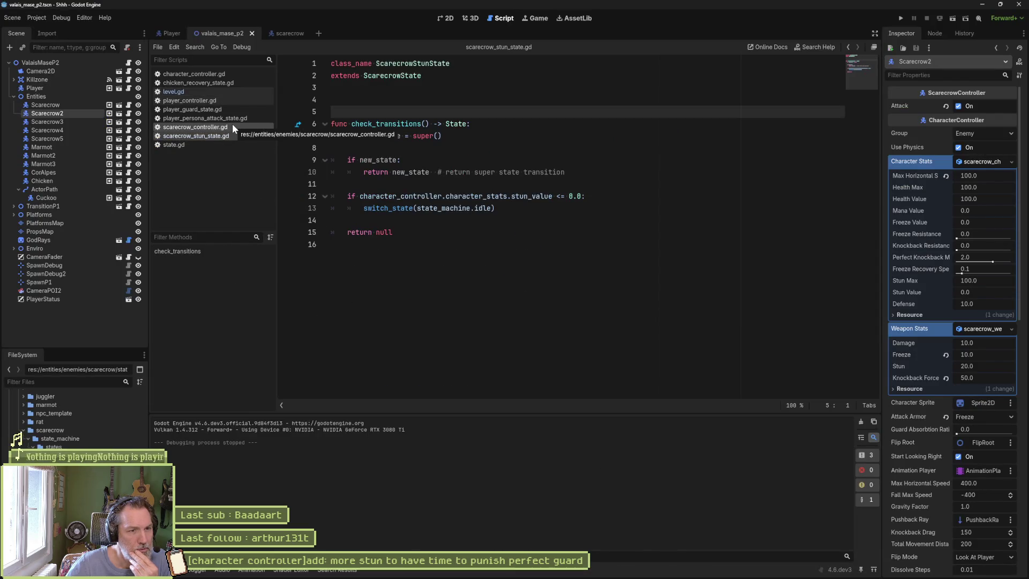
Add a '# idle' comment above the stun check and save the script
left_click(396, 187)
key("Return")
key("Tab")
type("#")
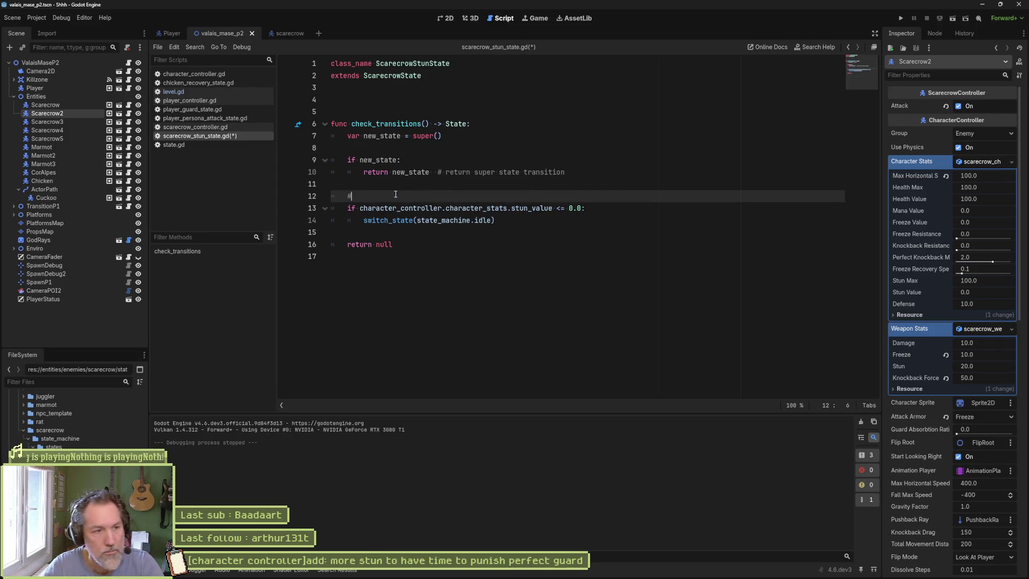
type(" idle")
key("ctrl+s")
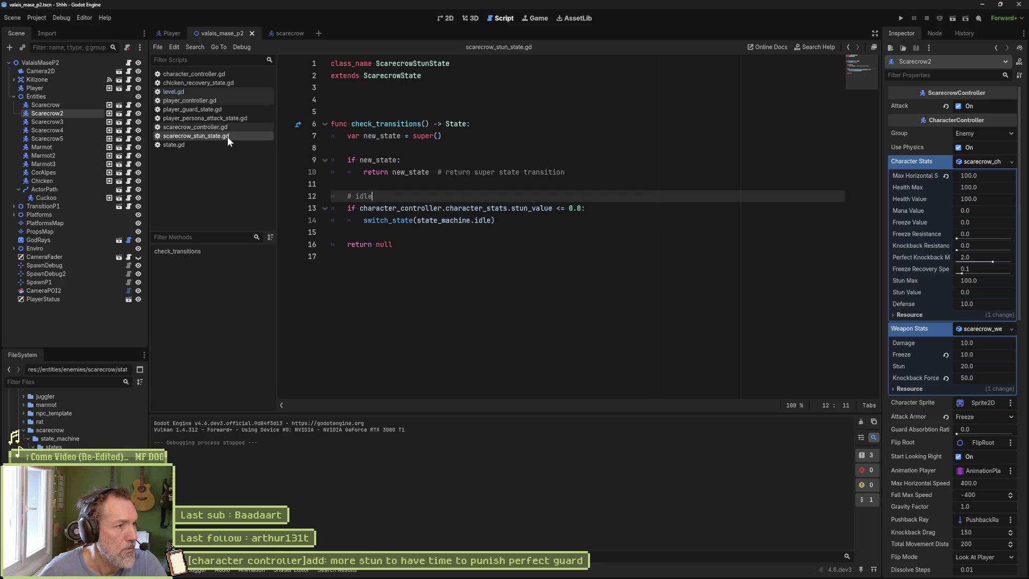
Close the persona attack, guard, player controller and chicken recovery scripts
left_click(227, 118)
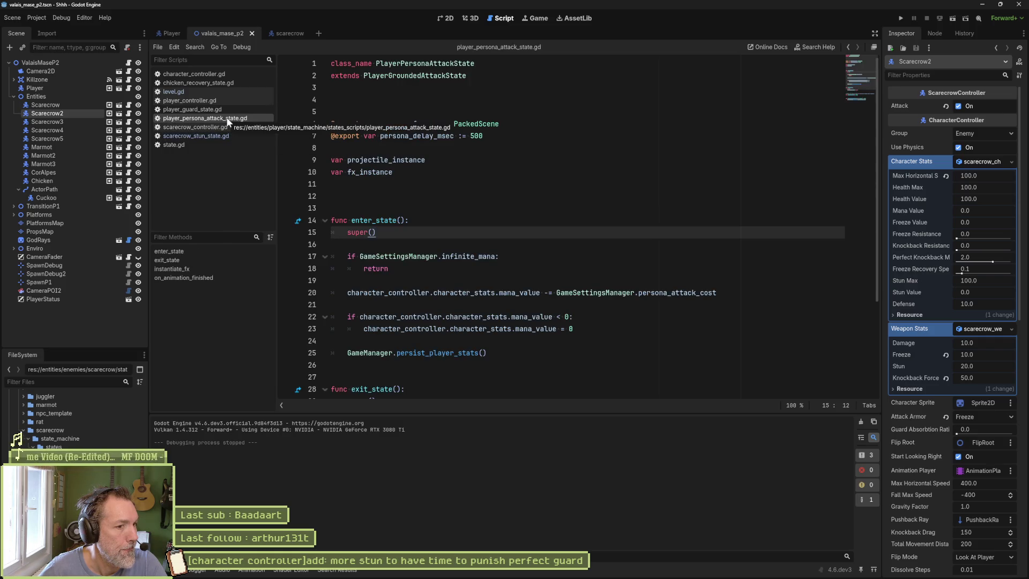
left_click(228, 110)
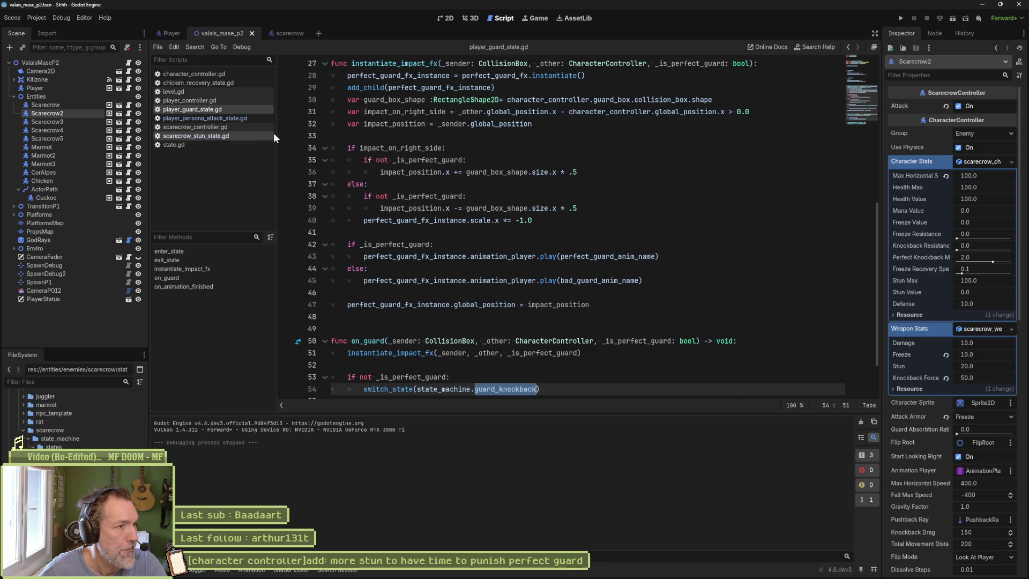
key("ctrl+w")
key("ctrl+w")
left_click(211, 100)
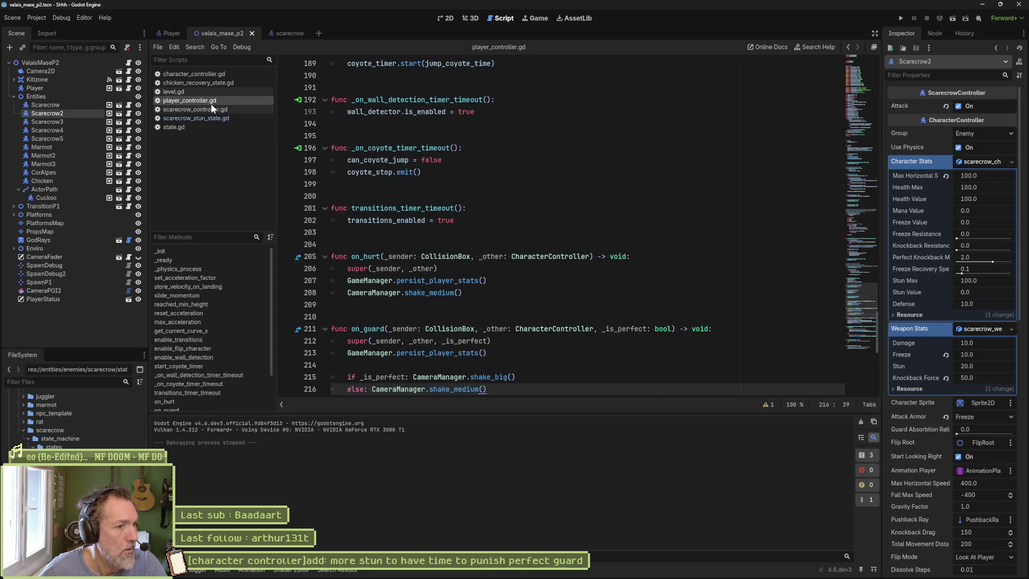
key("ctrl+w")
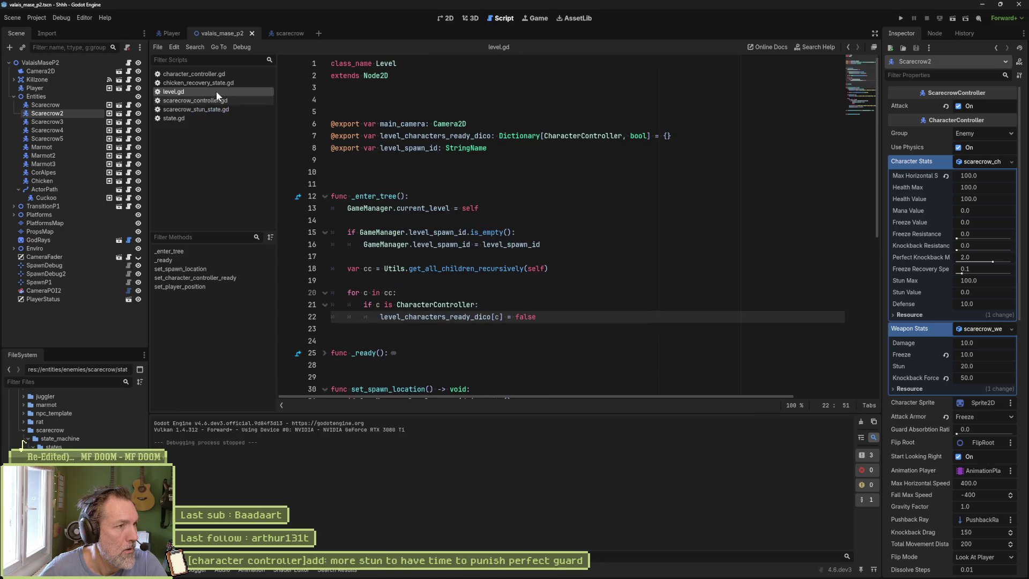
key("ctrl+w")
left_click(220, 84)
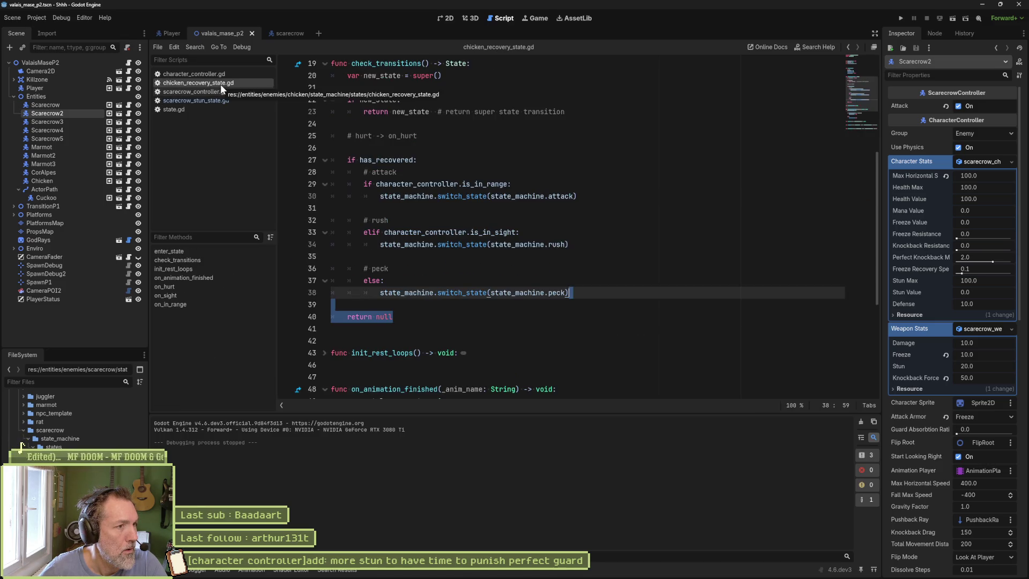
key("ctrl+w")
Close scarecrow_controller.gd and state.gd, then open scarecrow_hit_perfect_guard_state.gd
left_click(227, 73)
left_click(228, 83)
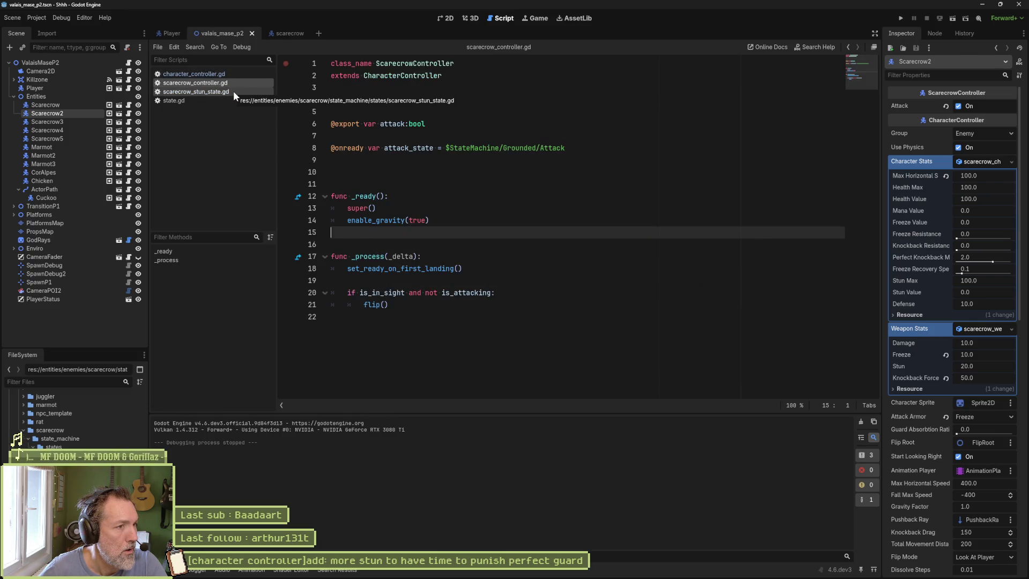
middle_click(232, 83)
left_click(230, 91)
middle_click(230, 91)
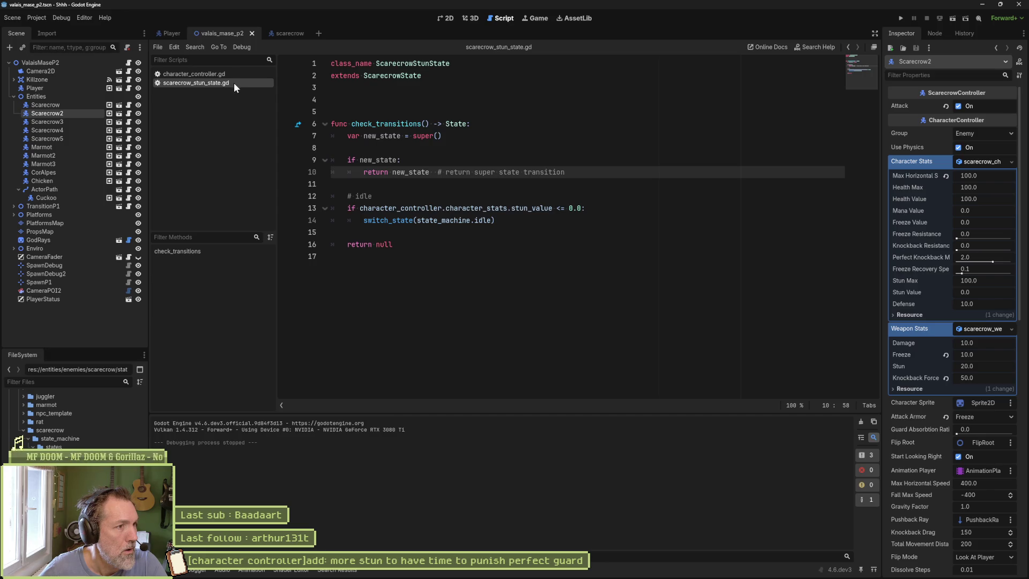
key("alt+Tab")
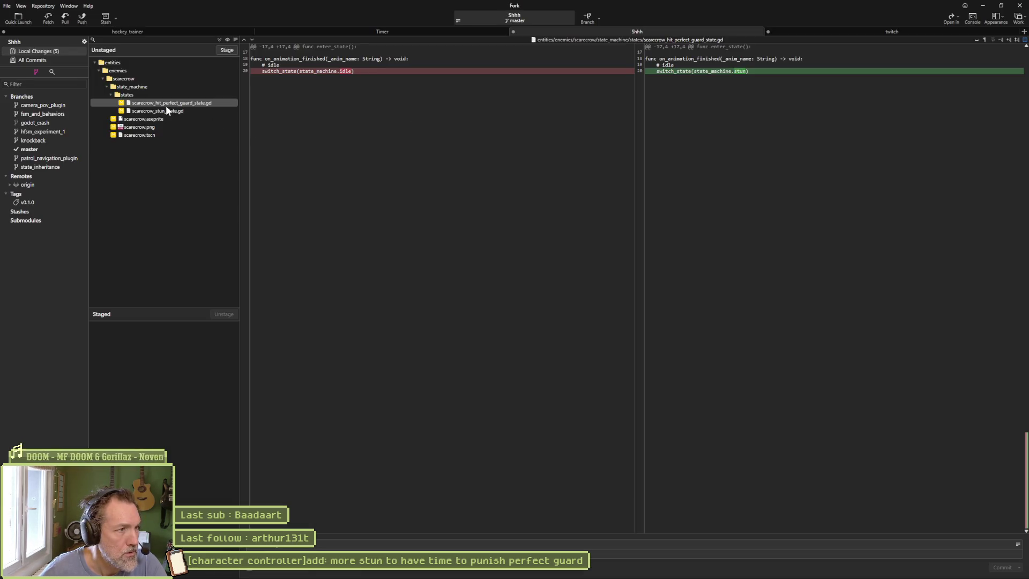
key("alt+Tab")
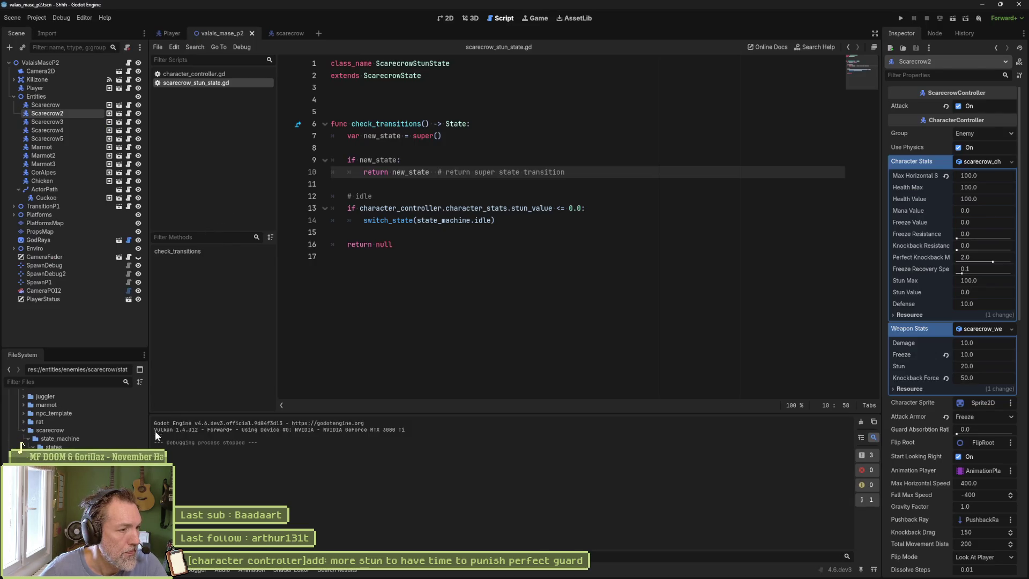
double_click(23, 442)
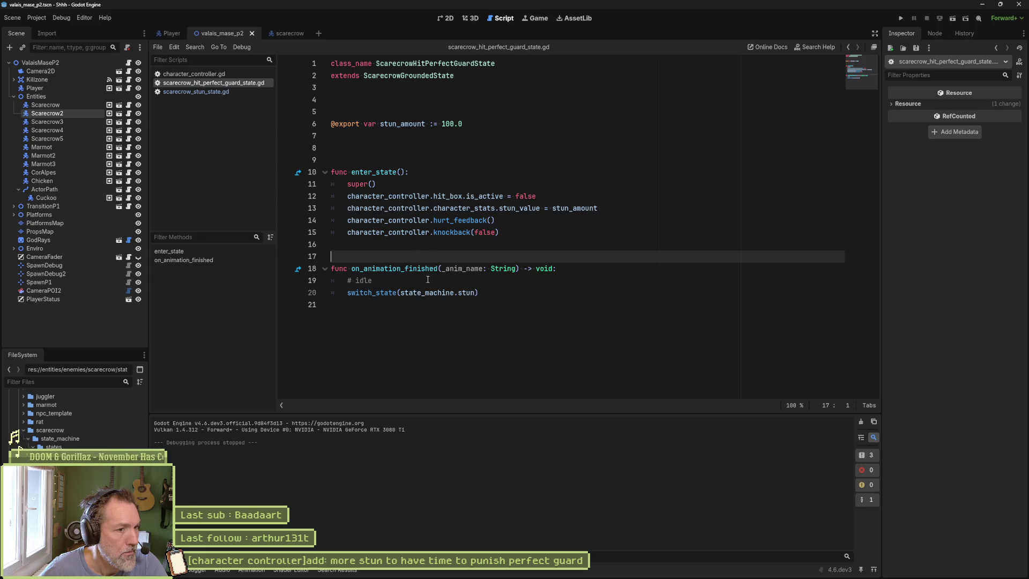
Change the line 19 comment from '# idle' to '# stun'
double_click(468, 292)
key("ctrl+c")
double_click(363, 280)
key("ctrl+v")
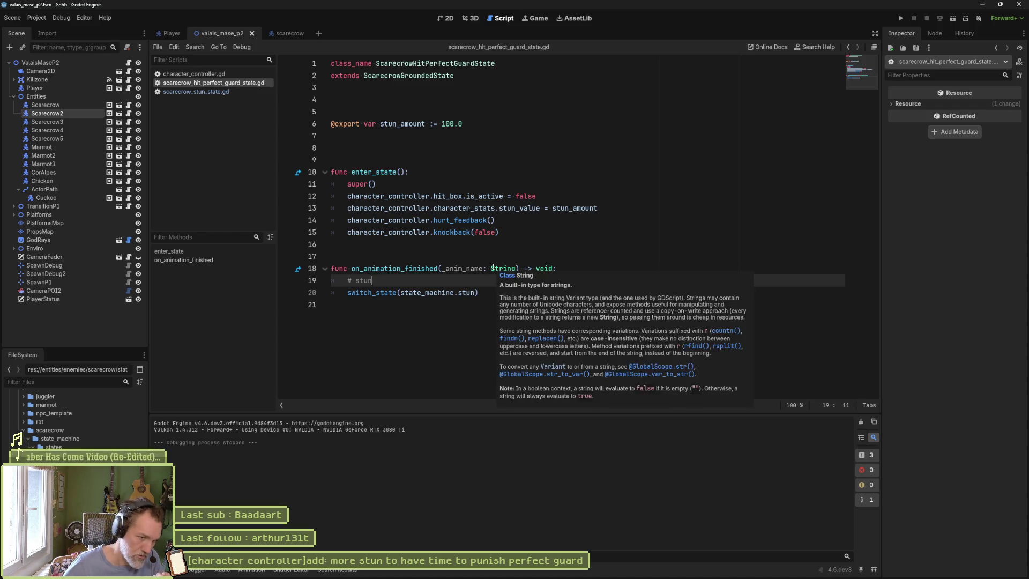
double_click(466, 292)
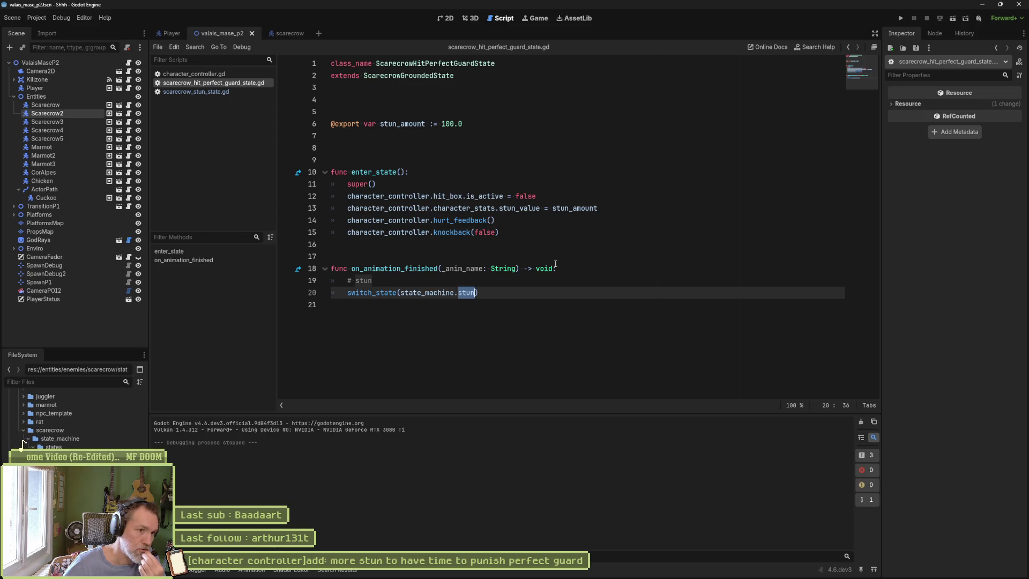
Start a new line after the comment with the partial condition 'if chara'
left_click(479, 278)
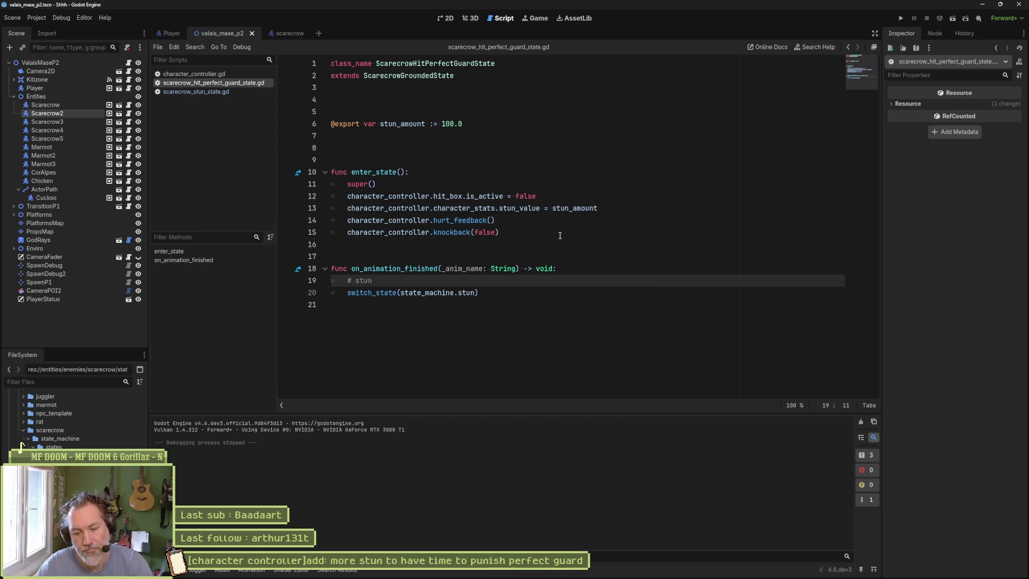
key("Return")
type("kf")
key("BackSpace")
key("BackSpace")
type("if ch")
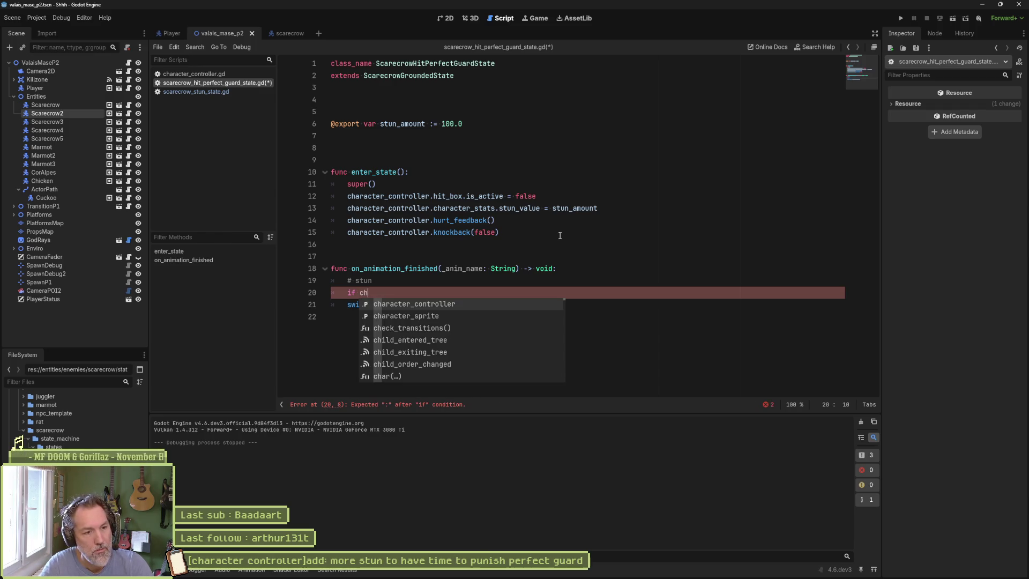
key("BackSpace")
key("BackSpace")
key("BackSpace")
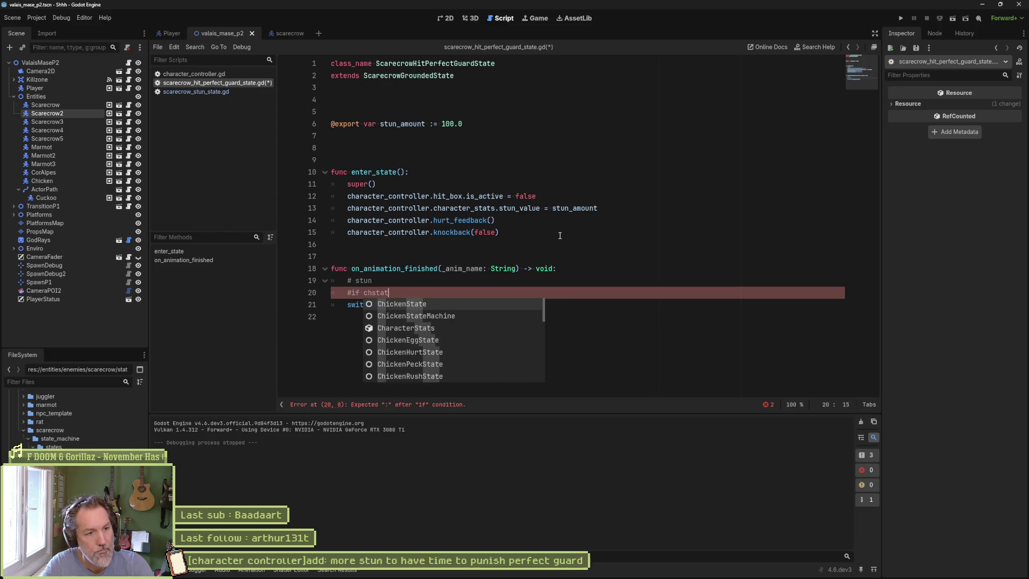
type("#i")
type("if")
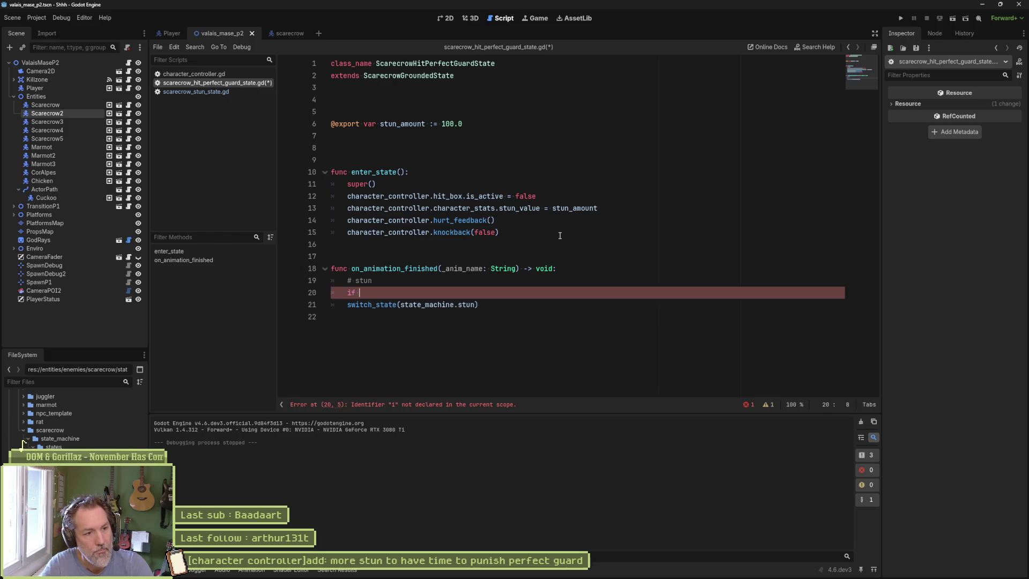
key("Down")
key("Down")
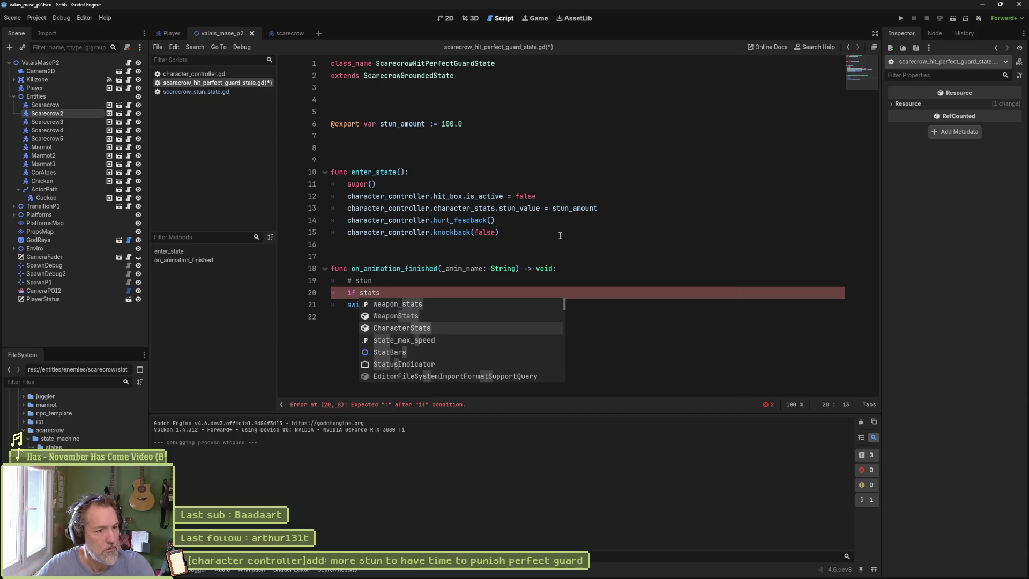
key("BackSpace")
key("BackSpace")
key("BackSpace")
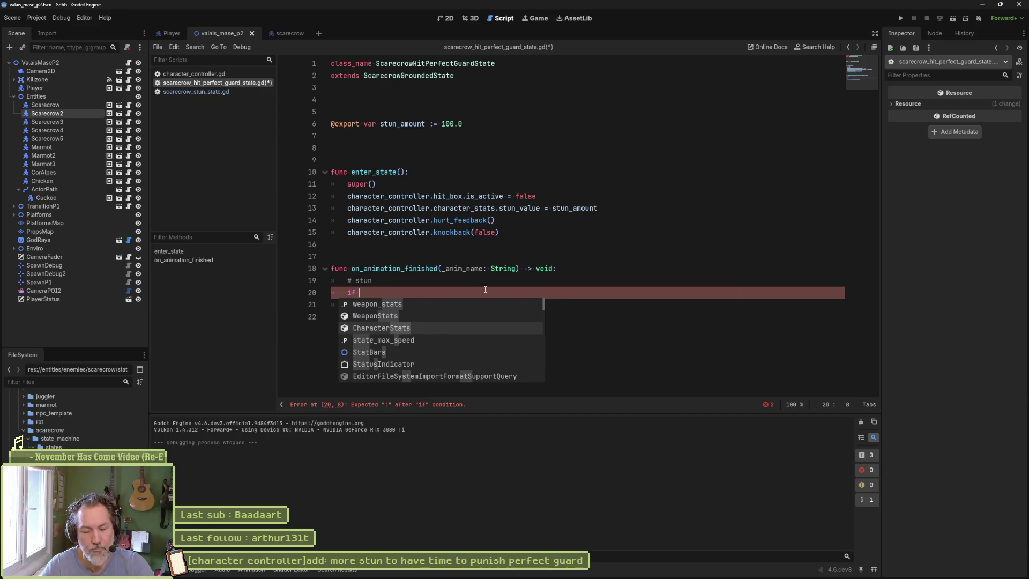
type("chara")
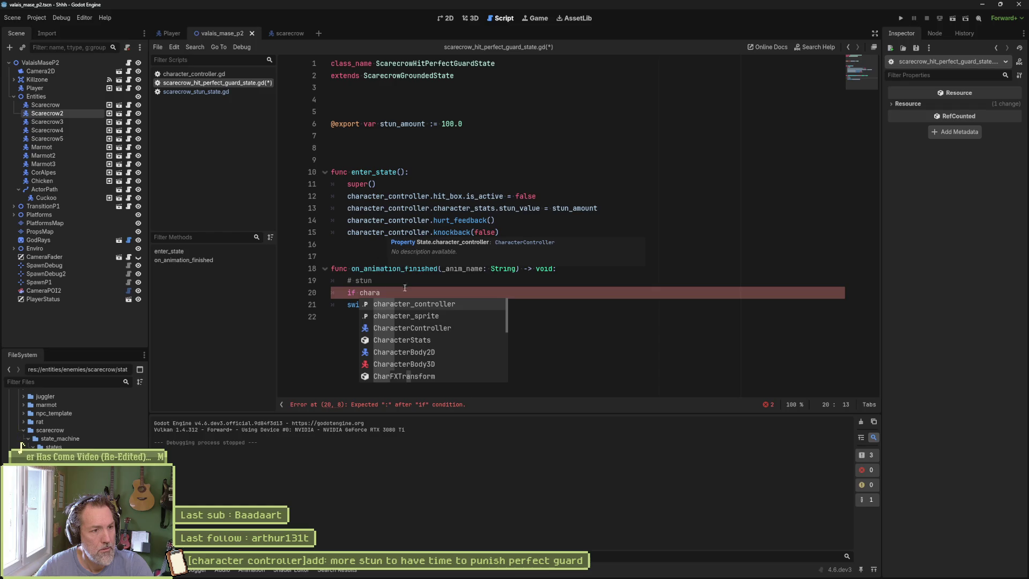
key("Escape")
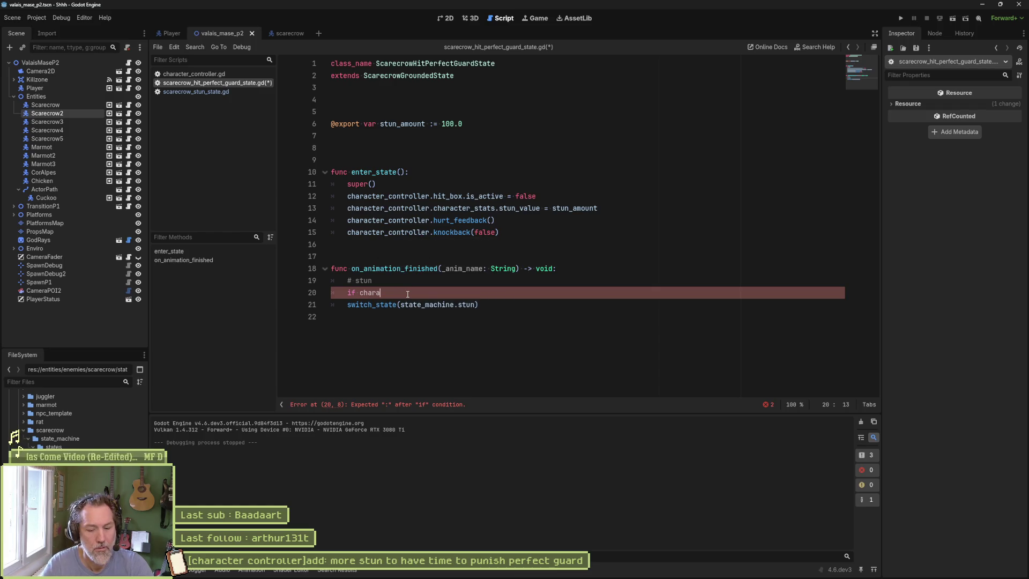
Open state.gd through Quick Open
key("ctrl+alt+o")
type("state")
key("Return")
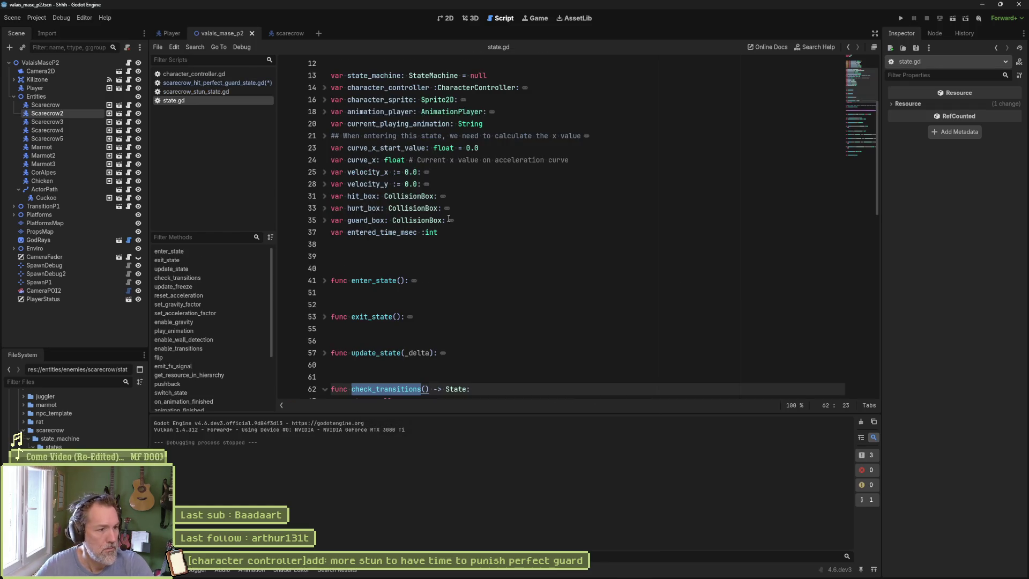
Inspect the character_controller getter in state.gd
scroll(479, 204, "up", 2)
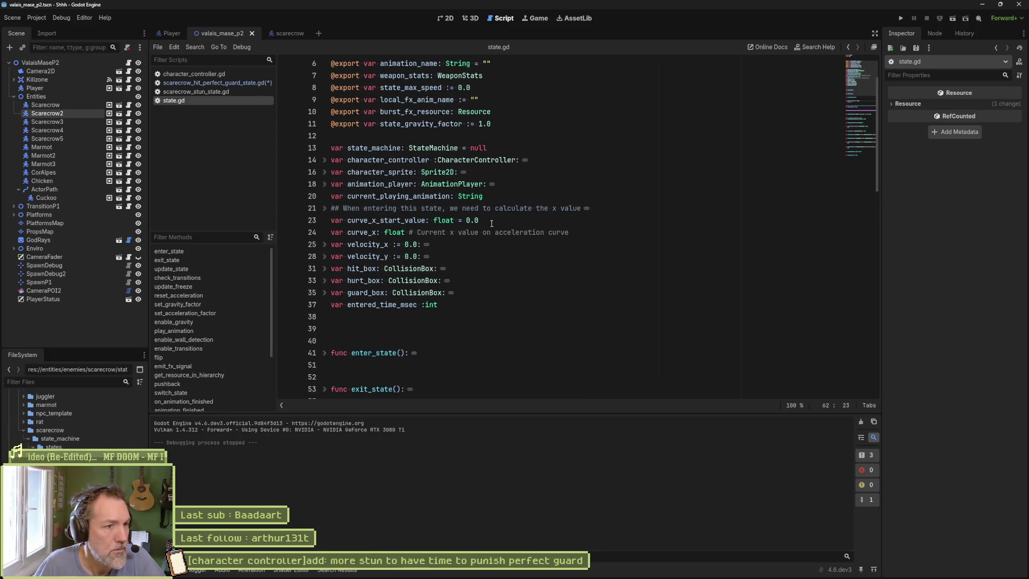
scroll(487, 231, "up", 2)
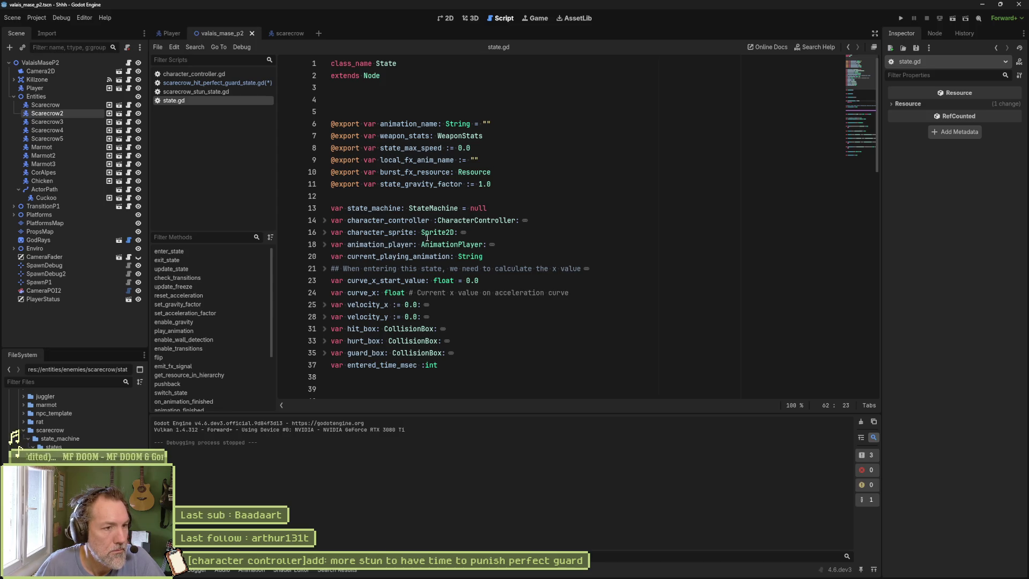
left_click(324, 220)
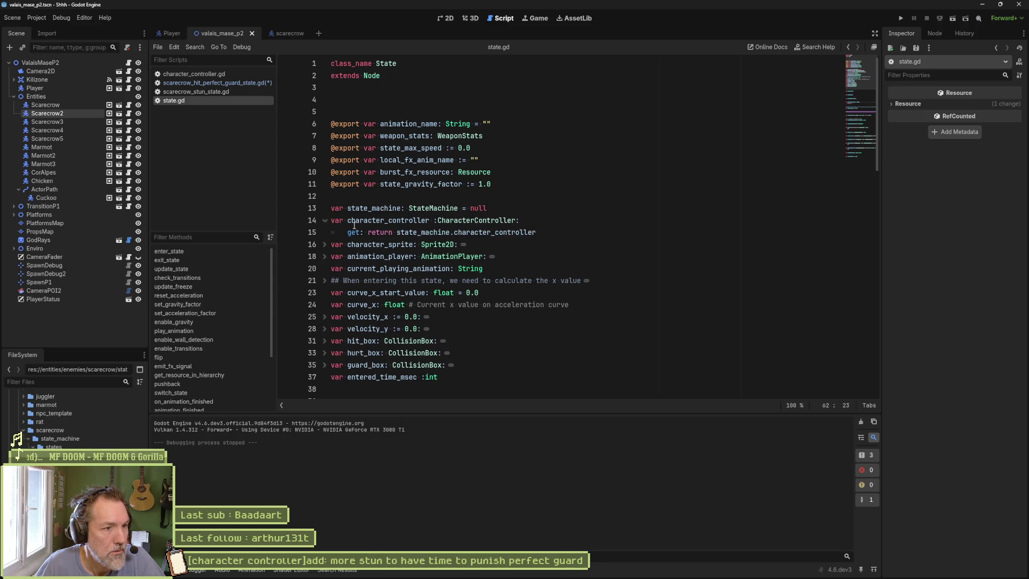
left_click(324, 220)
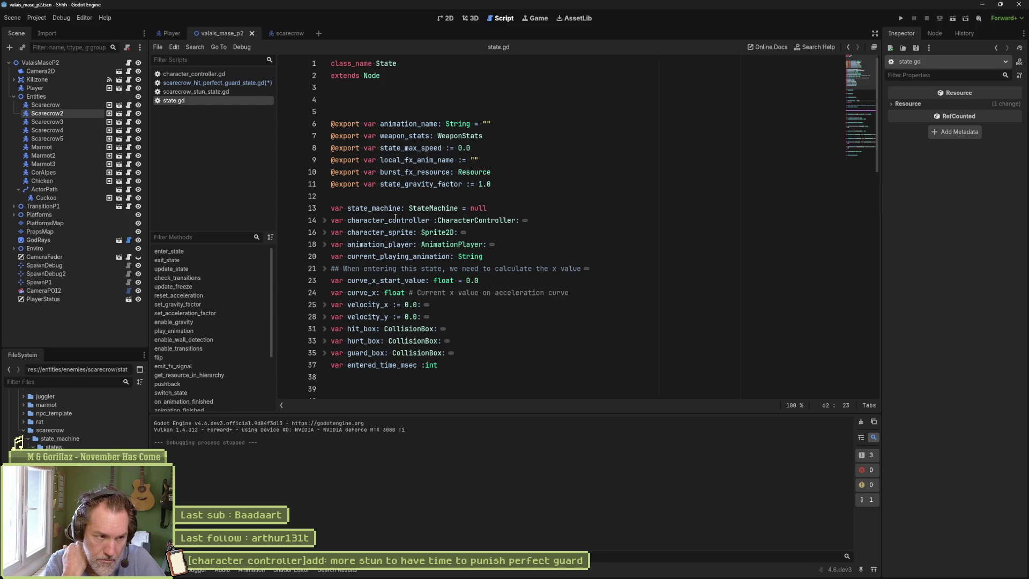
Complete 'if character_controller.character_stats.stun_value > 0.0:', indent switch_state under it, and save
left_click(231, 83)
type("cter")
key("Return")
type(".stats")
key("Return")
type(".stu")
key("Return")
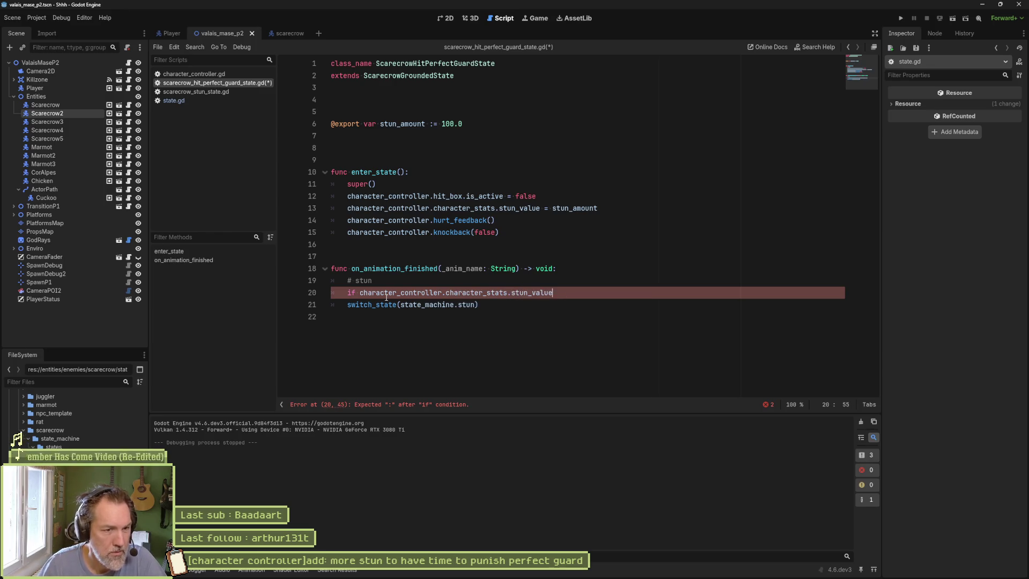
type("> 0.0")
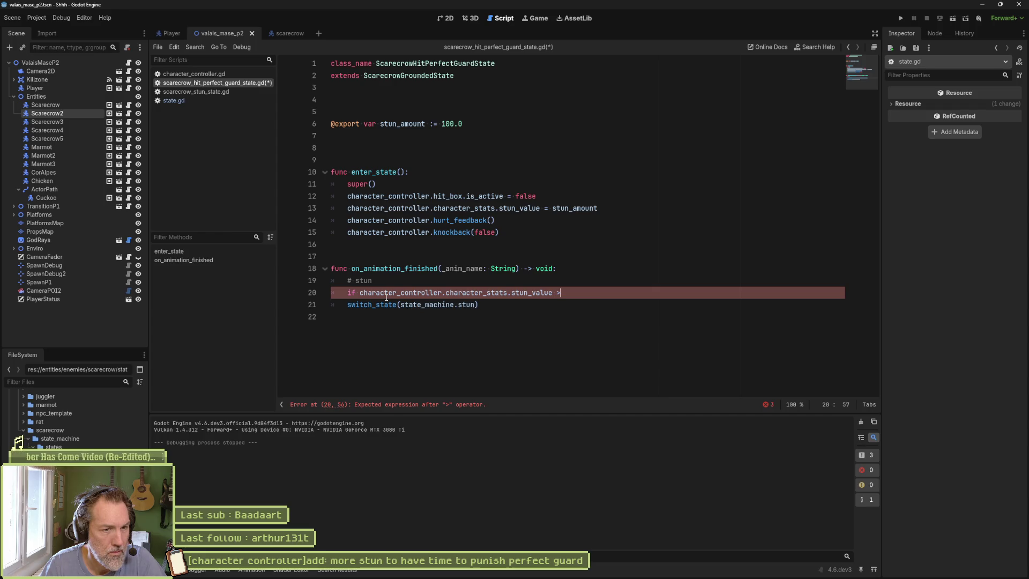
type(":")
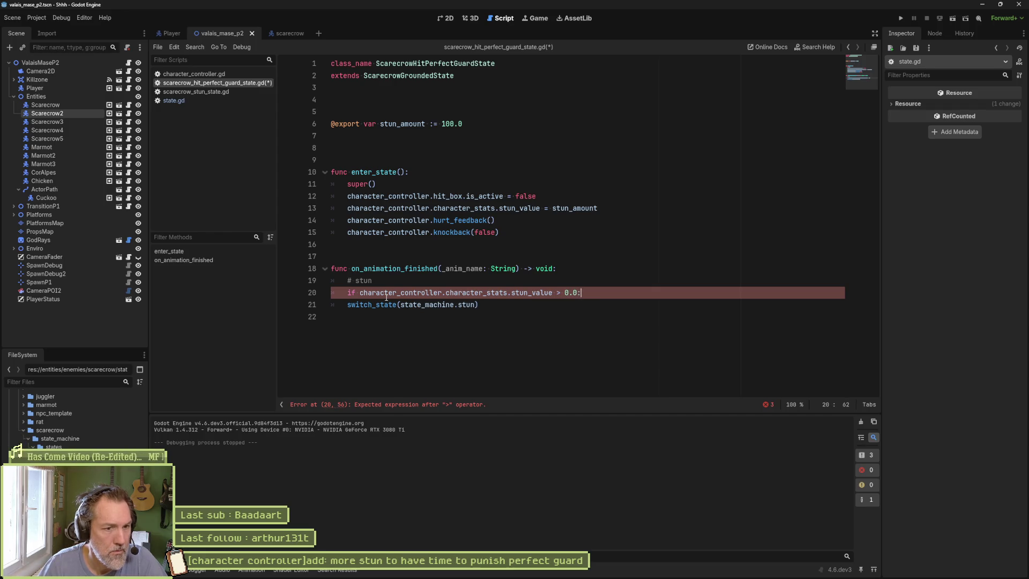
key("Down")
key("Home")
key("Tab")
key("ctrl+s")
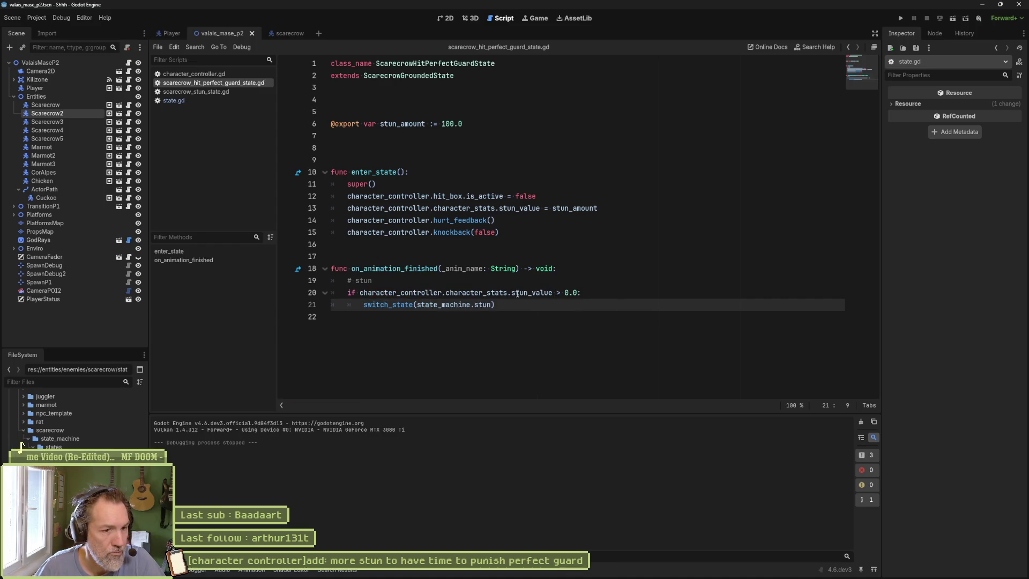
Change the condition to '>= 100.0', save, and run the game with F6
double_click(568, 293)
left_click(566, 294)
type("10")
key("Left")
key("Left")
type("=")
key("ctrl+s")
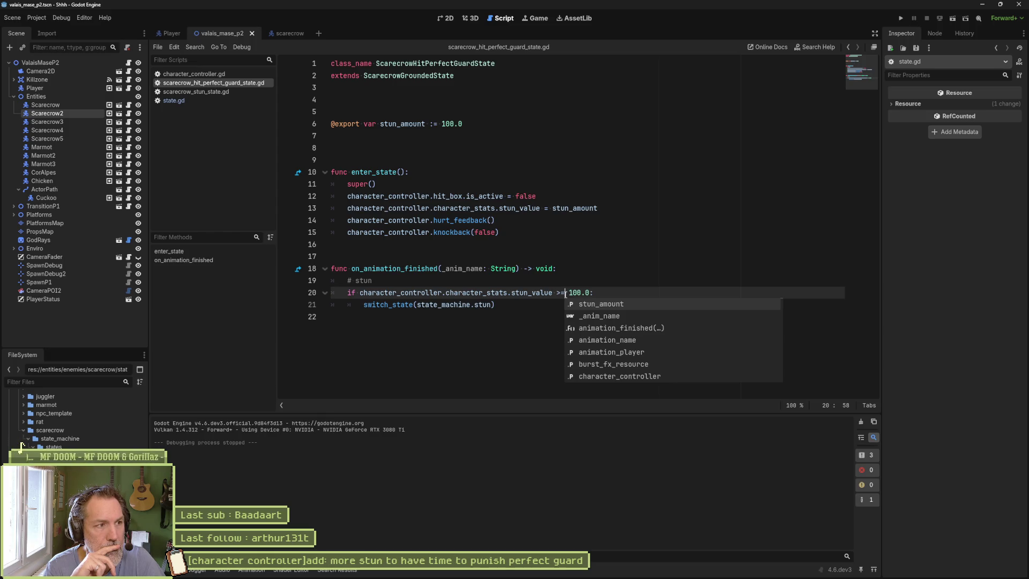
key("F6")
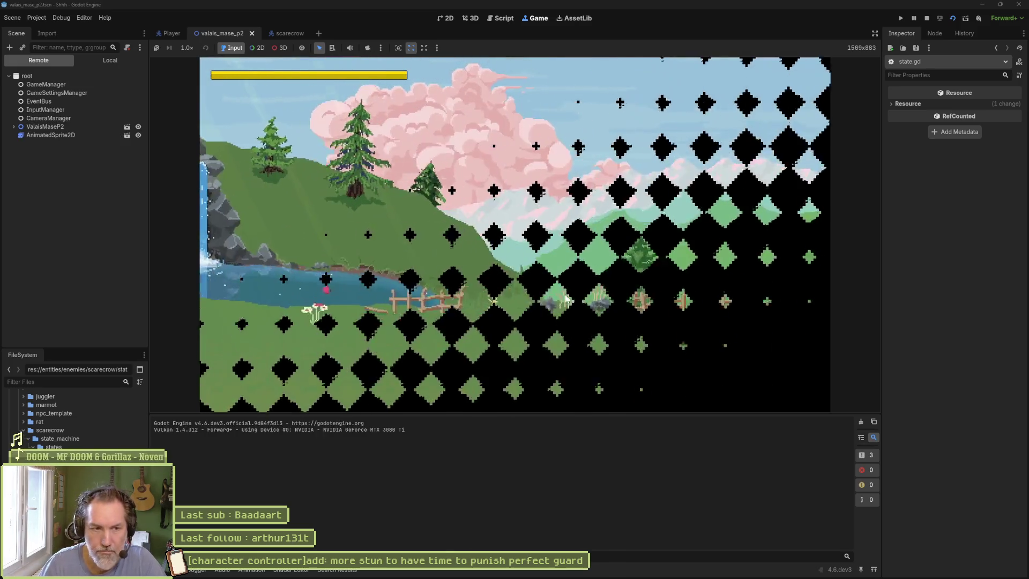
Walk the cat to the scarecrow, spin-slash it, guard its attack, then stop the game
key("Right")
left_click(565, 294)
right_click(564, 293)
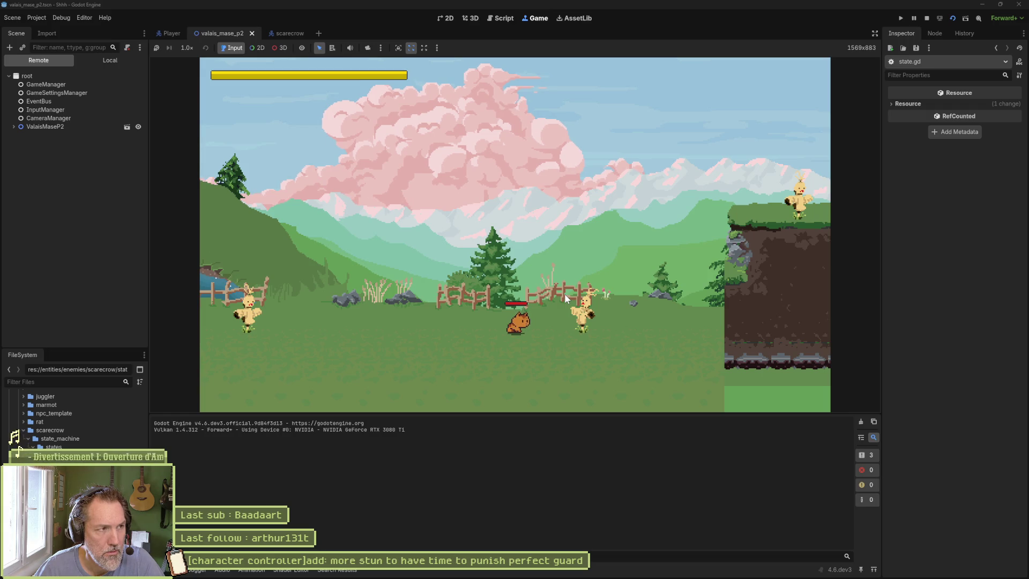
key("F8")
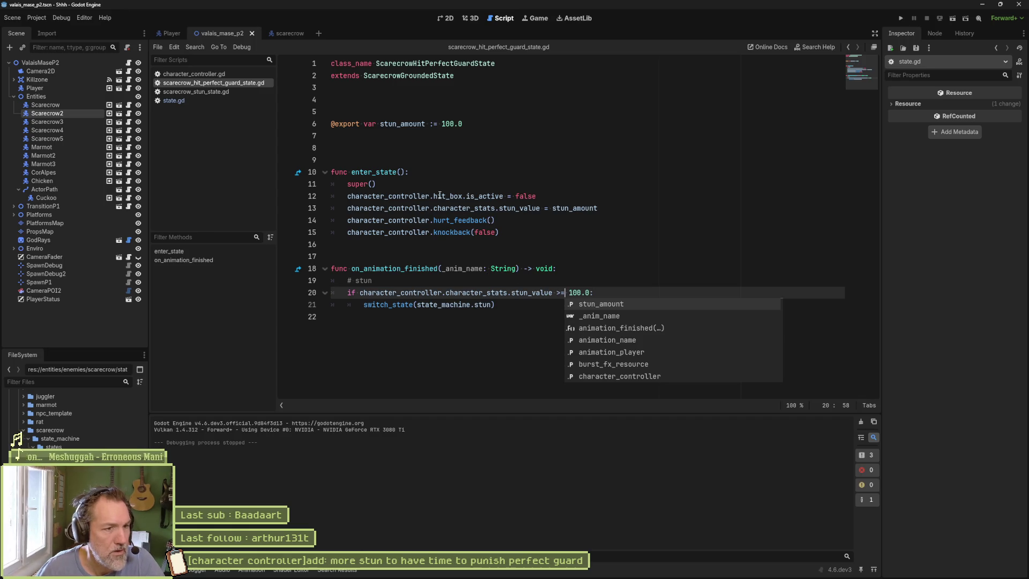
Inspect where stun_amount, stun_value and the 100 threshold appear in the perfect-guard script
left_click(390, 123)
double_click(390, 124)
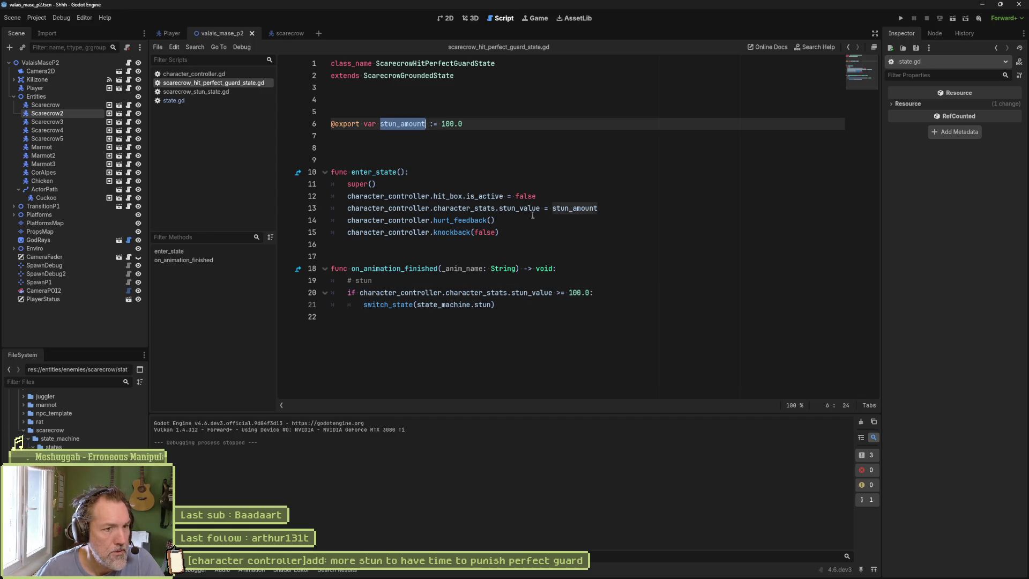
double_click(574, 209)
mouse_move(573, 211)
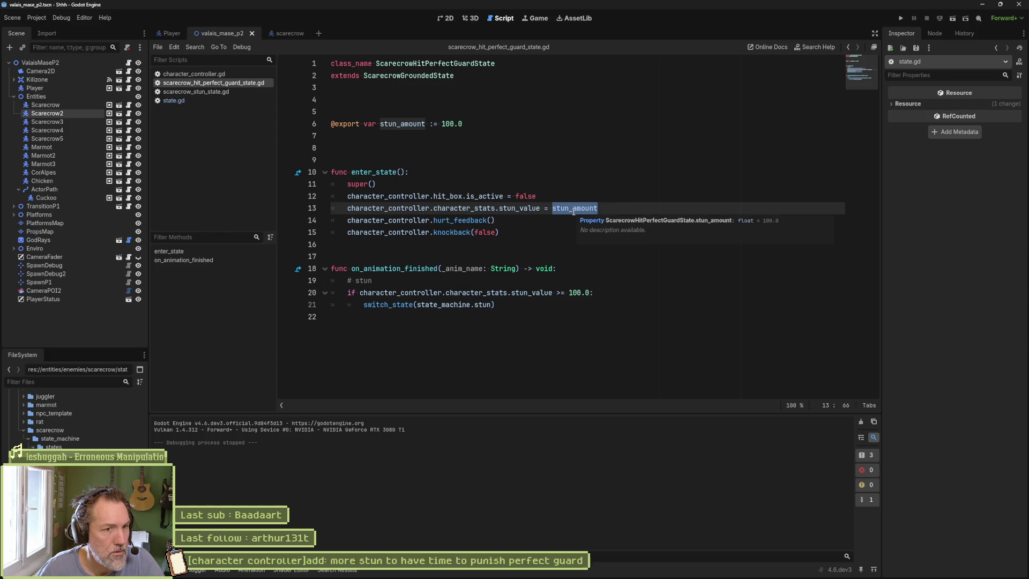
double_click(526, 209)
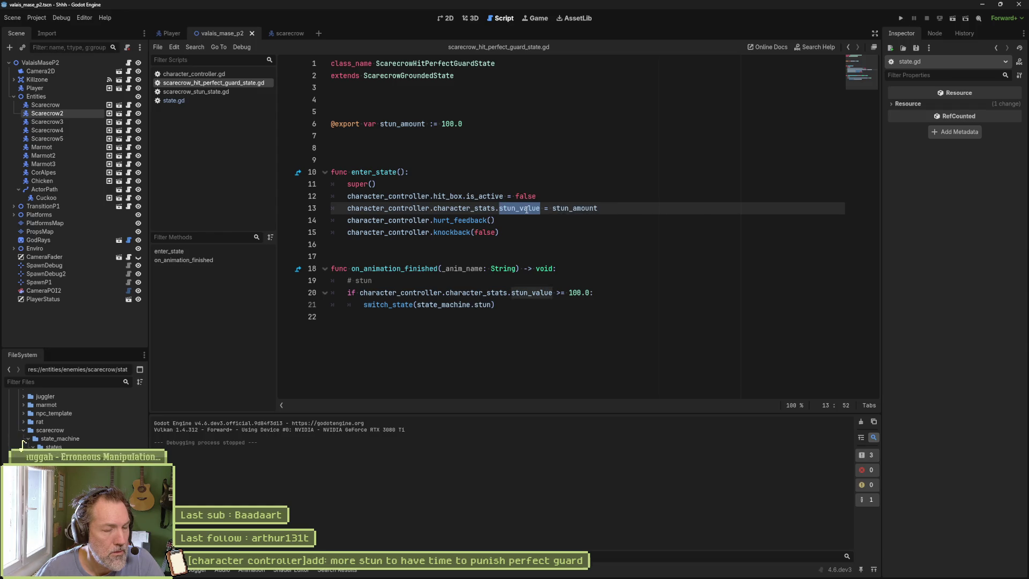
mouse_move(526, 210)
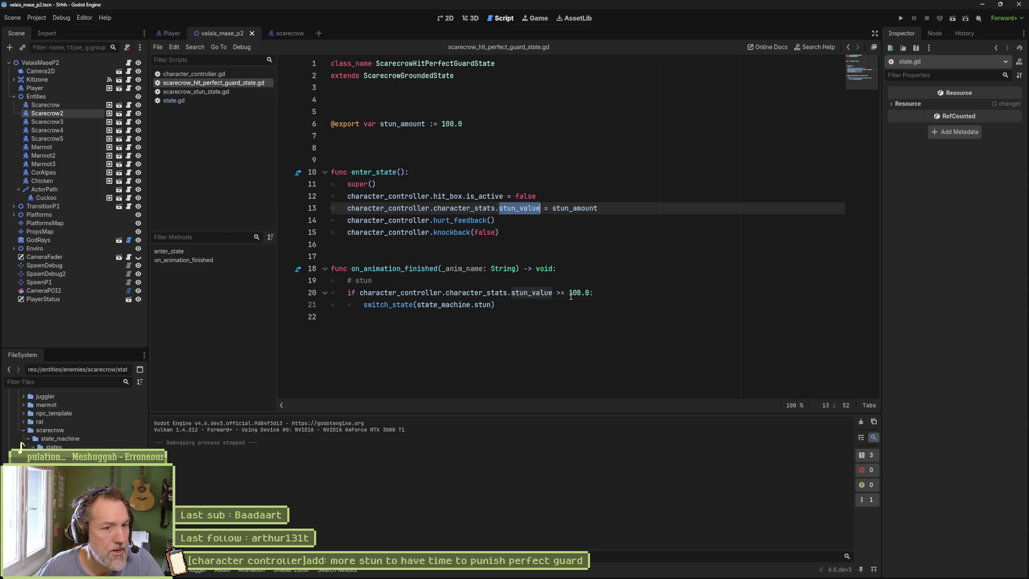
double_click(575, 293)
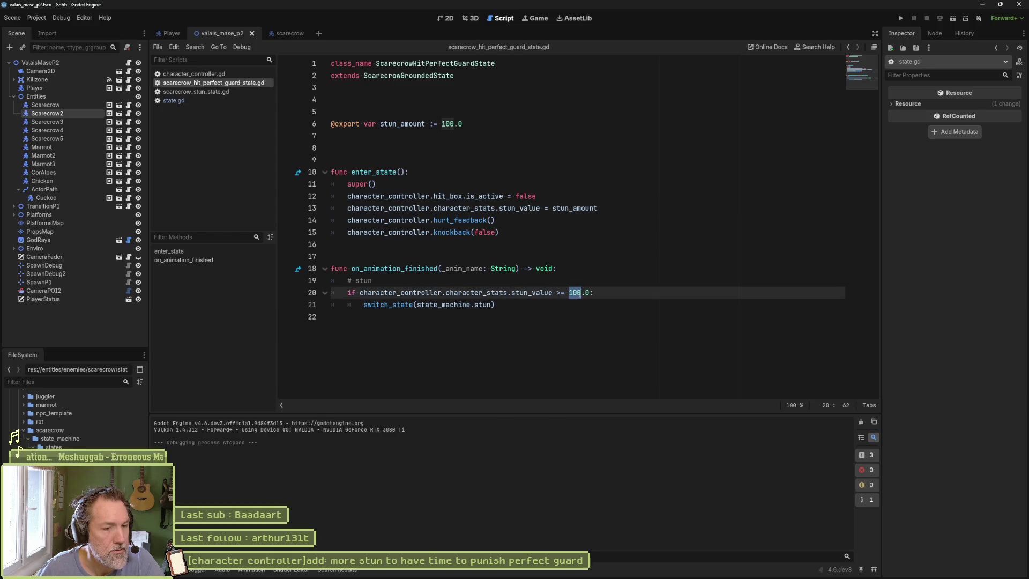
Delete the stun_value >= 100.0 line and un-indent switch_state so it always switches to stun
left_click(500, 293)
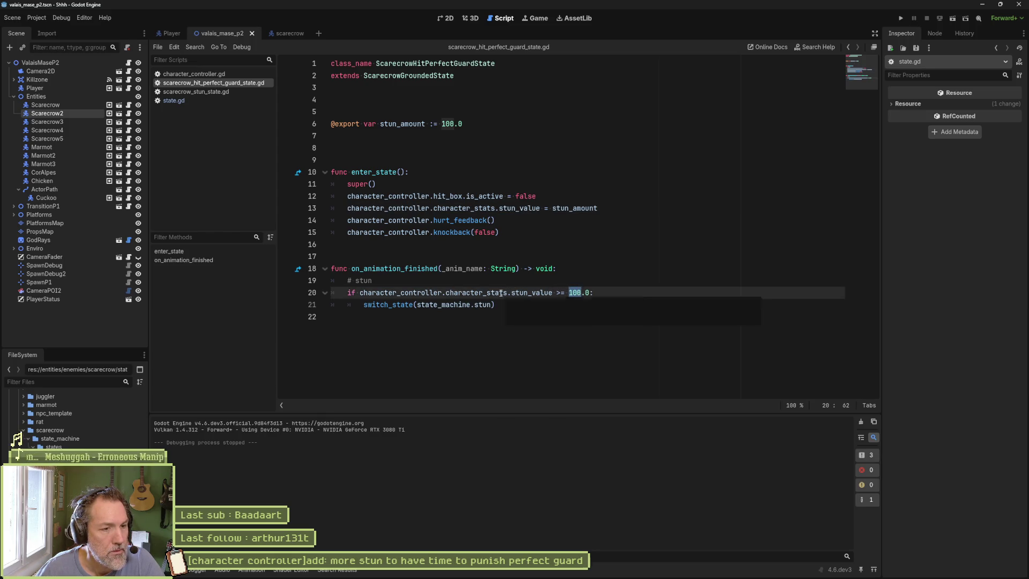
key("ctrl+shift+k")
key("shift+Tab")
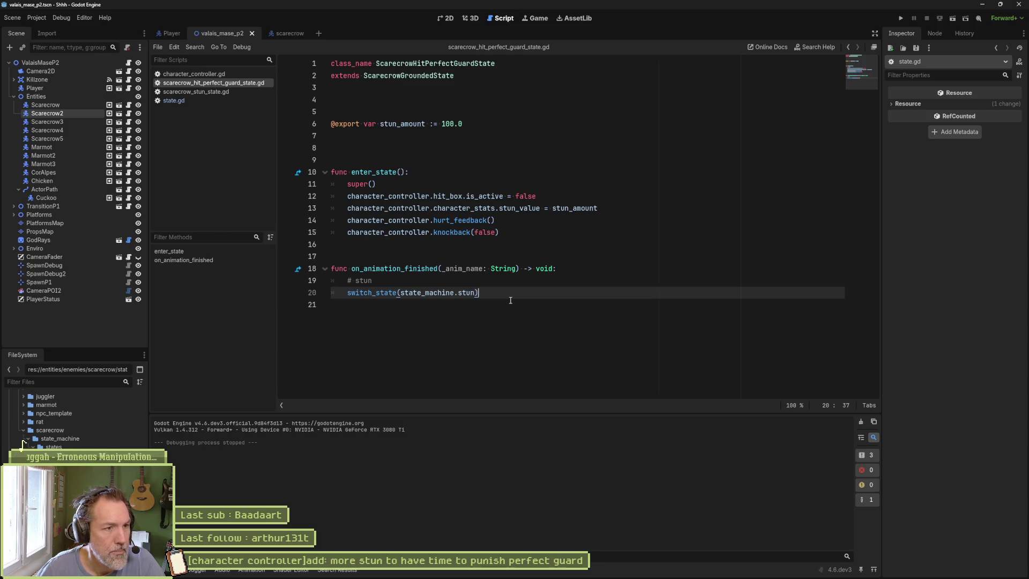
double_click(575, 208)
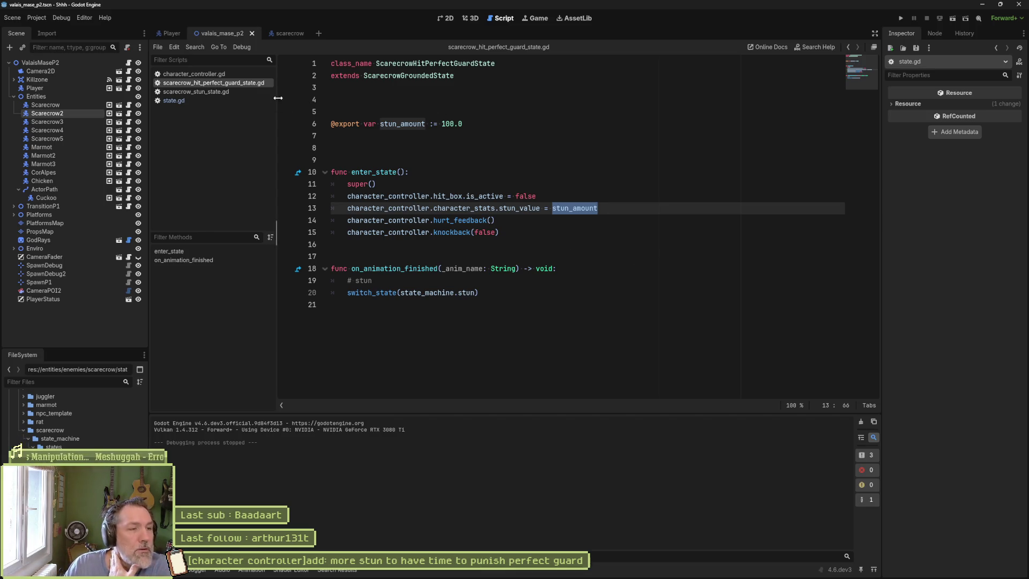
left_click(210, 91)
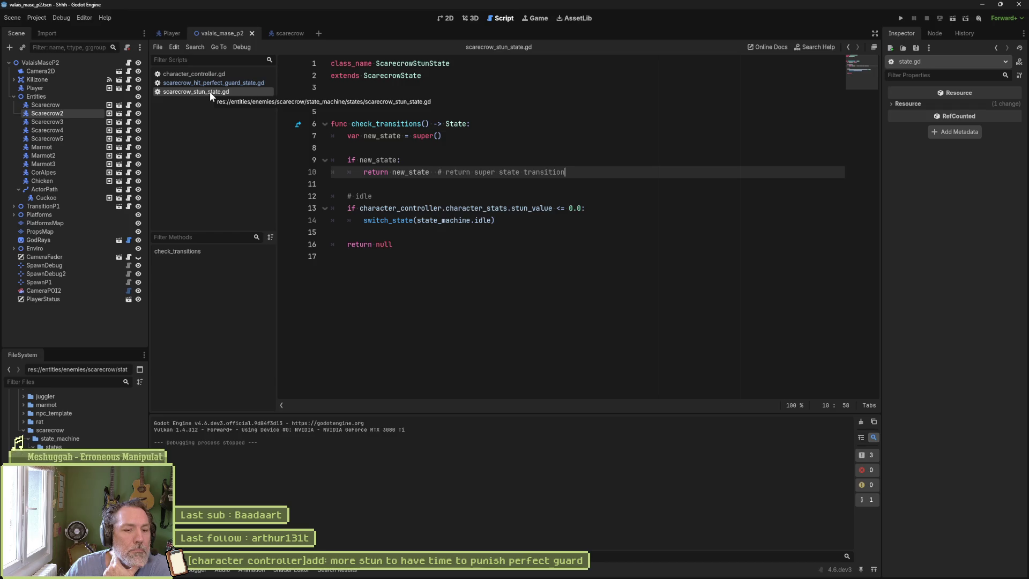
left_click(583, 274)
key("F5")
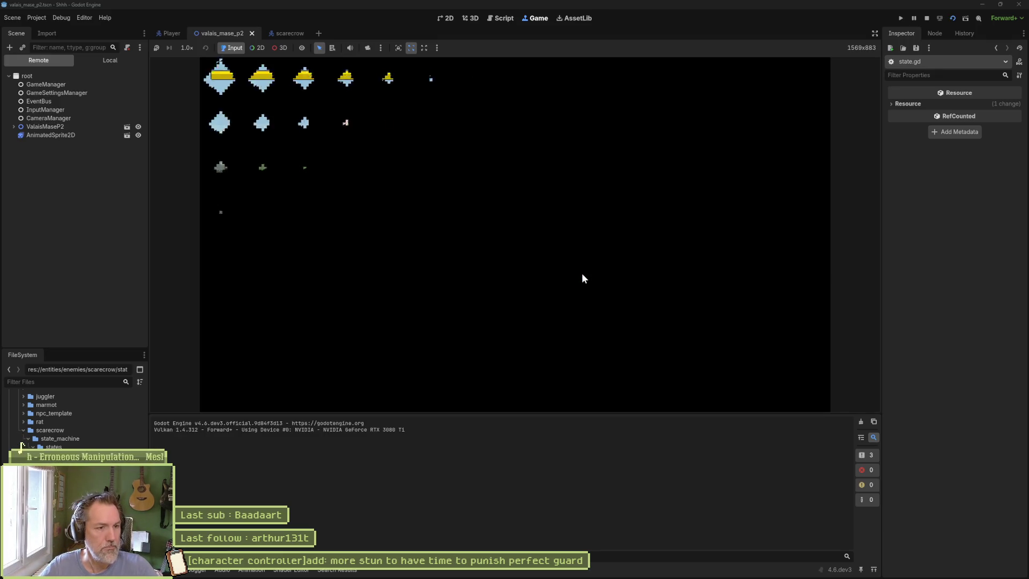
key("d")
left_click(582, 275)
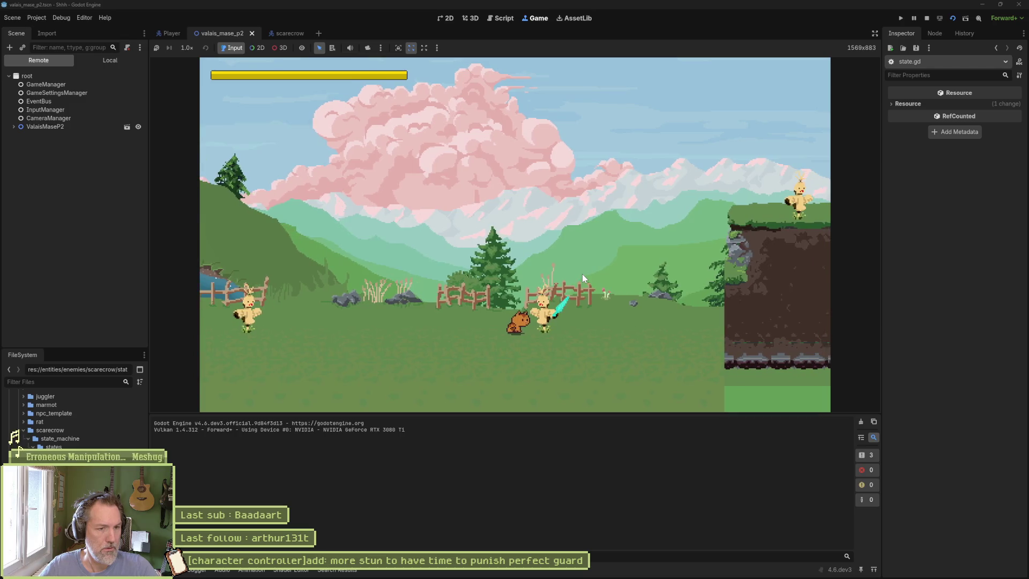
key("d")
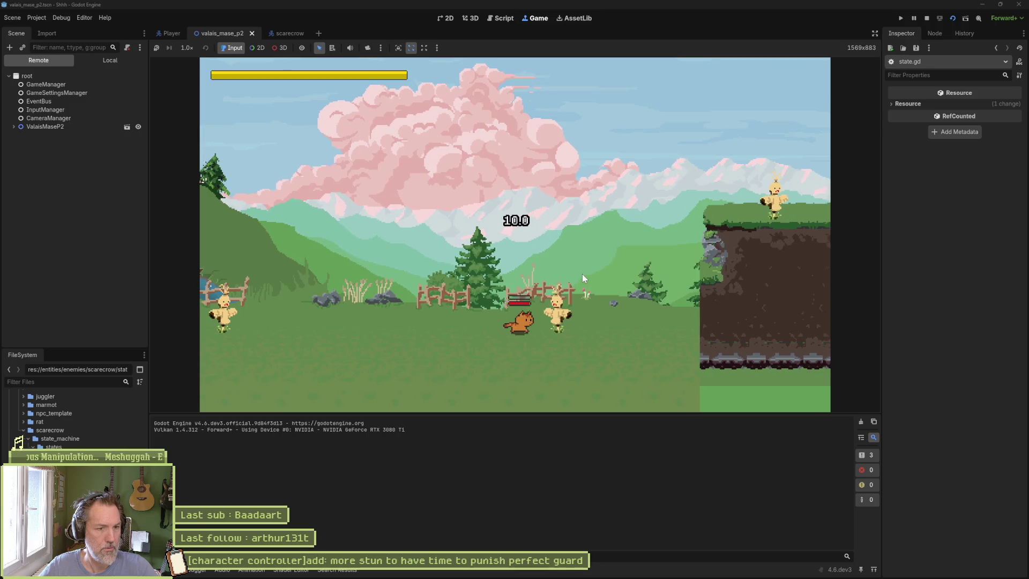
key("d")
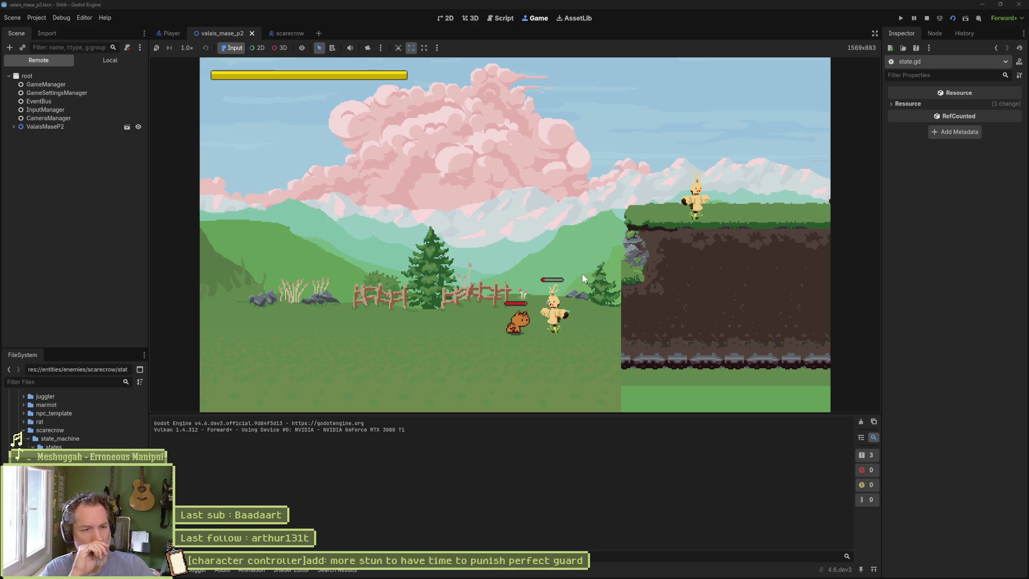
key("F8")
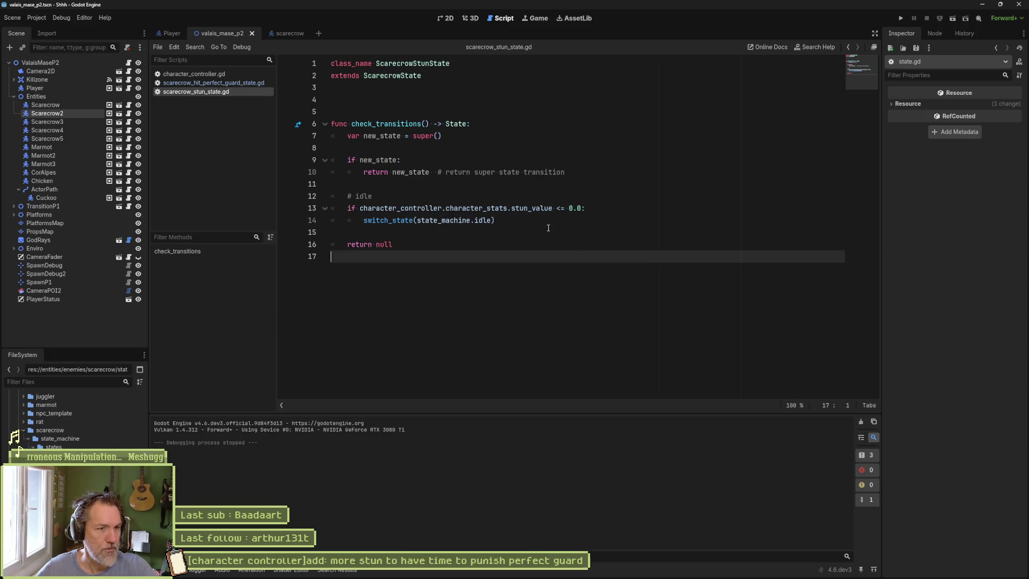
key("alt+Tab")
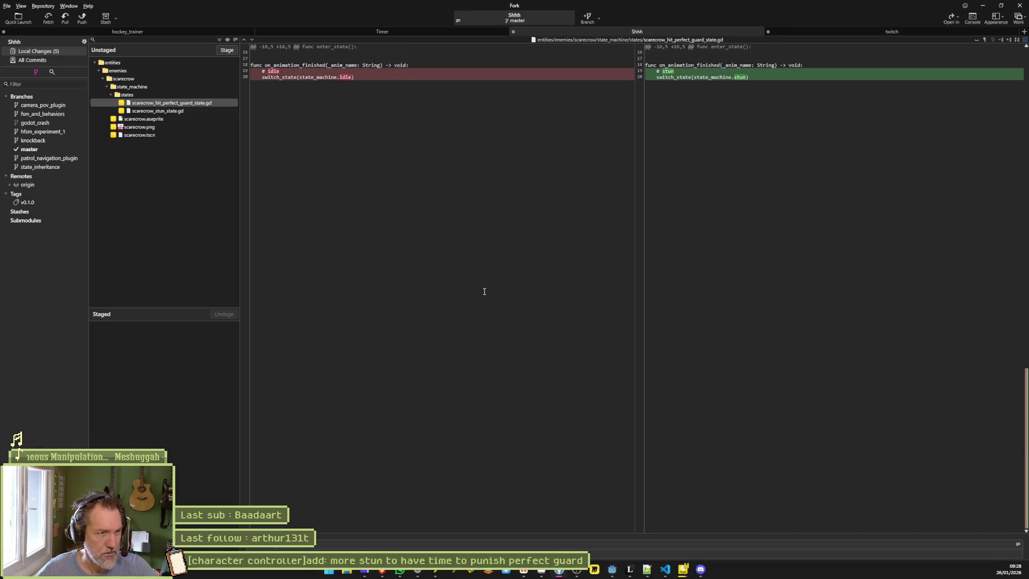
Review the stun state script and scarecrow sprite sheet changes, then stage all files
left_click(152, 111)
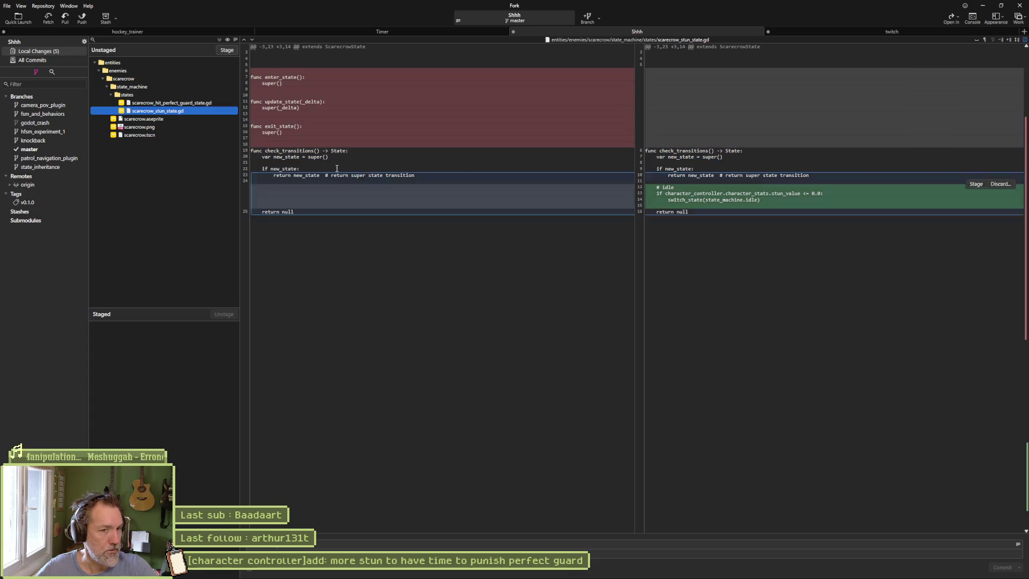
left_click(170, 127)
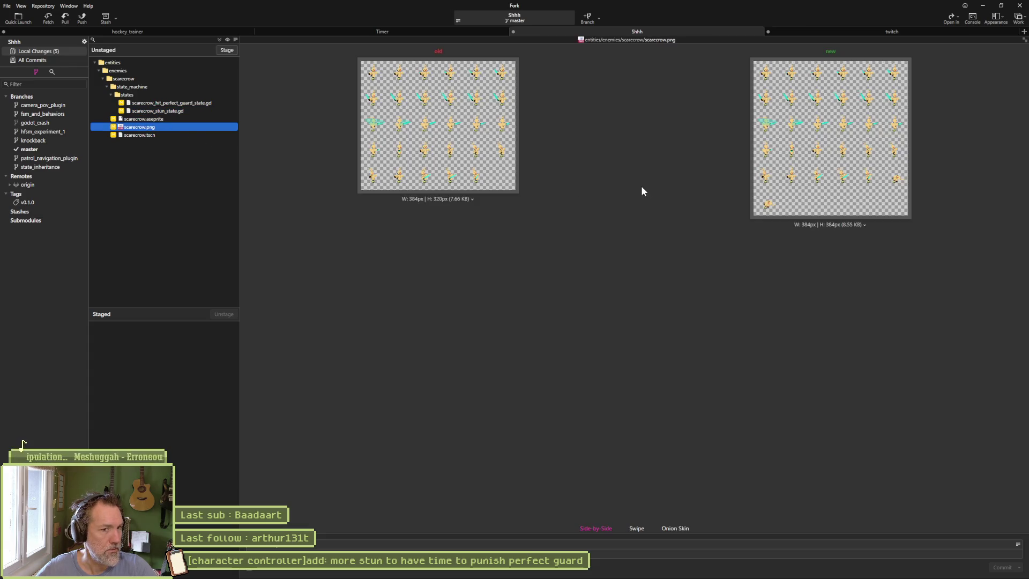
left_click(226, 50)
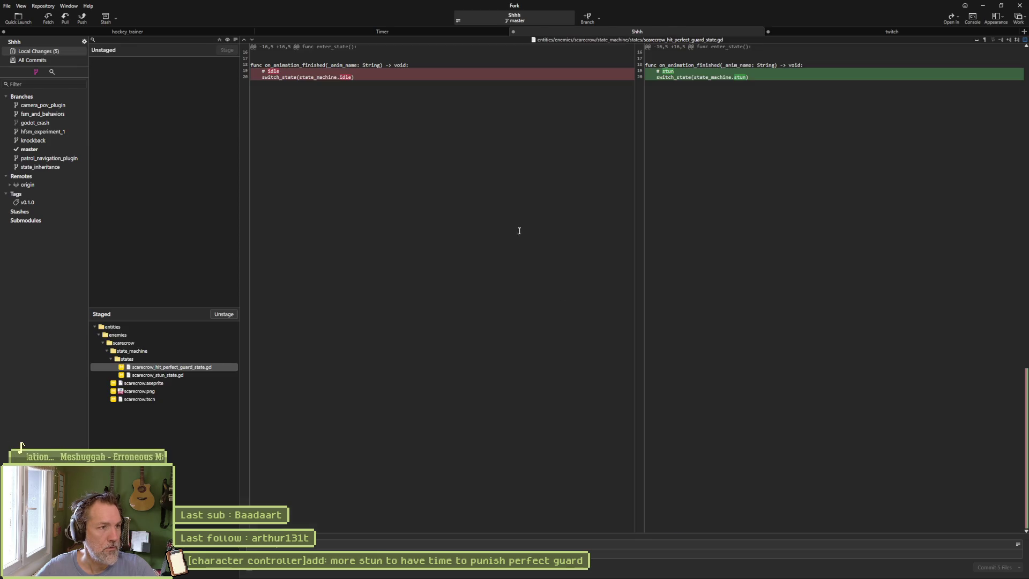
Build the commit message from the task title, rewording it to 'stun state to have time to punish'
mouse_move(676, 574)
left_click(525, 571)
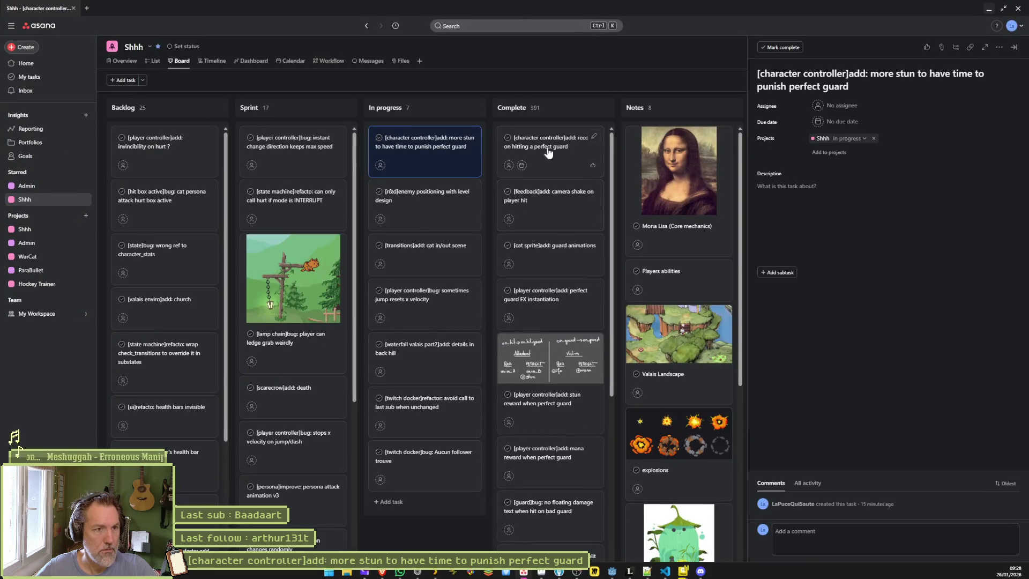
left_click(791, 89)
key("ctrl+a")
key("alt+Tab")
left_click(394, 543)
key("ctrl+v")
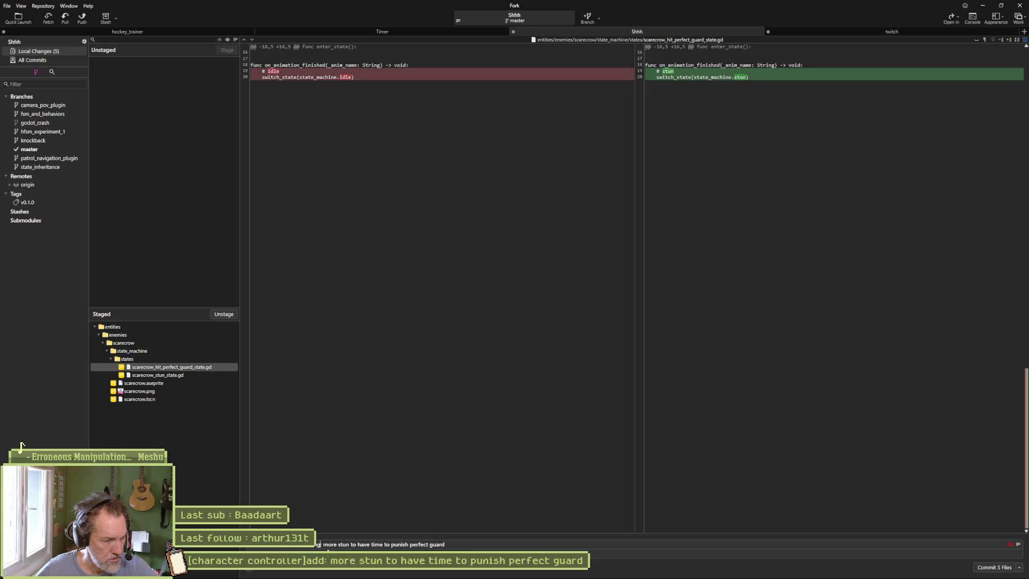
left_click_drag(324, 544, 498, 550)
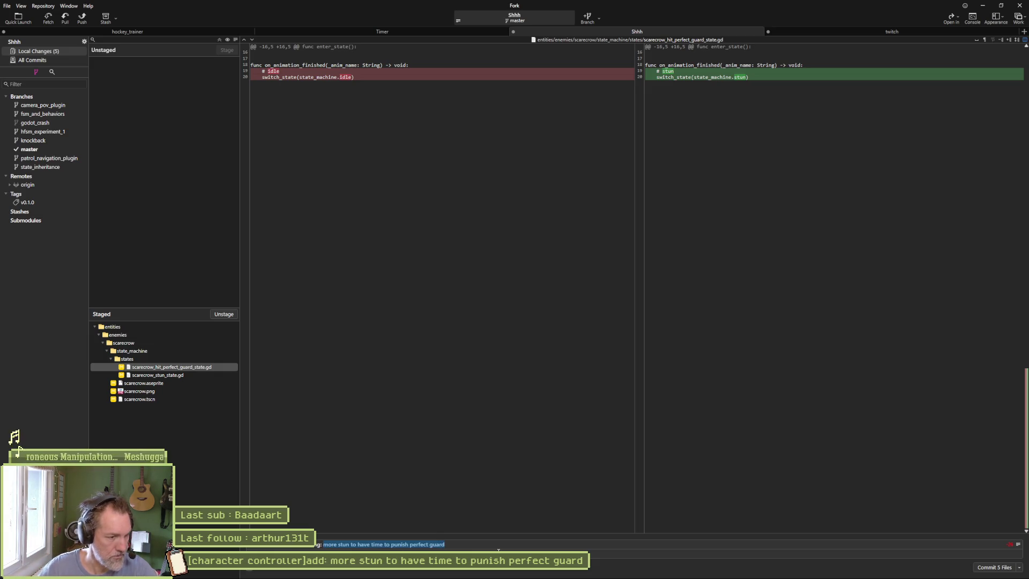
type("stun state to ha")
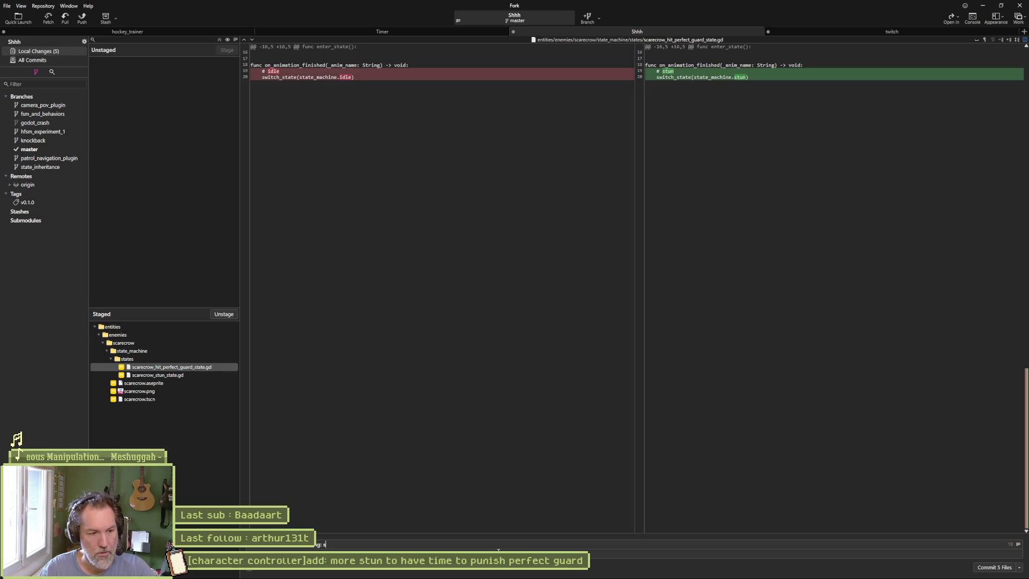
type("ve time to punish")
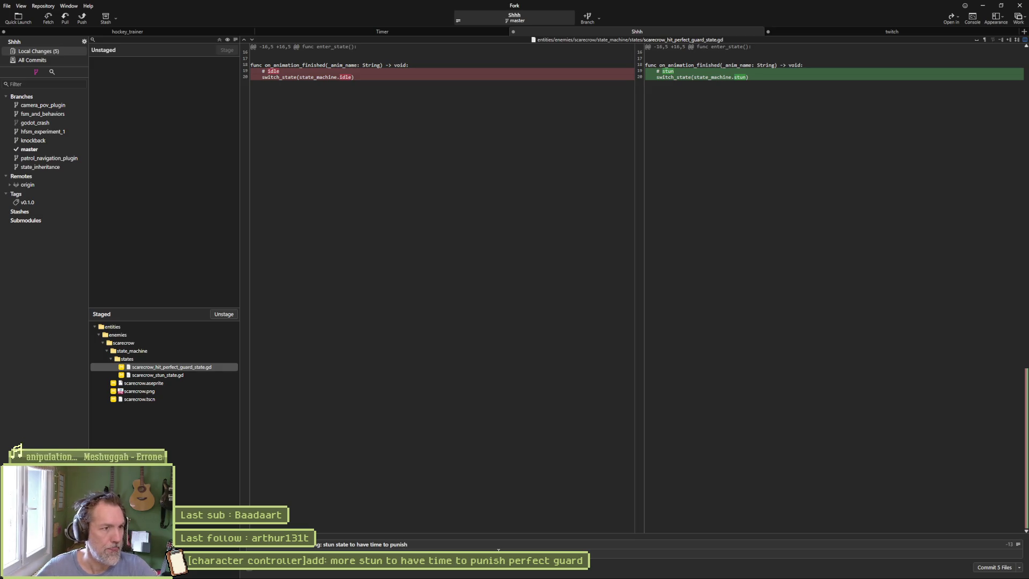
Commit the 5 files, push master to origin, and move the task card to Complete
left_click(983, 565)
left_click(82, 19)
left_click(566, 317)
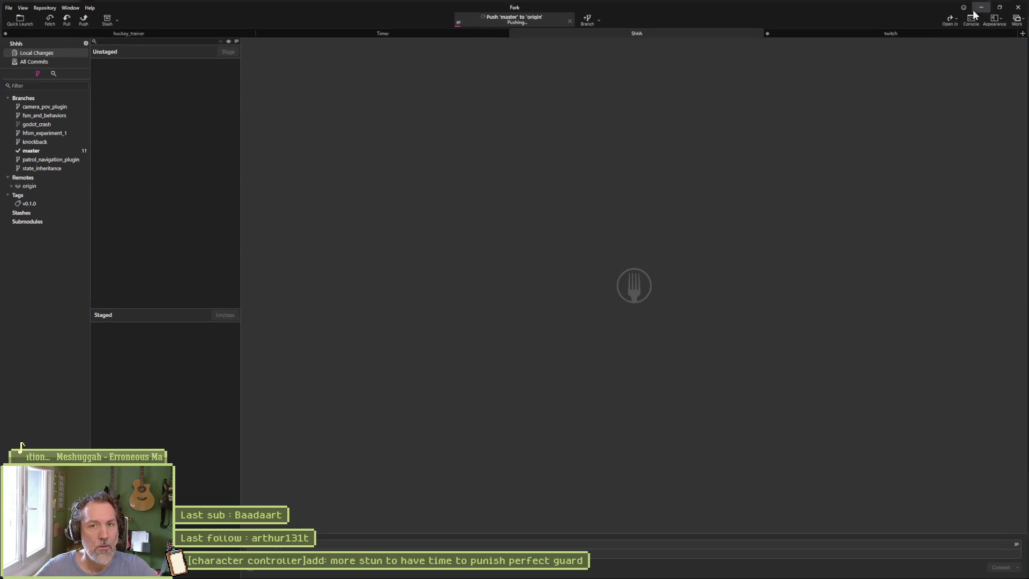
key("alt+Tab")
left_click_drag(438, 156, 550, 151)
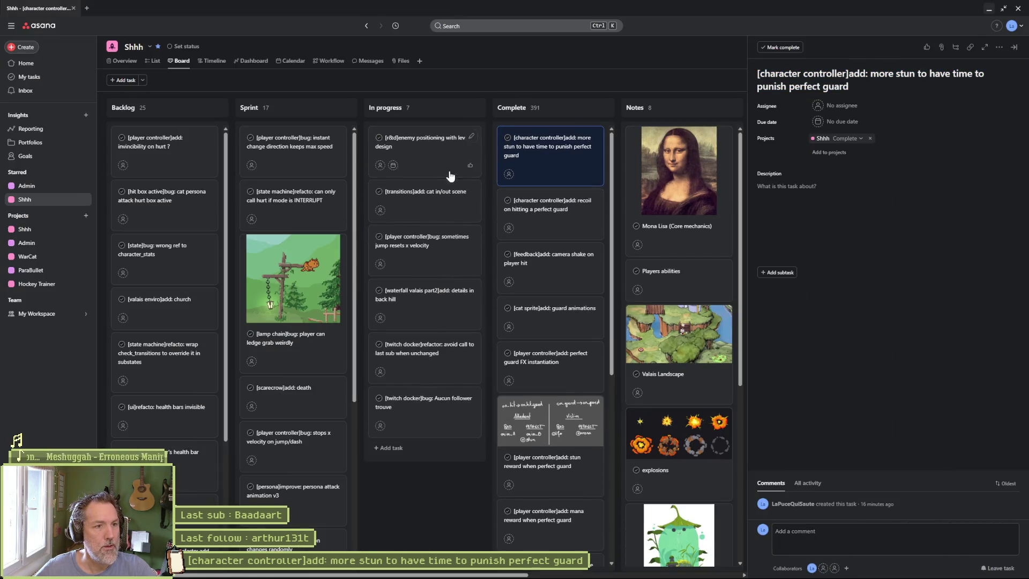
Title the new In progress task '[character controller]add: stun lock when stunned'
left_click(392, 449)
left_click(805, 77)
type("[]character controller")
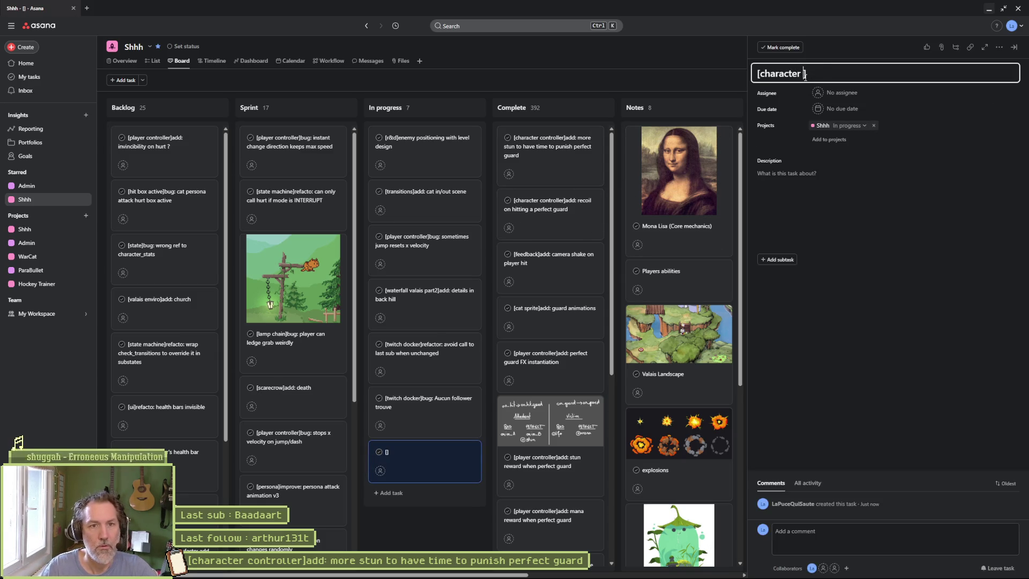
key("End")
type("add: ")
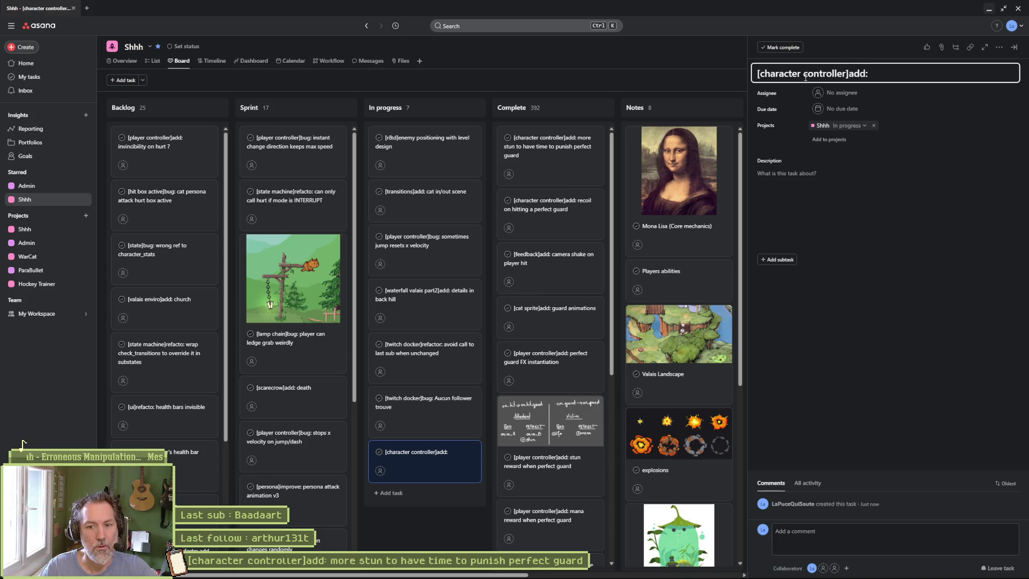
type("stun lock")
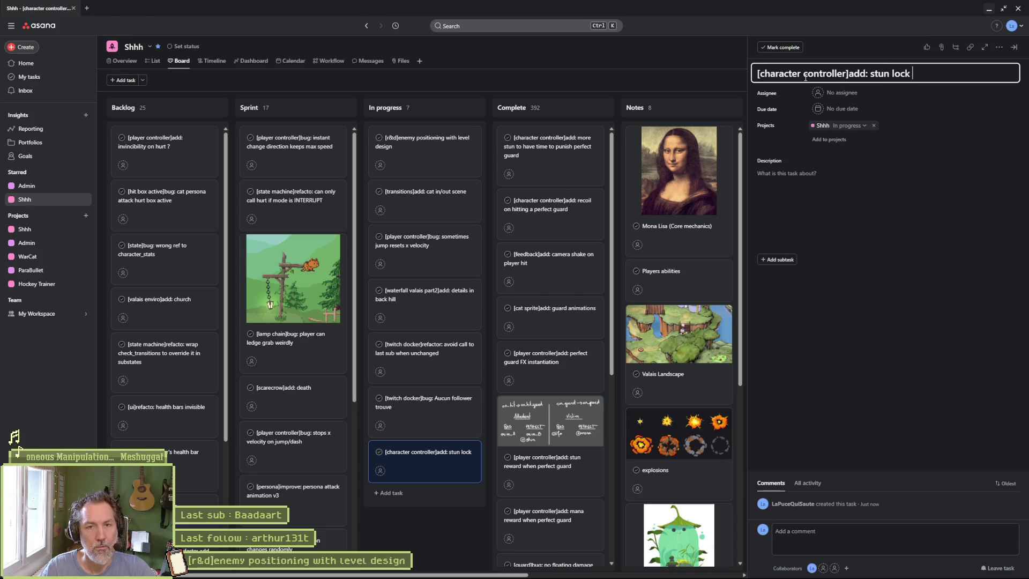
key("BackSpace")
key("BackSpace")
key("BackSpace")
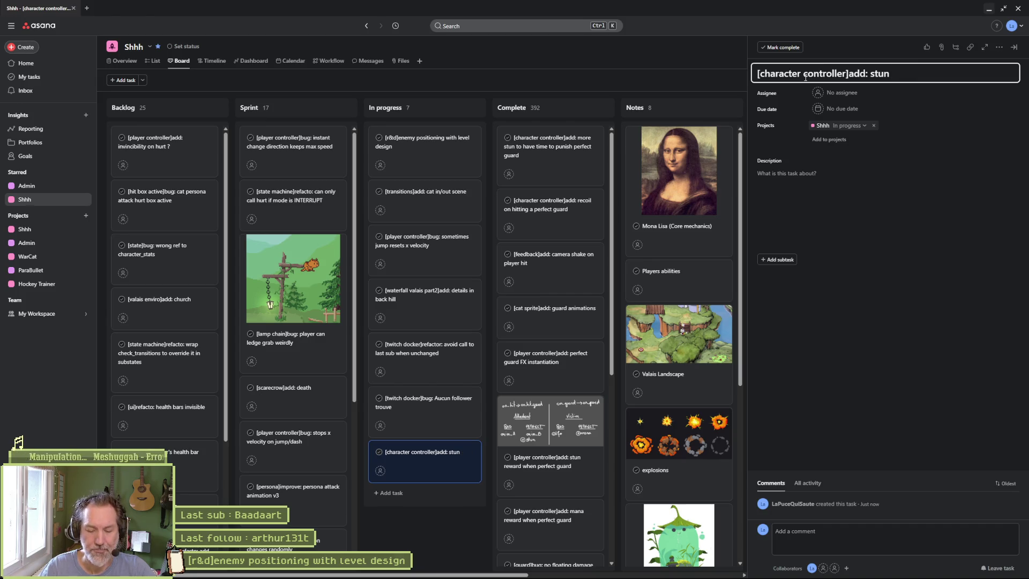
key("BackSpace")
key("BackSpace")
key("BackSpace")
type("stu")
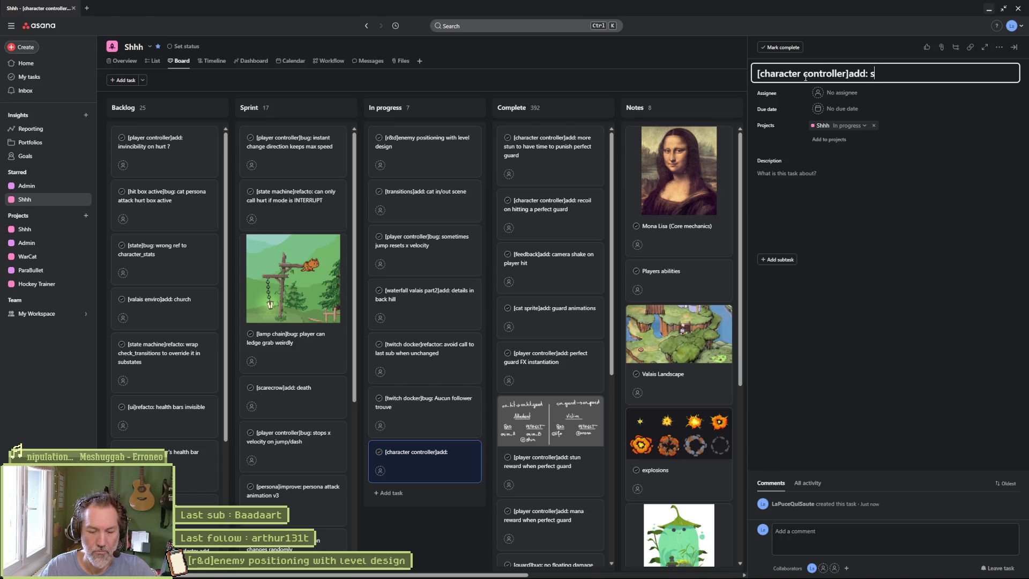
type("n")
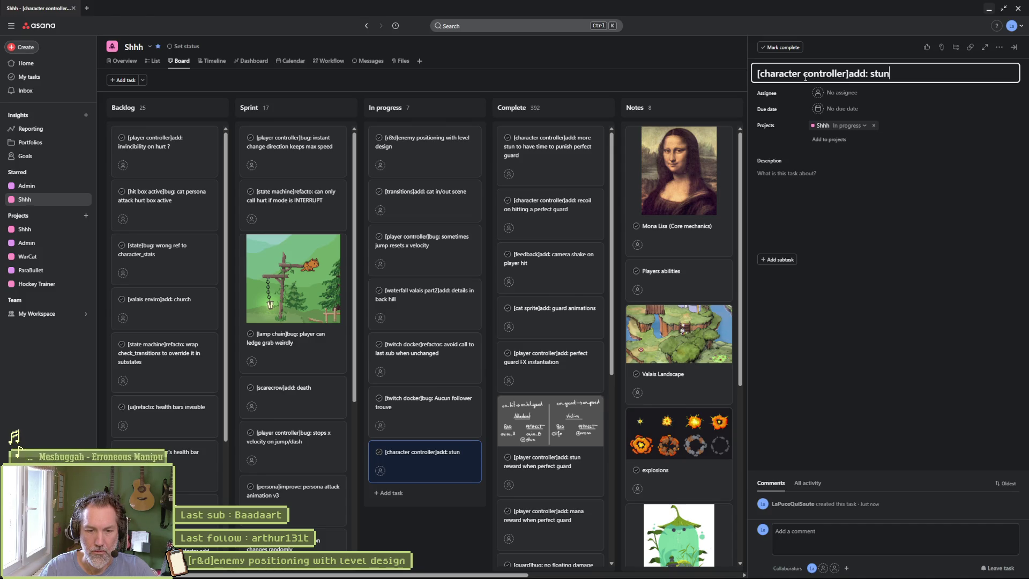
type("lock when ")
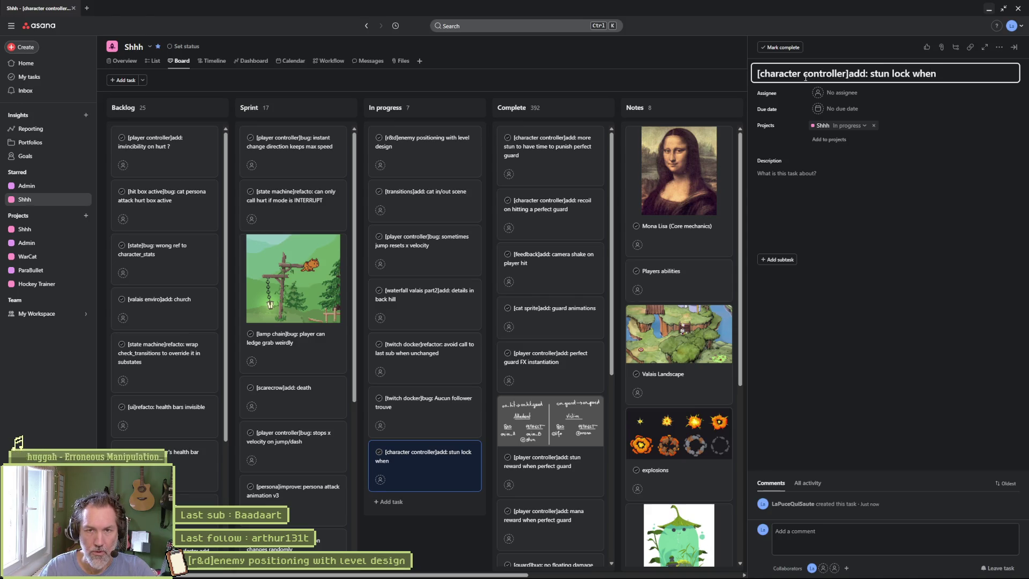
type("stunned")
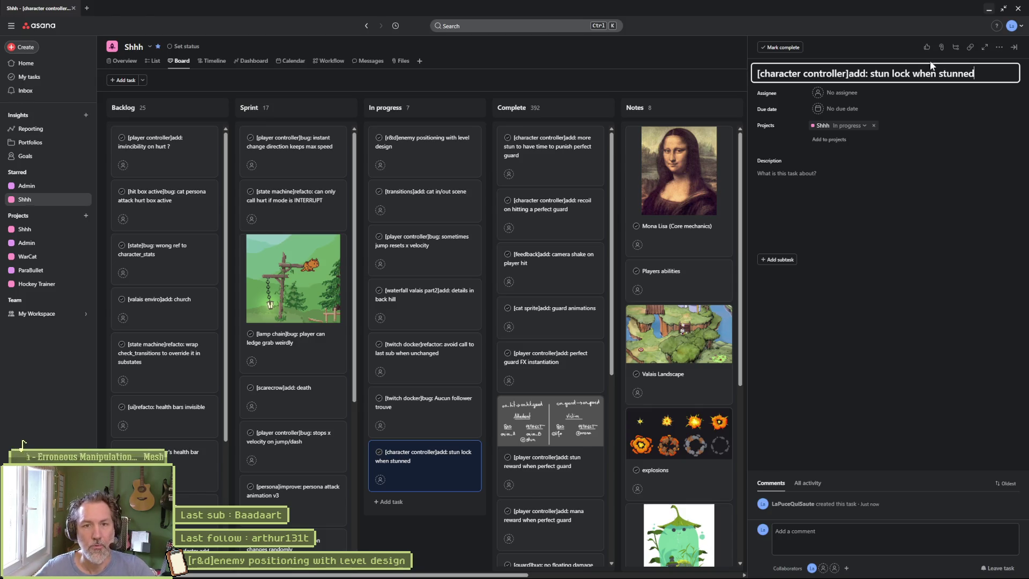
Expand the title to '...stun value lock on hit when stunned' and move the card second in In progress
left_click(889, 78)
type("value")
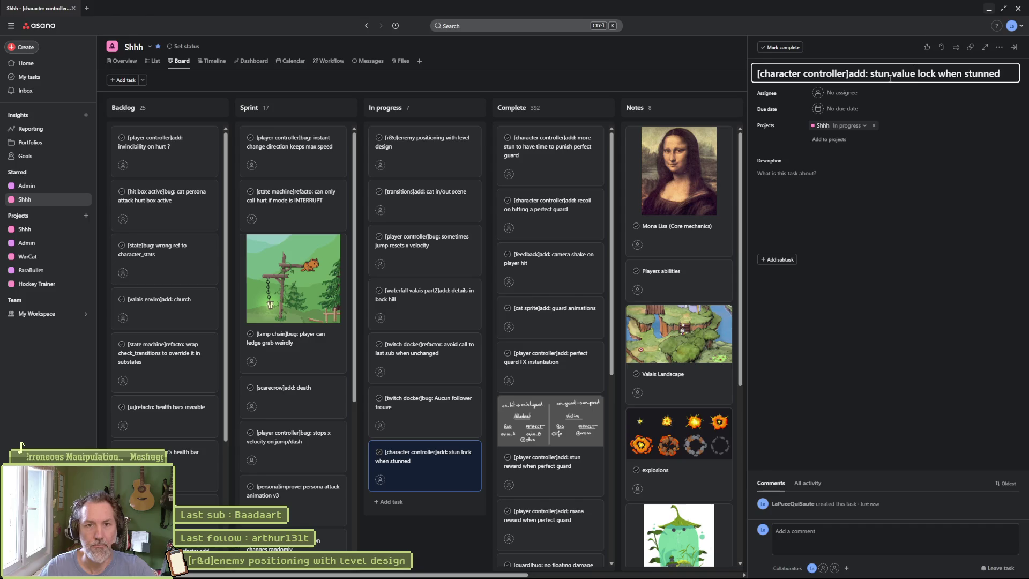
key("ctrl+Right")
key("ctrl+Right")
type("on hit")
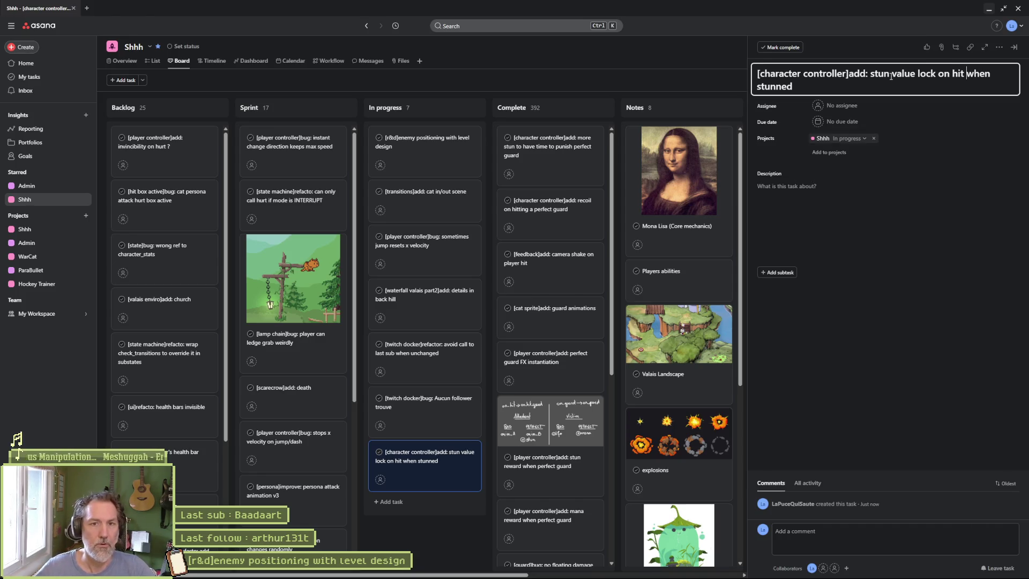
left_click_drag(453, 454, 438, 180)
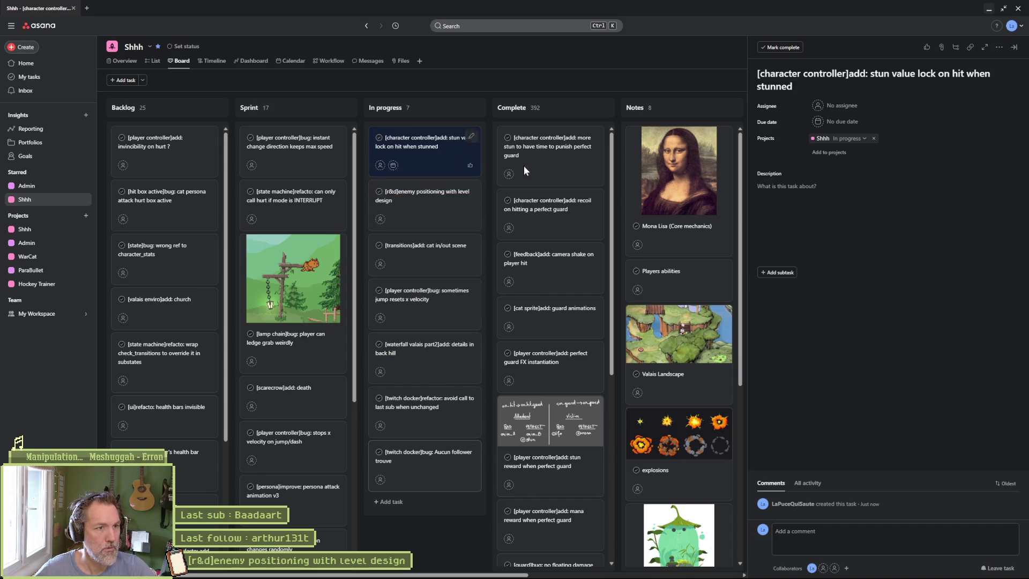
left_click(988, 9)
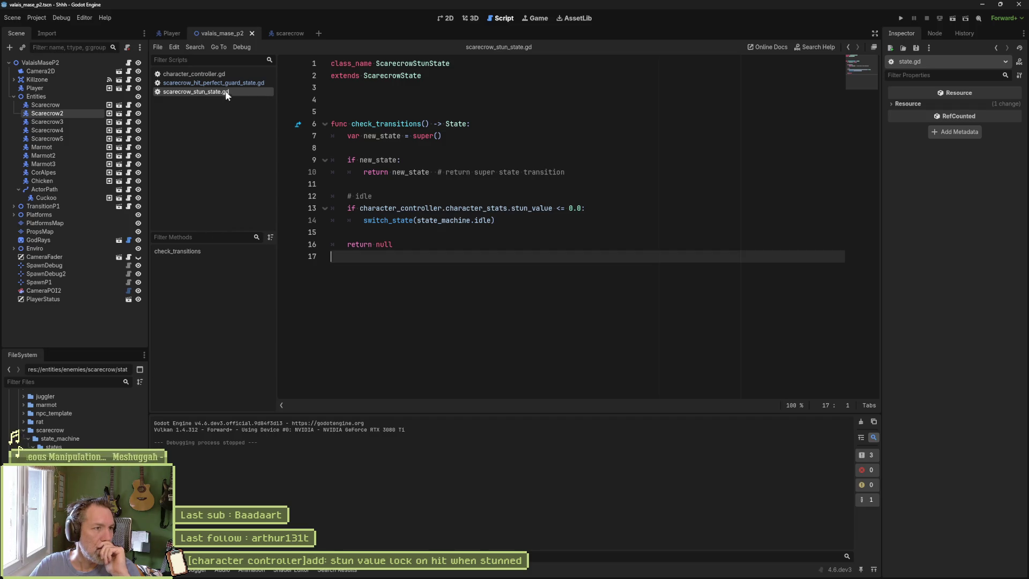
Open the StatBars scene and unfold the _process function in stat_bars.gd
left_click(287, 33)
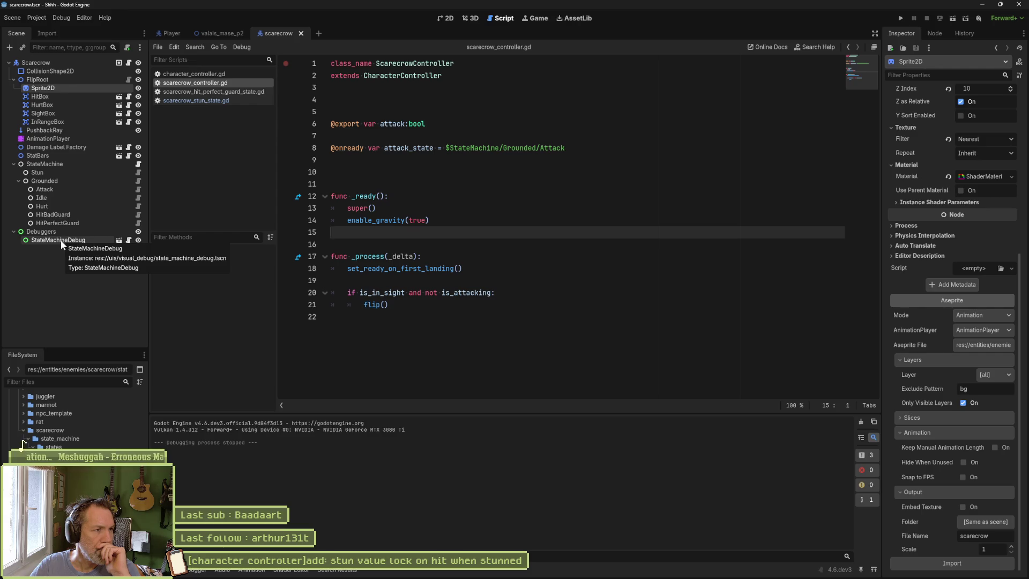
left_click(119, 155)
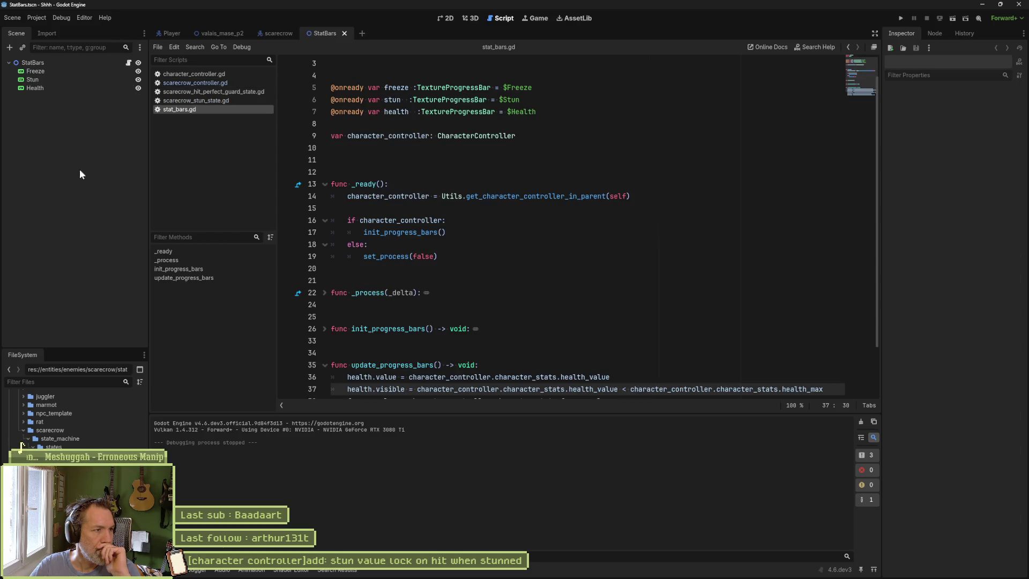
left_click(129, 63)
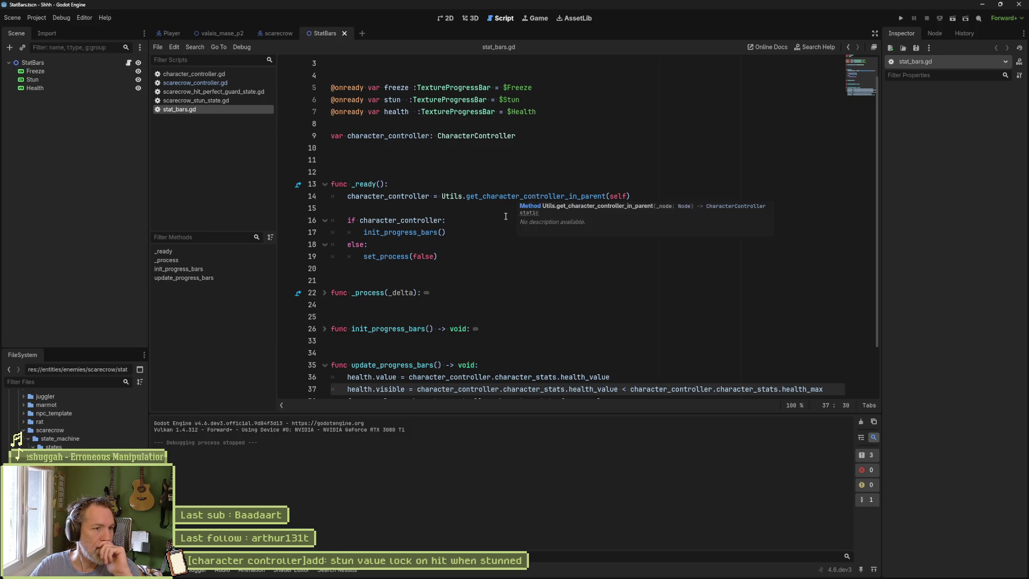
scroll(509, 264, "down", 3)
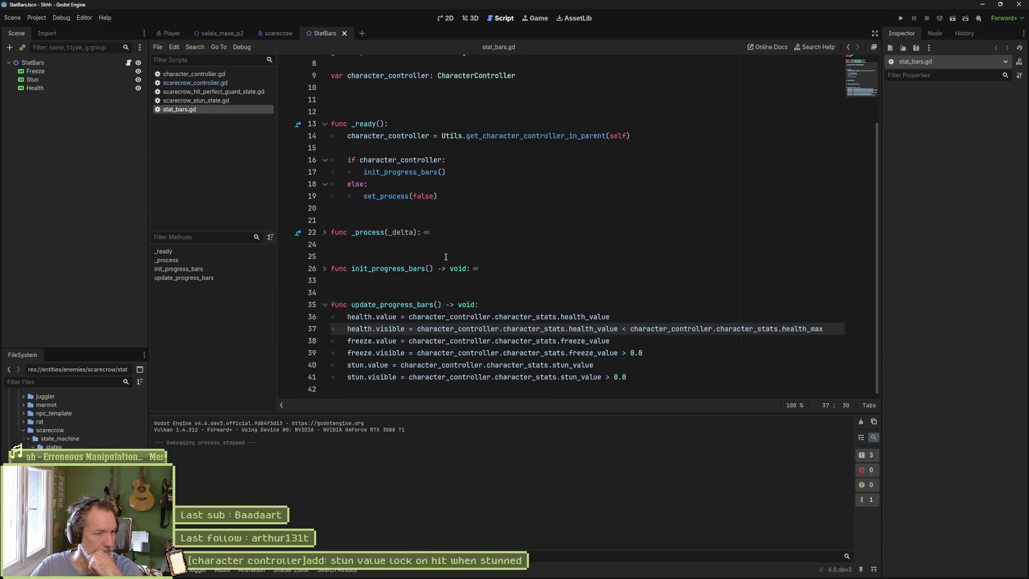
left_click(325, 233)
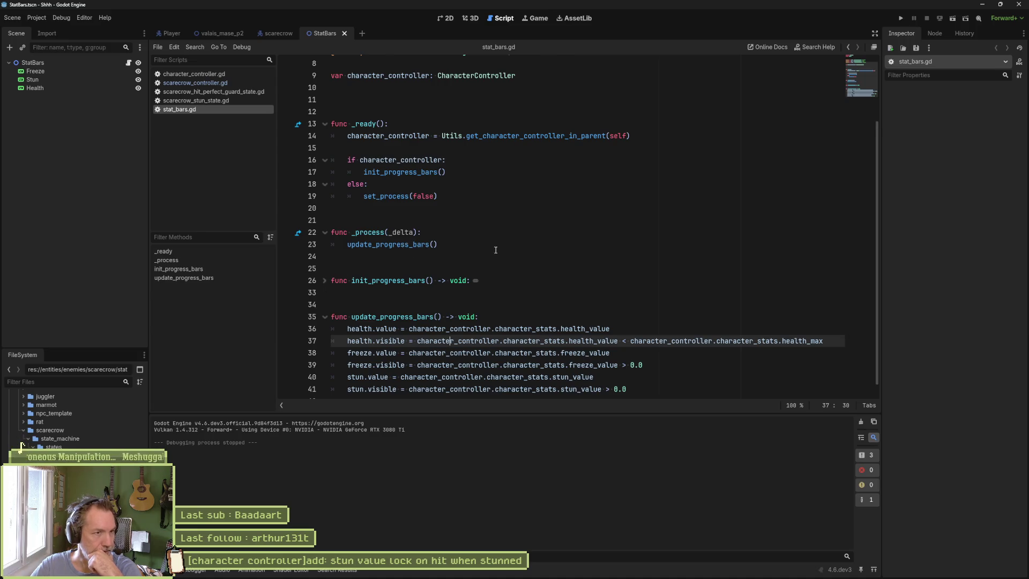
scroll(492, 255, "up", 3)
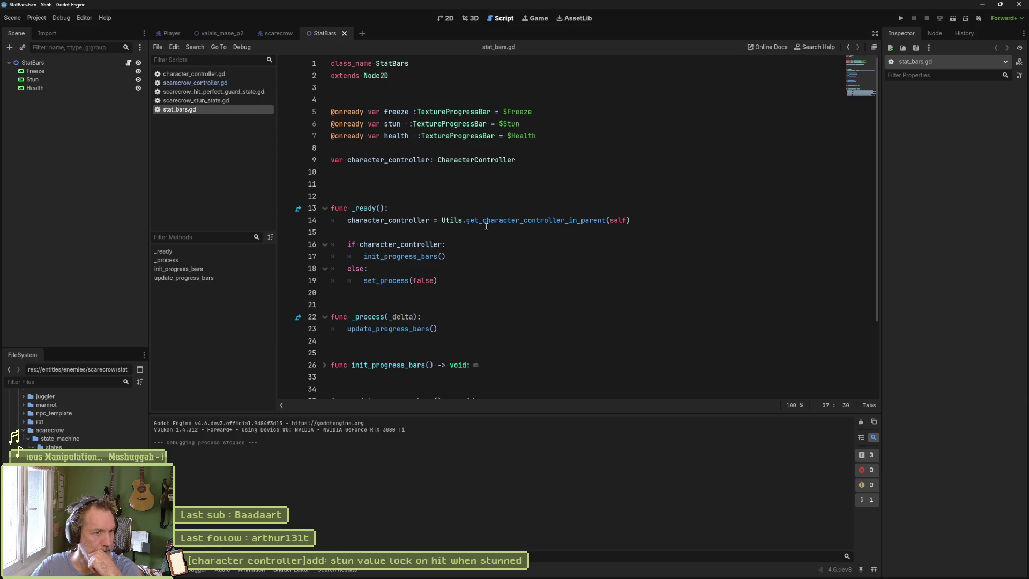
Select the Stun progress bar node to view its green tint progress
left_click(59, 80)
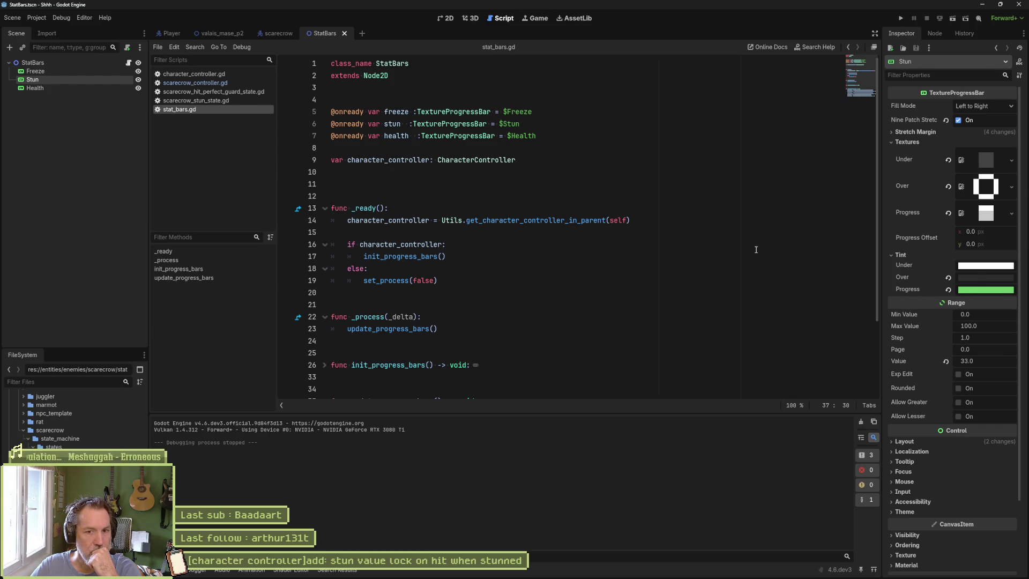
mouse_move(965, 292)
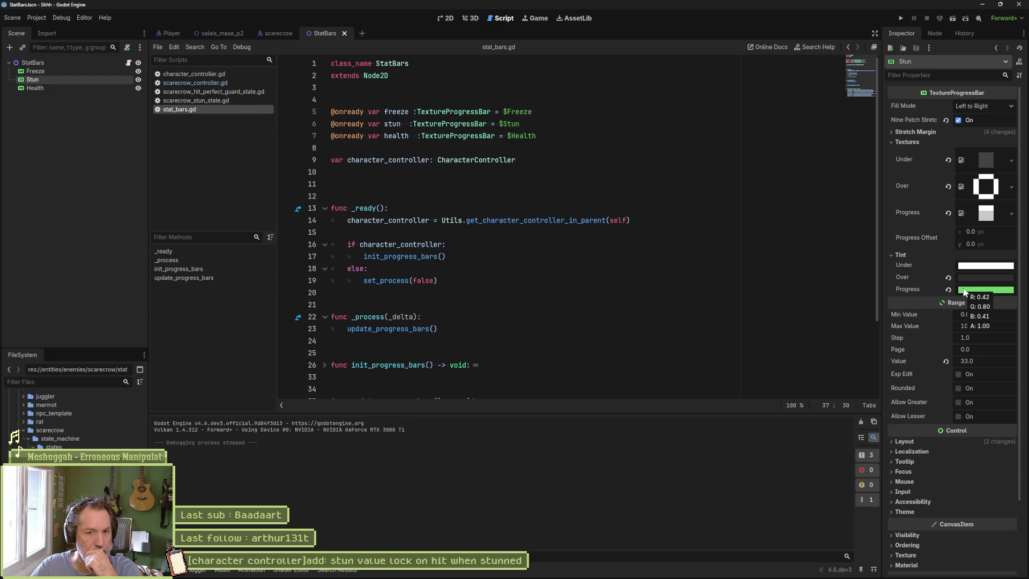
left_click(578, 158)
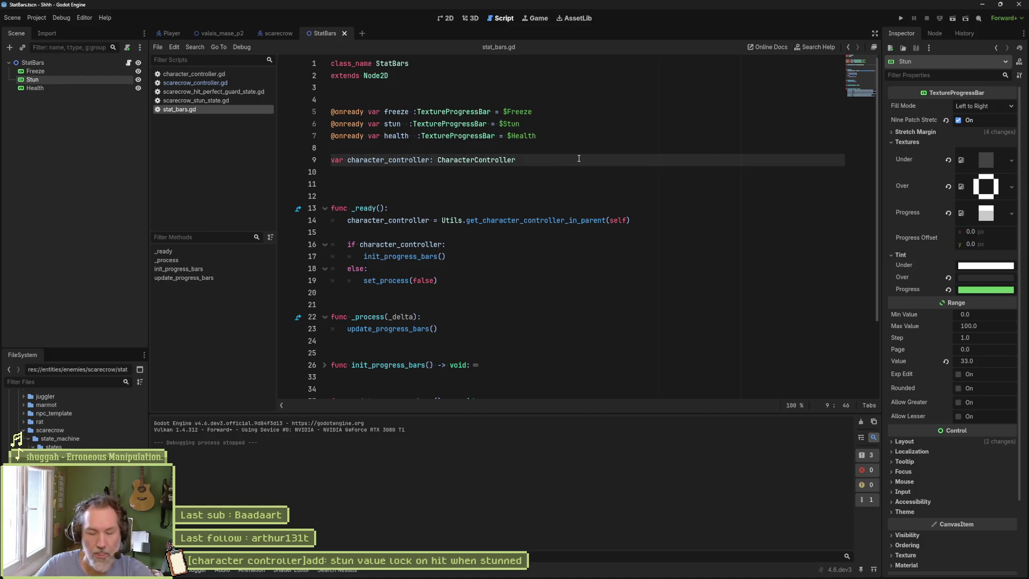
Declare 'var original_stun_color: Color' and assign it stun.tint_progress inside _ready
key("Return")
type("var ")
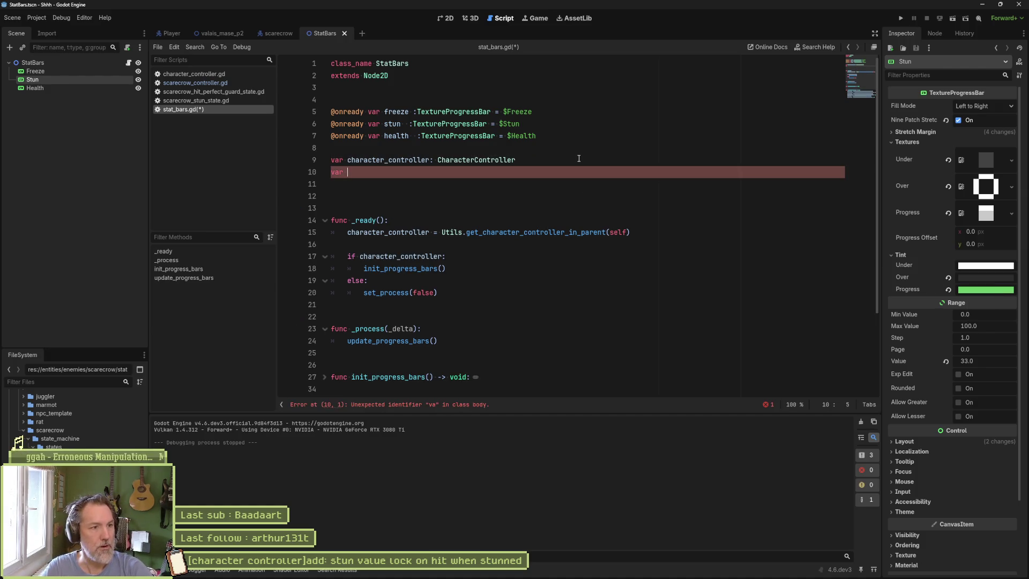
type("original")
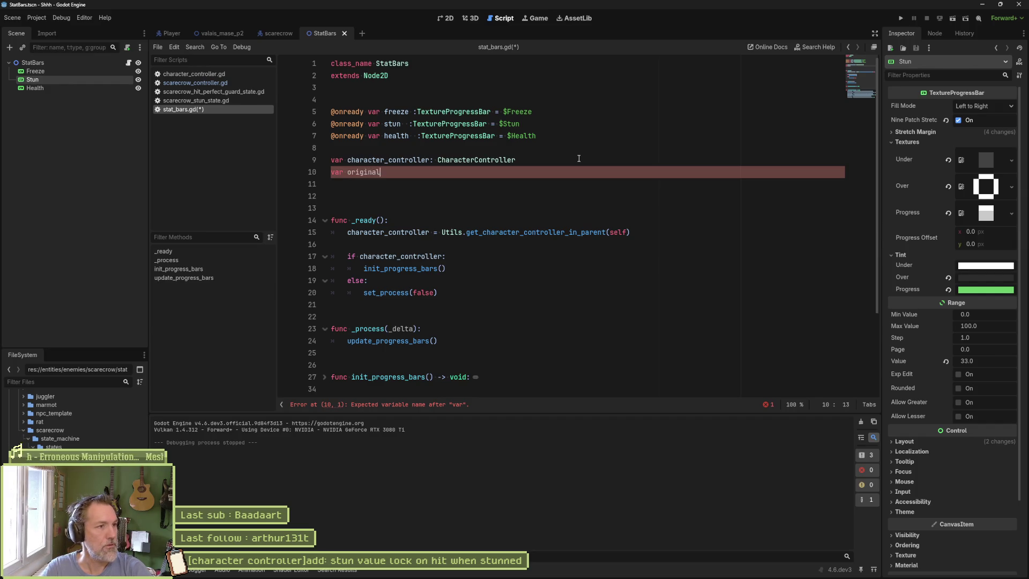
type("_stun_color")
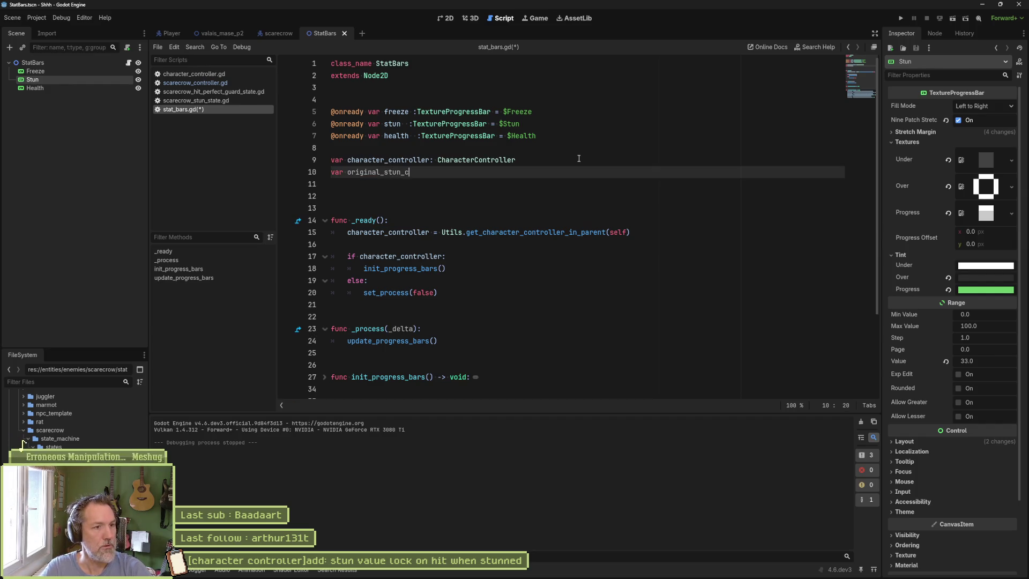
type(": ")
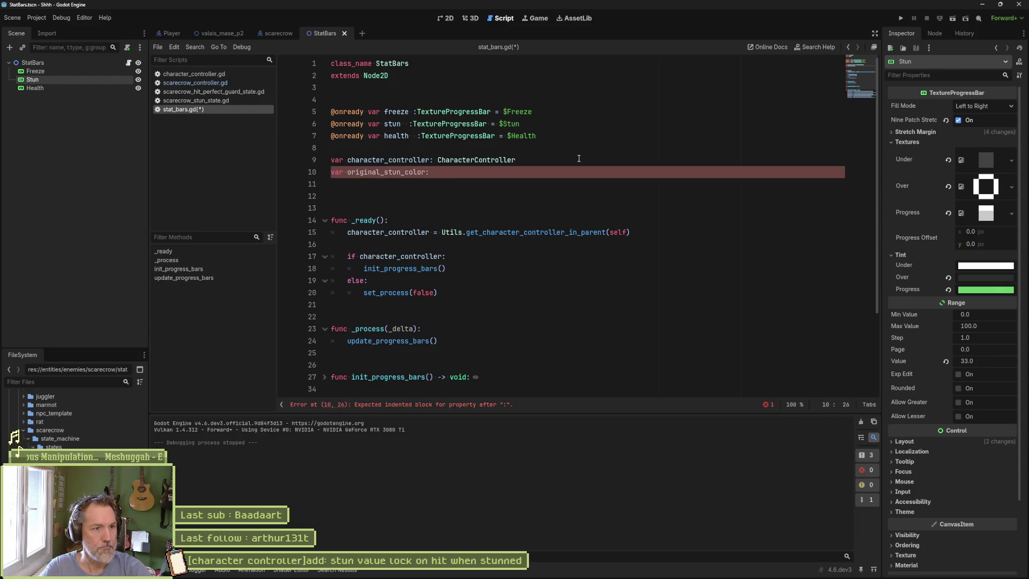
type("Color")
key("Down")
key("Down")
key("Down")
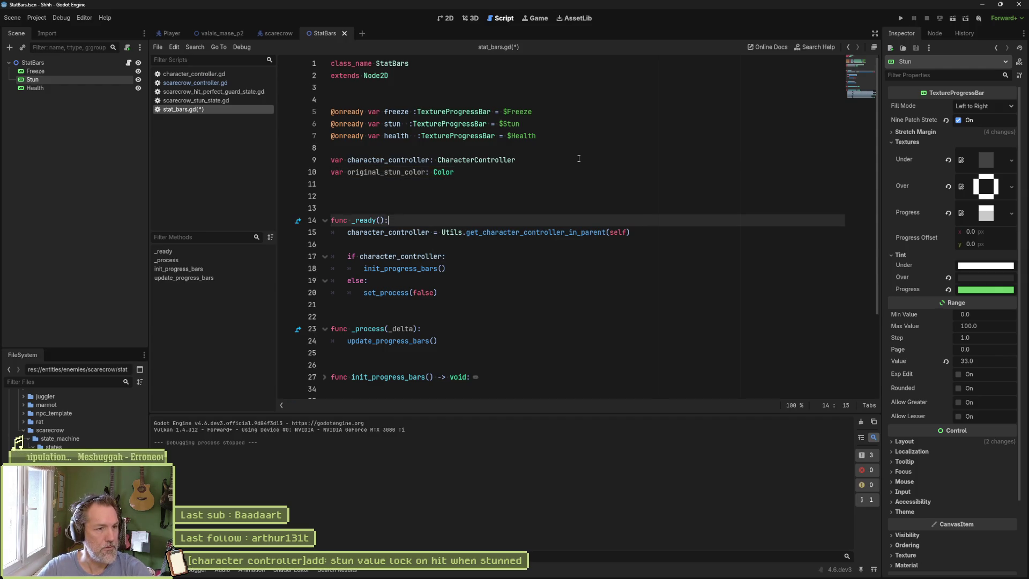
key("Return")
type("oro")
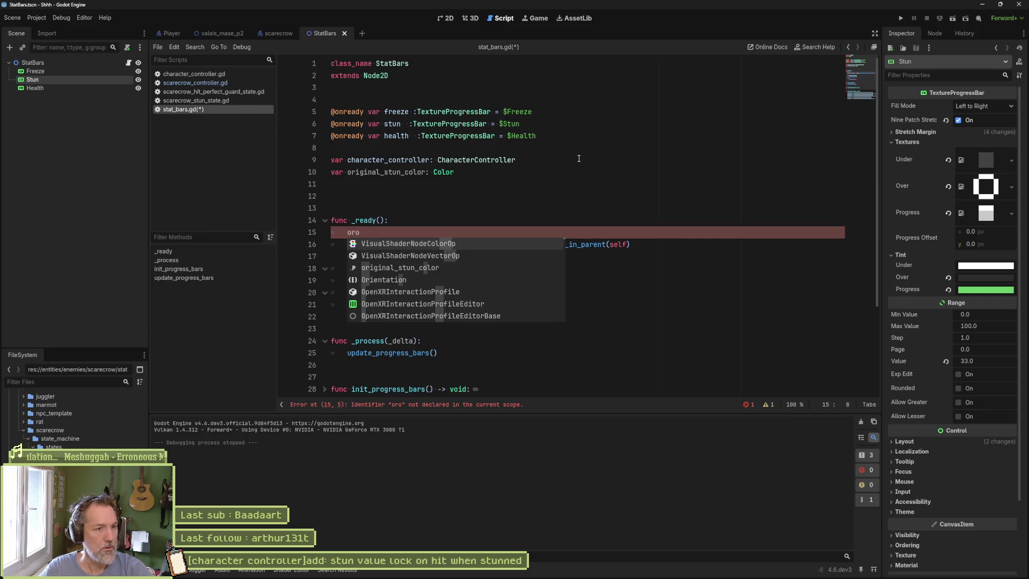
key("Return")
type("= ")
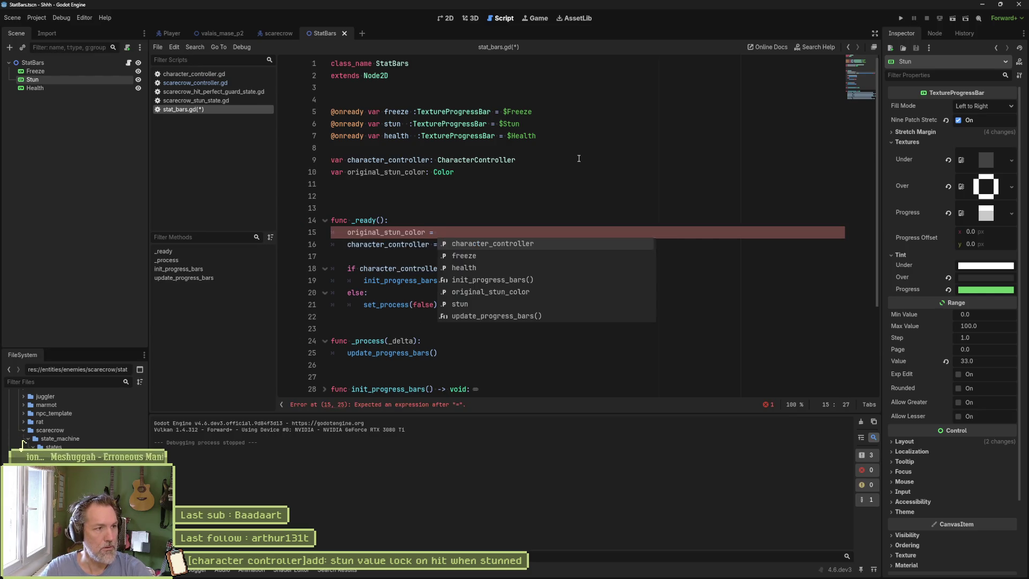
type("stun.")
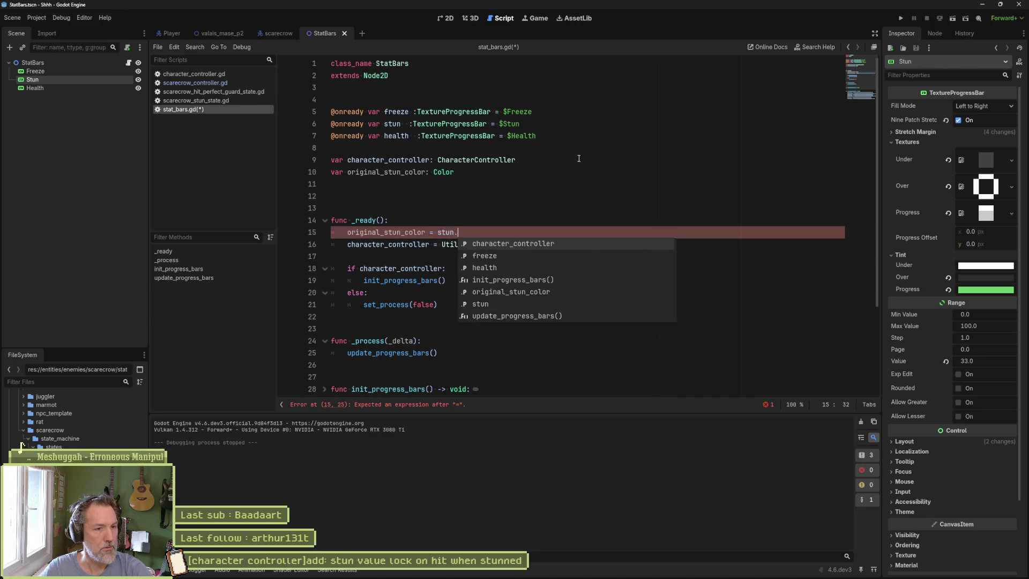
type("tin")
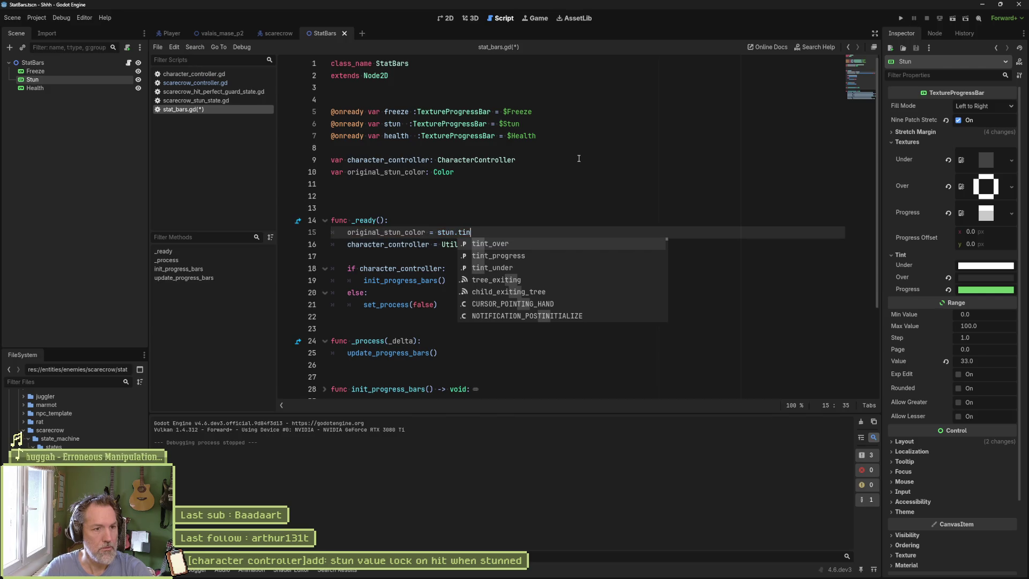
key("Down")
key("Return")
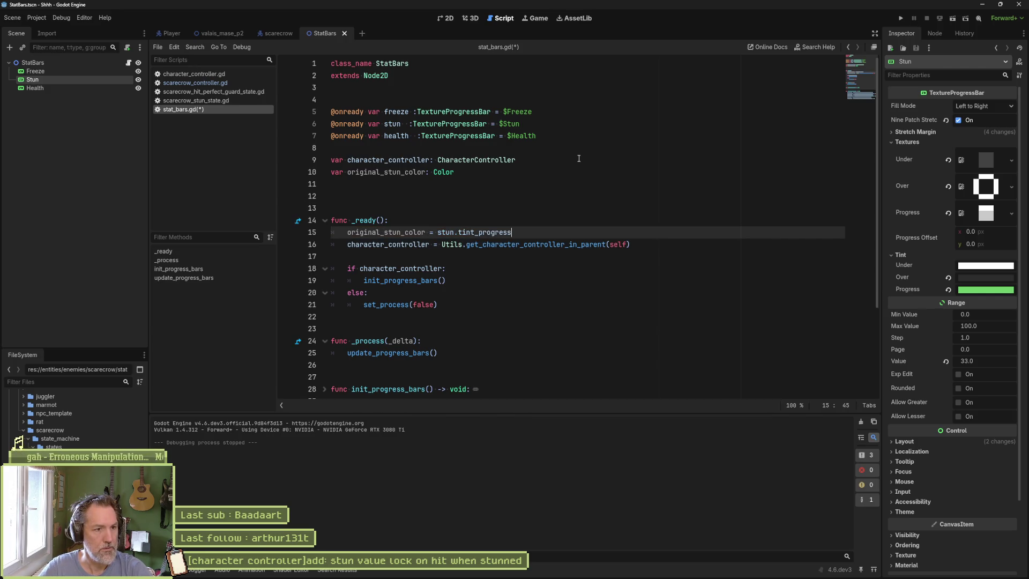
Move the original_stun_color assignment right below the character_controller lookup and save
key("alt+Down")
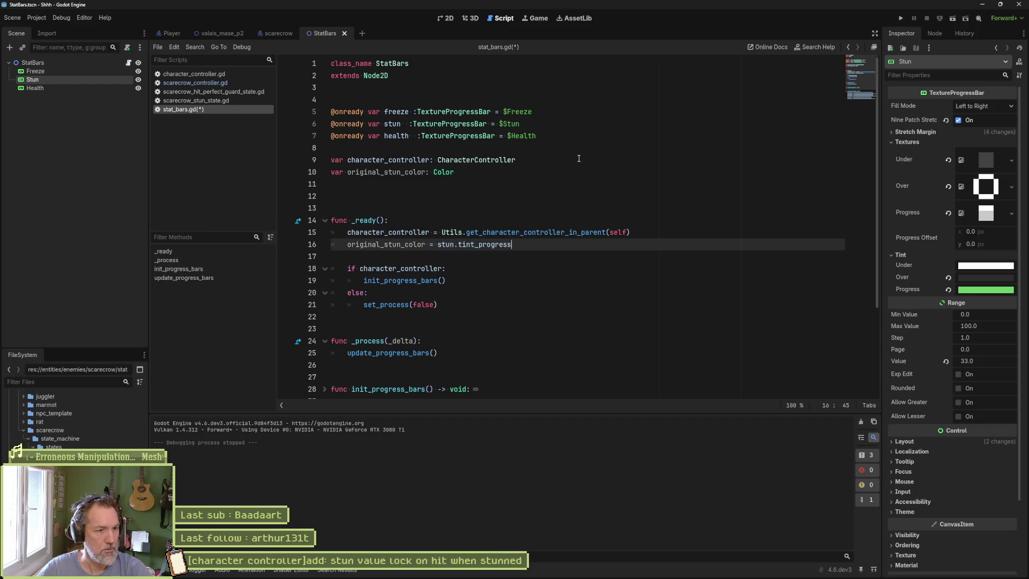
key("alt+Down")
key("alt+Down")
key("alt+Down")
key("alt+Down")
key("alt+Down")
key("Return")
key("ctrl+s")
key("Down")
key("alt+Up")
key("alt+Up")
key("alt+Up")
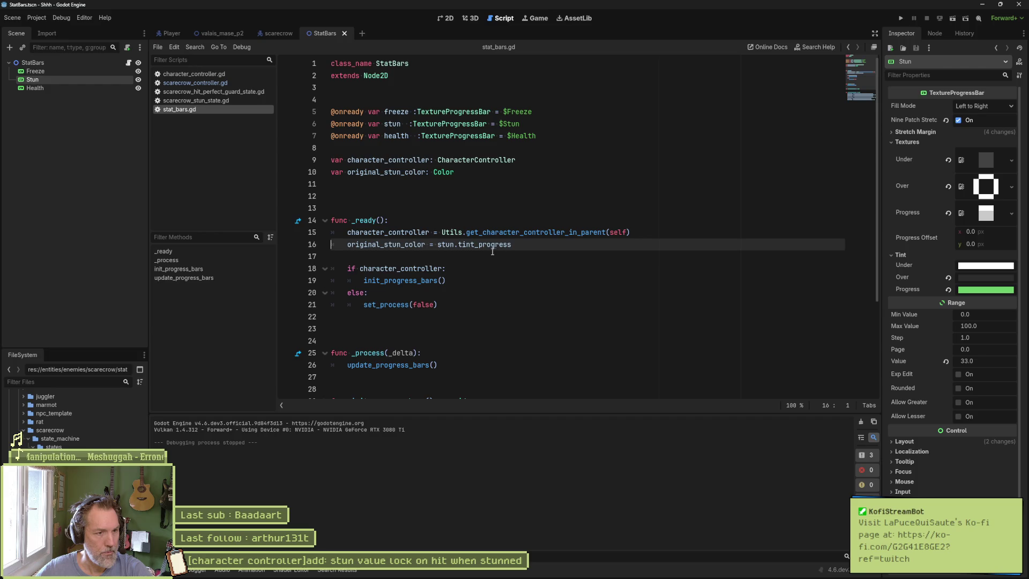
left_click(546, 135)
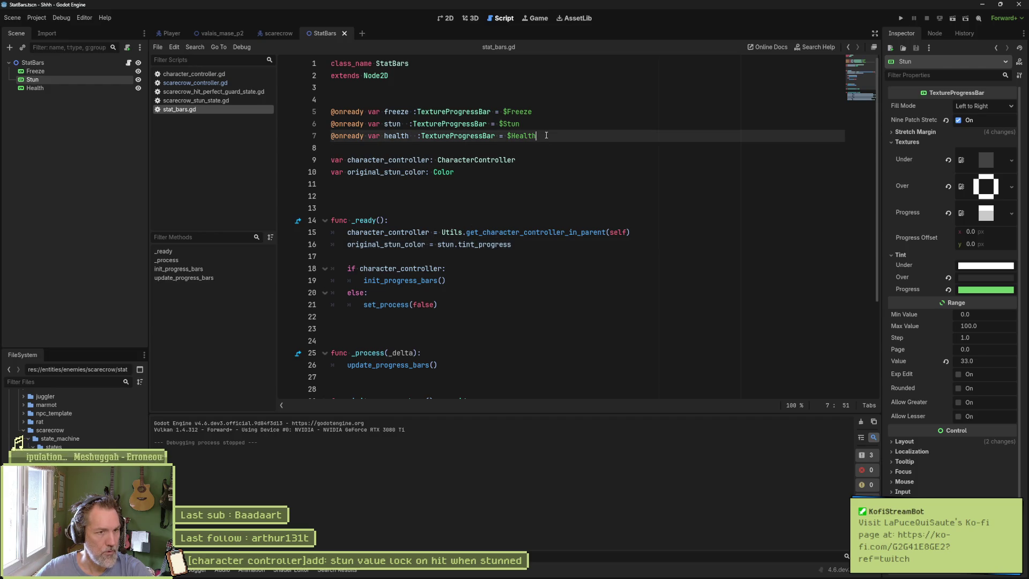
key("Return")
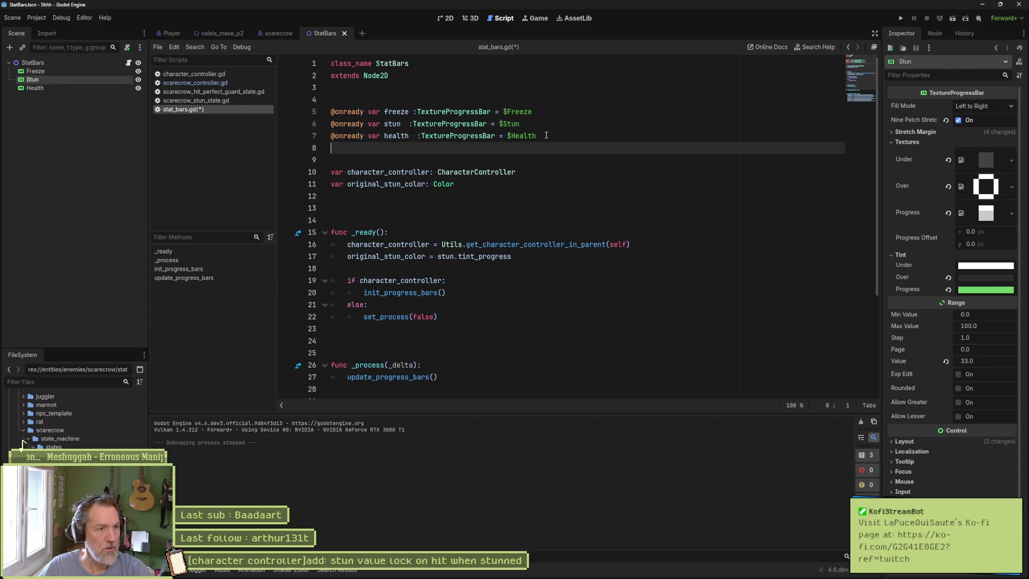
key("alt+Up")
key("alt+Up")
key("alt+Up")
key("Return")
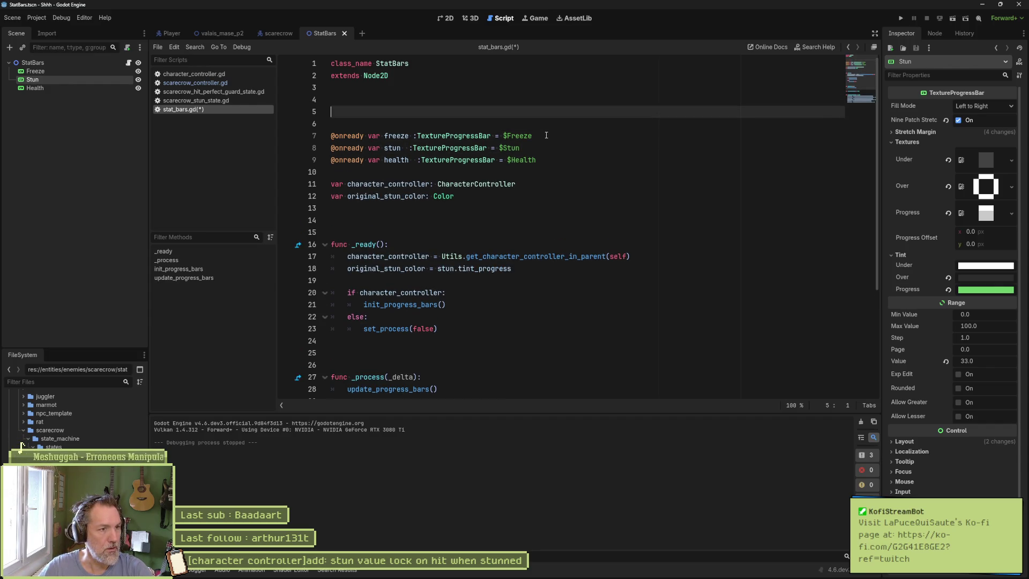
type("@export var ")
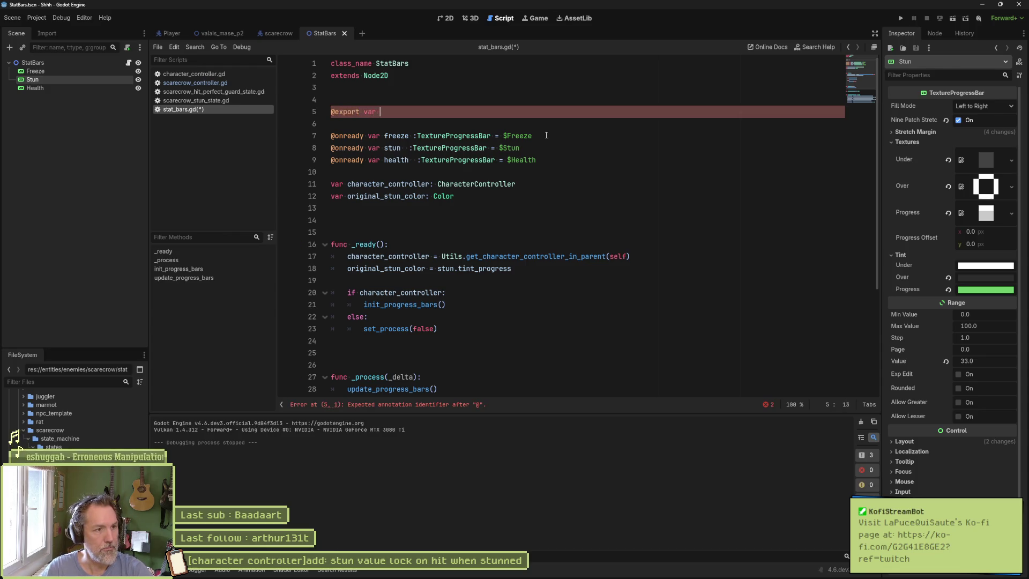
type("stunned")
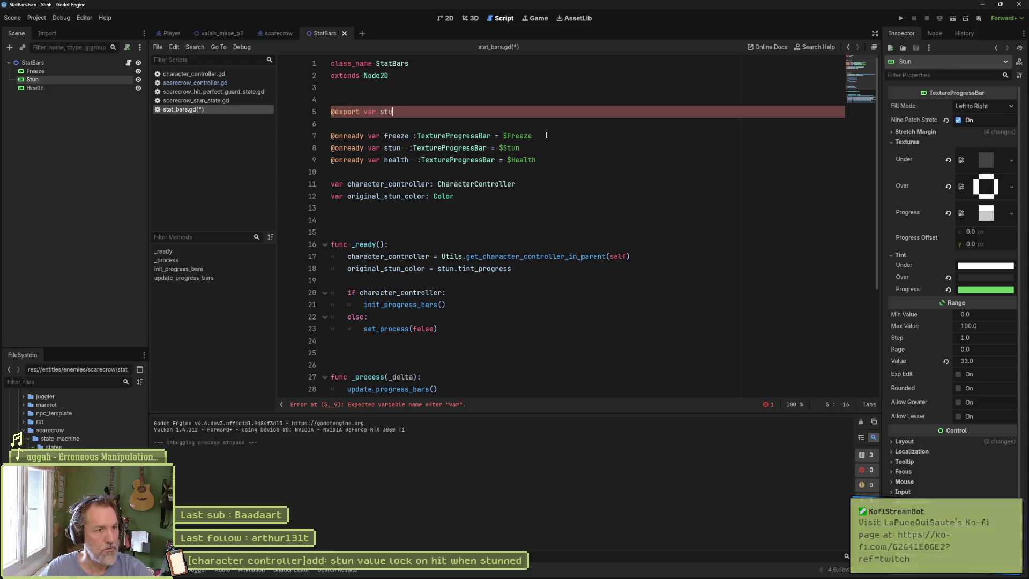
key("BackSpace")
key("BackSpace")
key("BackSpace")
type("_lock_color: C")
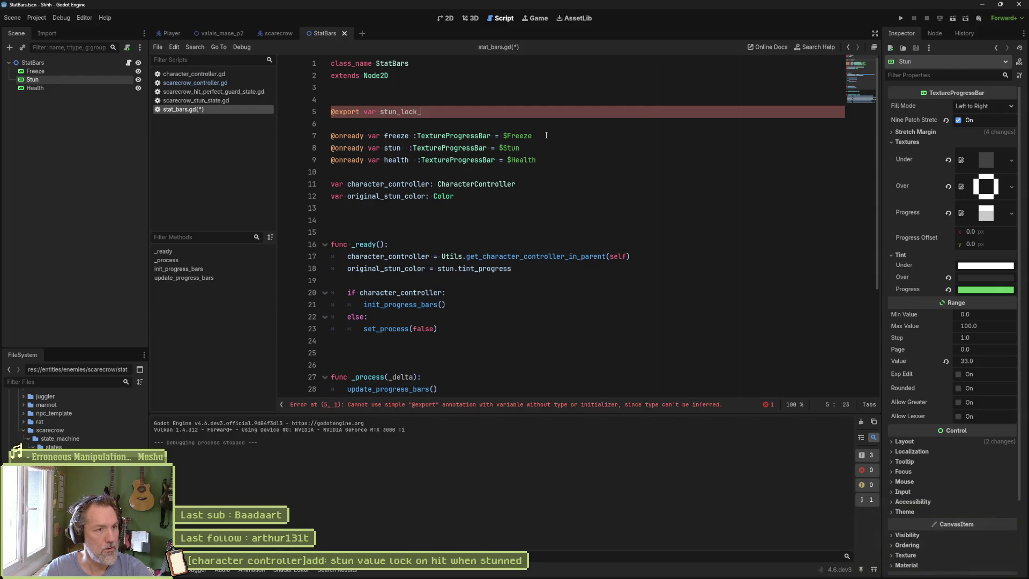
type("olor")
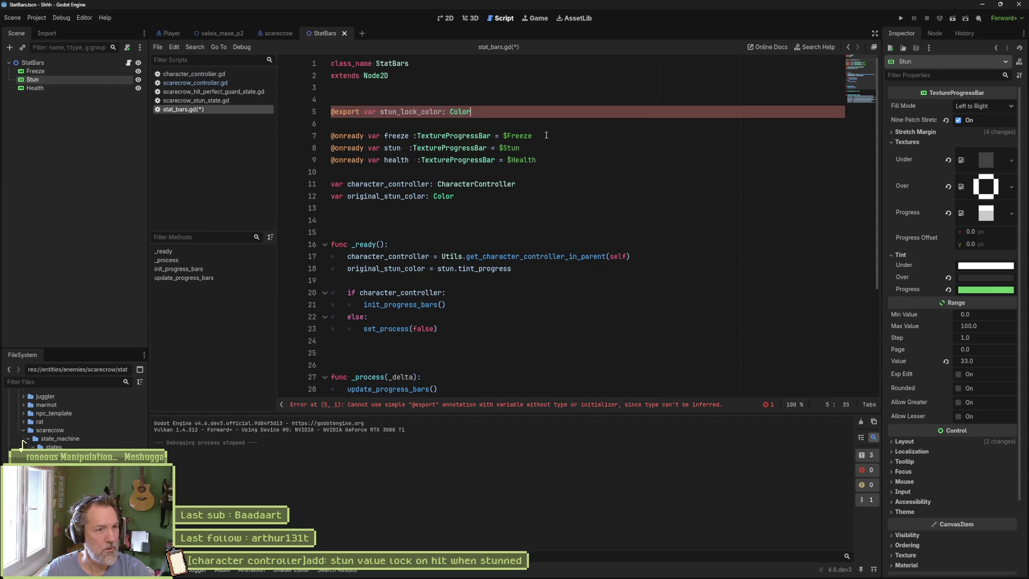
key("ctrl+s")
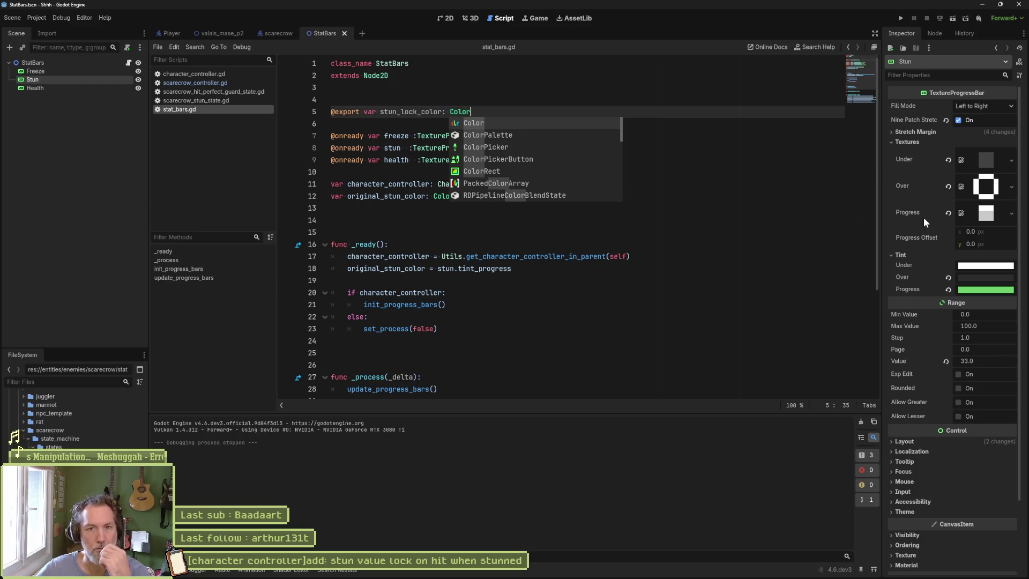
Set Stun Lock Color on the StatBars node to red (ff0000) and save the scene
left_click(53, 63)
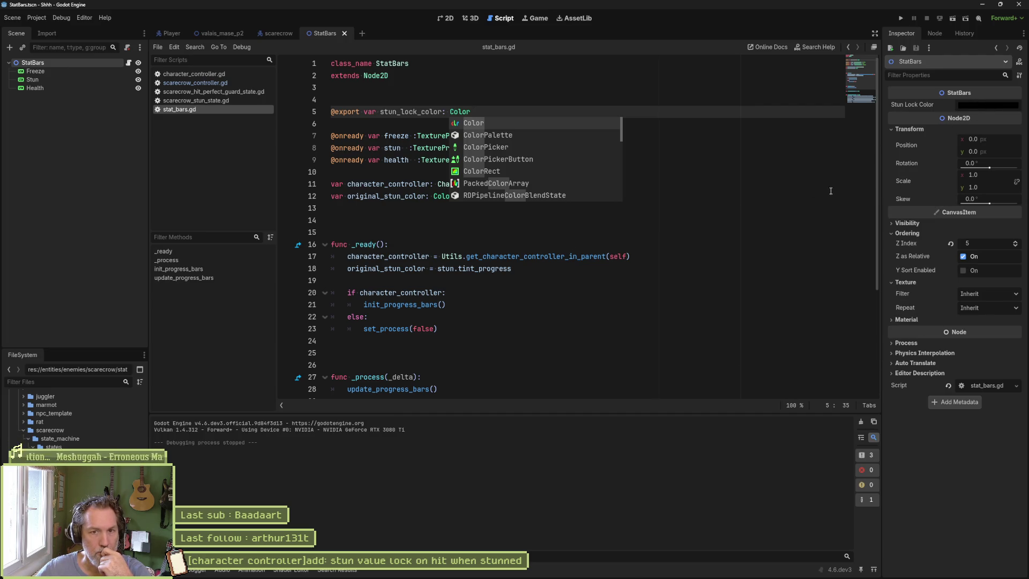
left_click(992, 103)
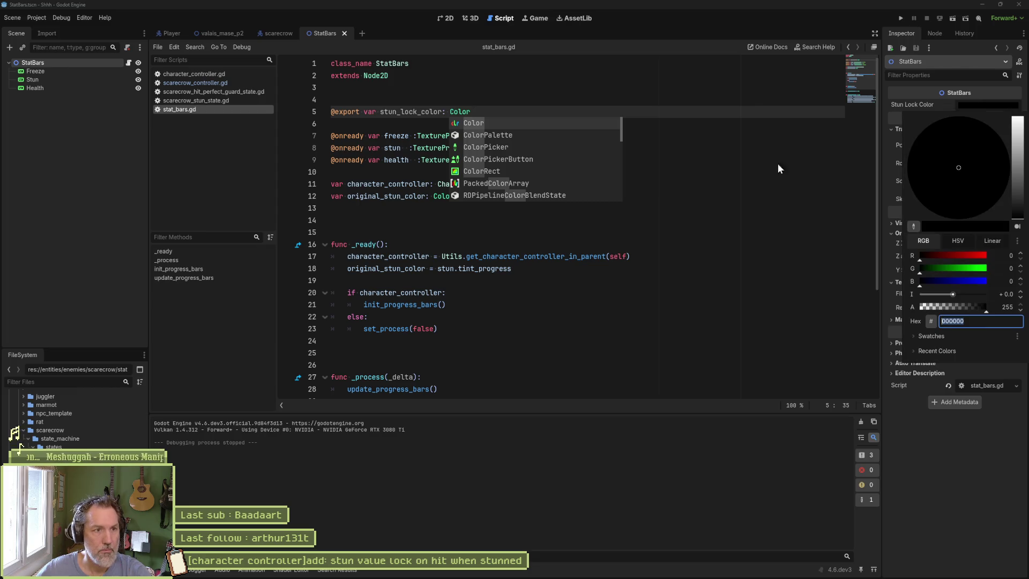
type("ff0000")
left_click(738, 154)
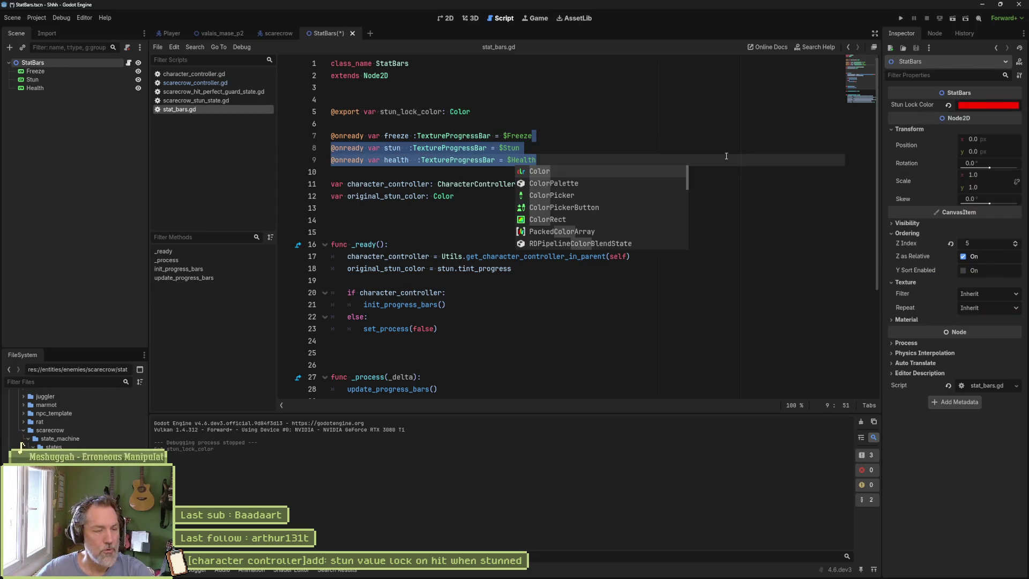
left_click(659, 119)
key("ctrl+s")
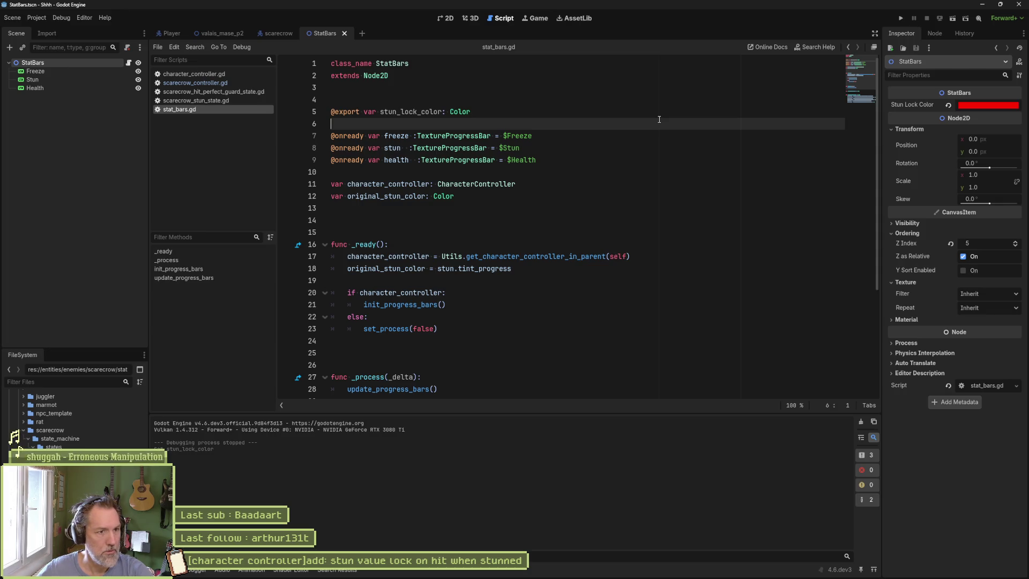
Confirm the Stun Lock Color is red, then select the stun_lock_color name in the script
left_click(993, 106)
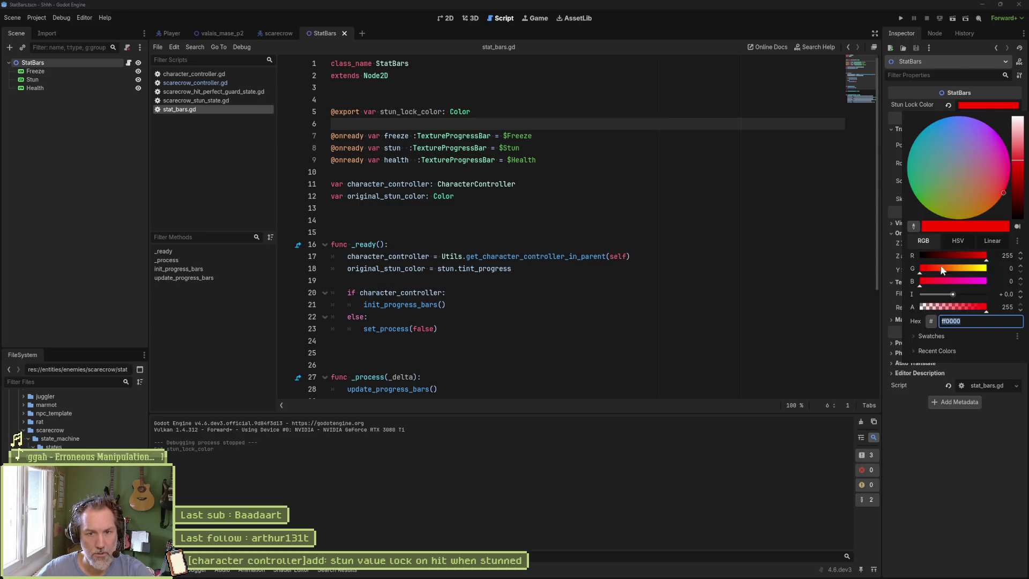
left_click(815, 190)
left_click(527, 217)
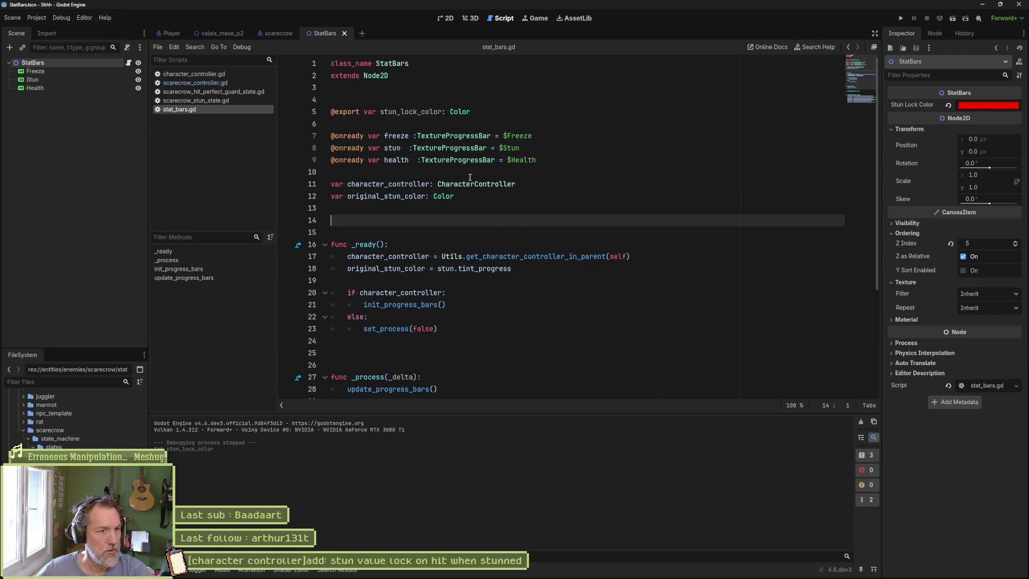
double_click(410, 111)
Delete the extra blank line above the _process function
scroll(463, 267, "down", 3)
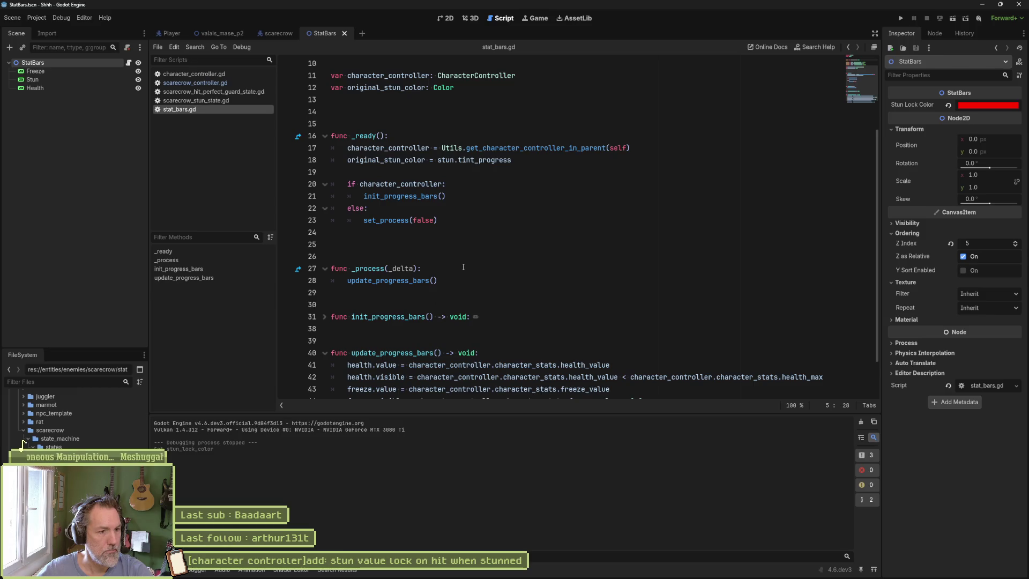
left_click(453, 247)
key("Delete")
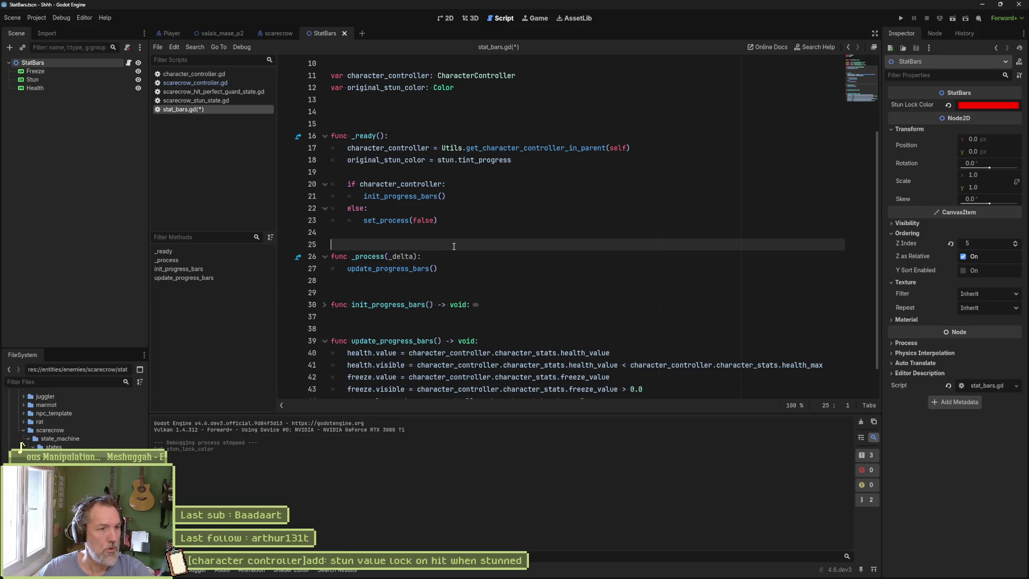
Below the stun.visible line, write 'stun.tint_progress = original_stun_color if stun.value'
scroll(485, 254, "down", 1)
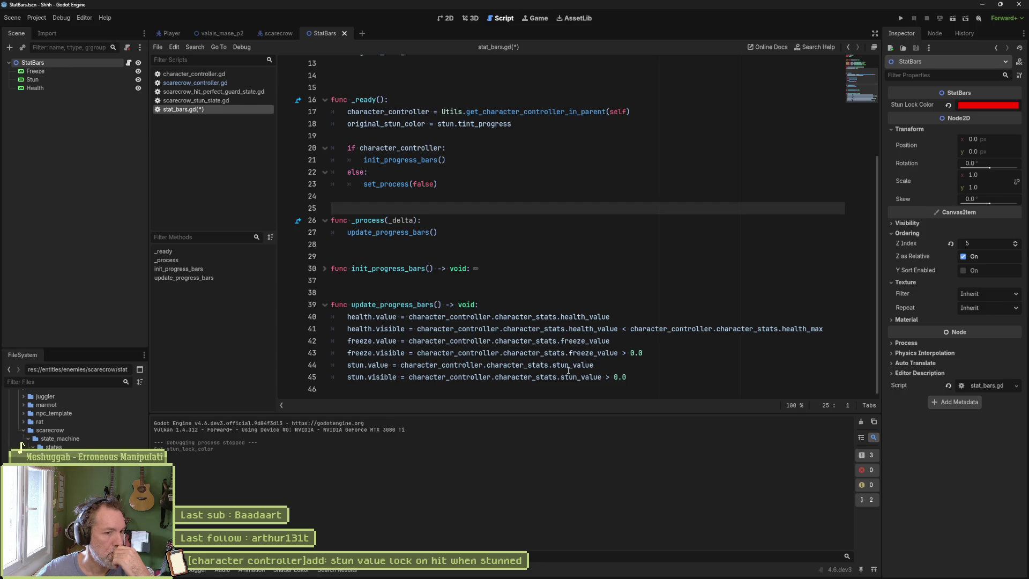
left_click(654, 375)
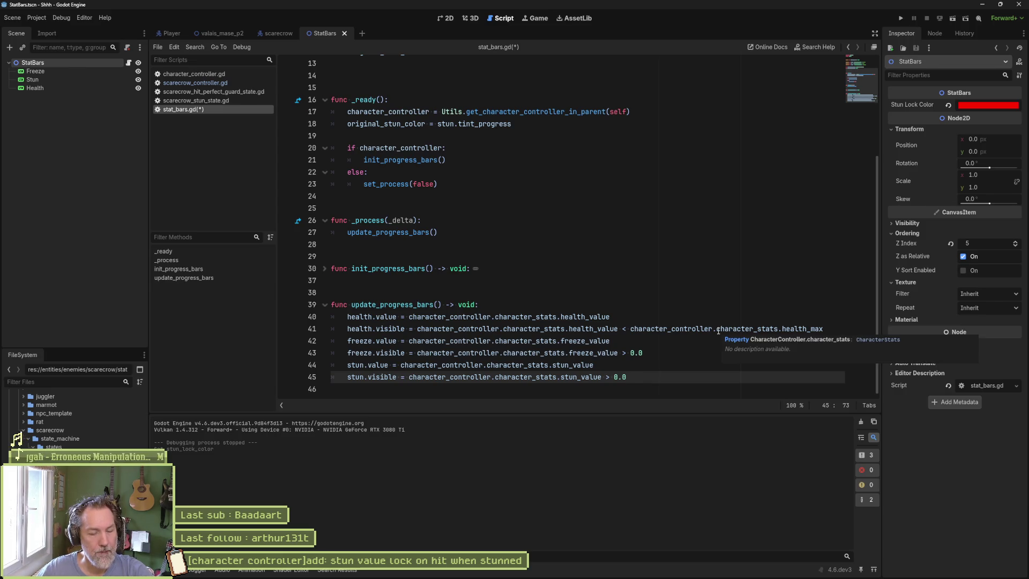
key("Return")
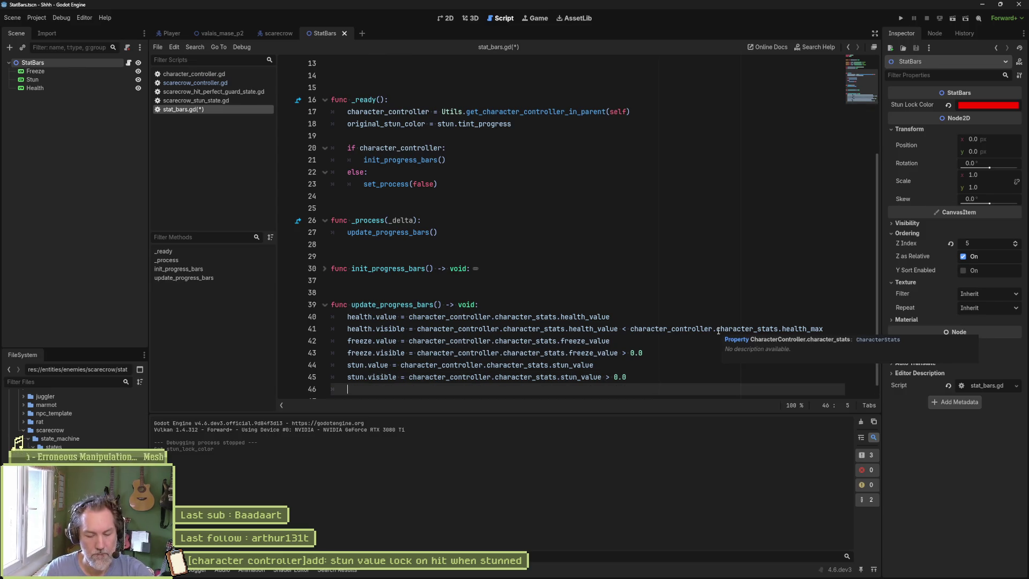
type("stu")
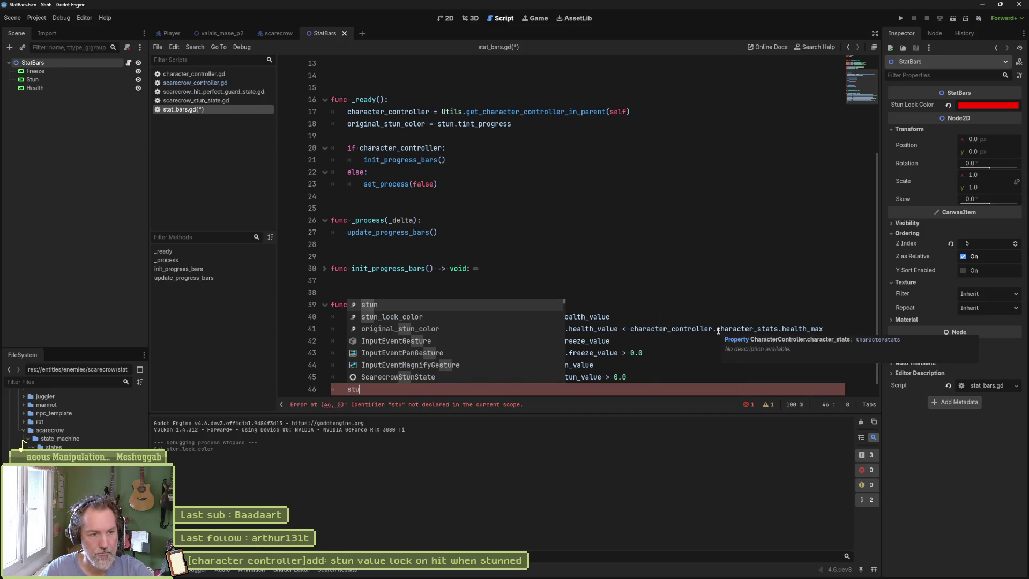
type("n.tin")
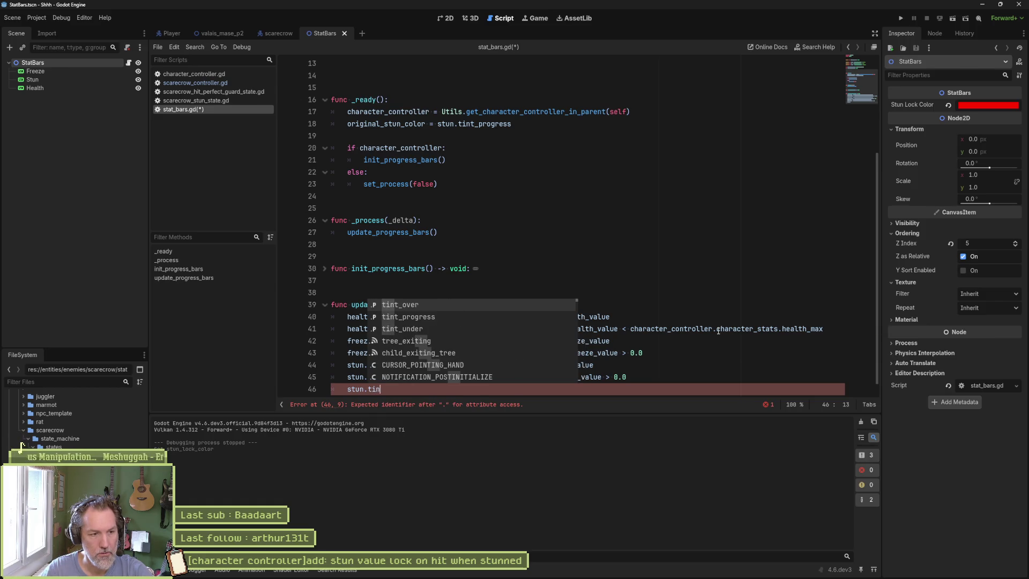
key("Down")
key("Return")
type(".c")
key("BackSpace")
key("BackSpace")
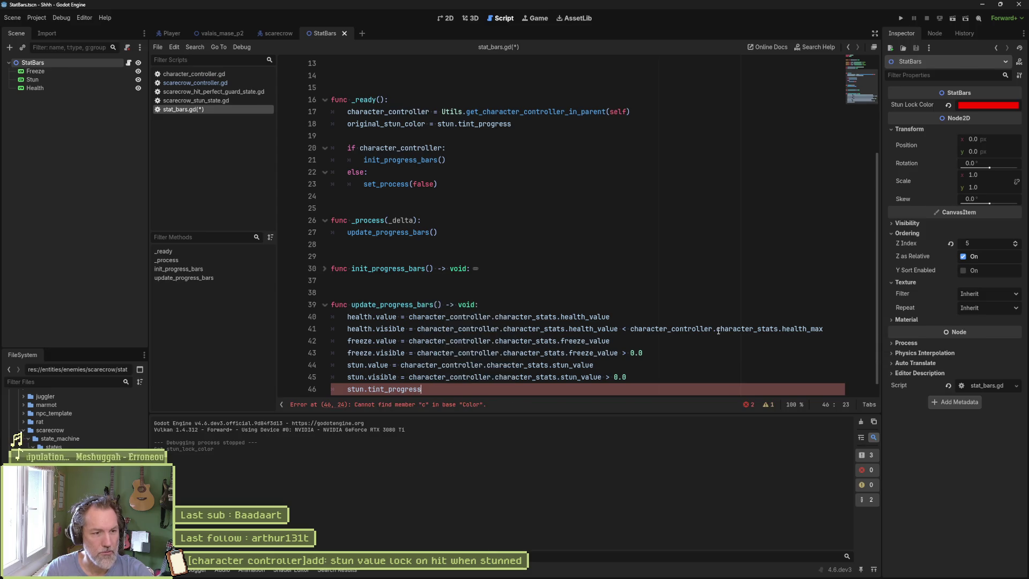
type("= ")
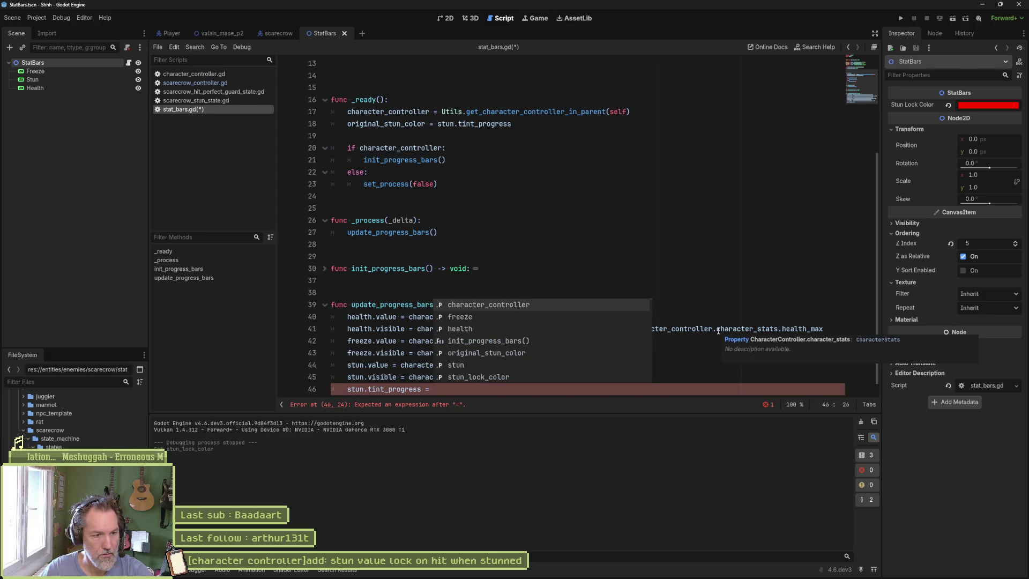
type("ori")
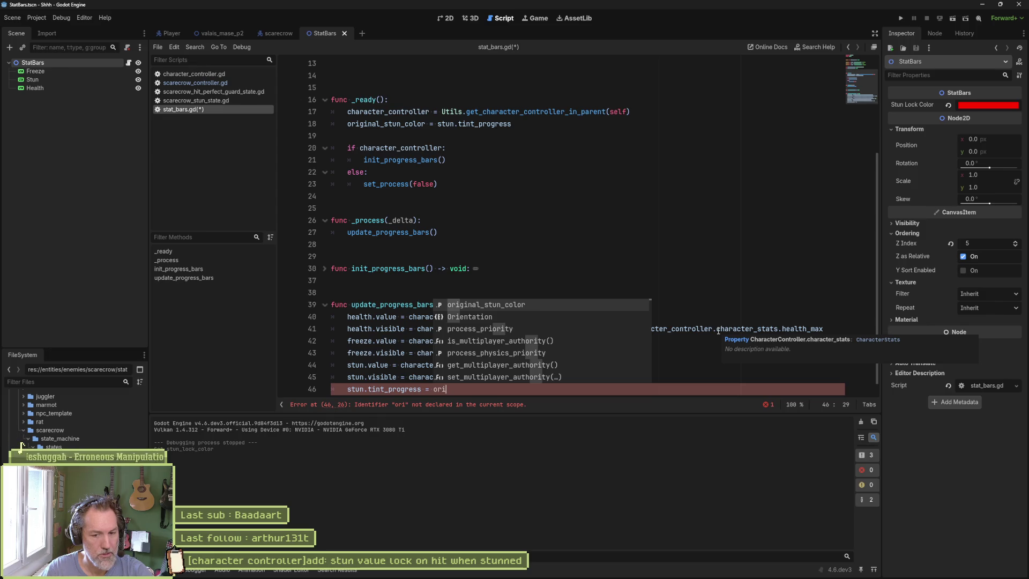
key("Return")
type("if ")
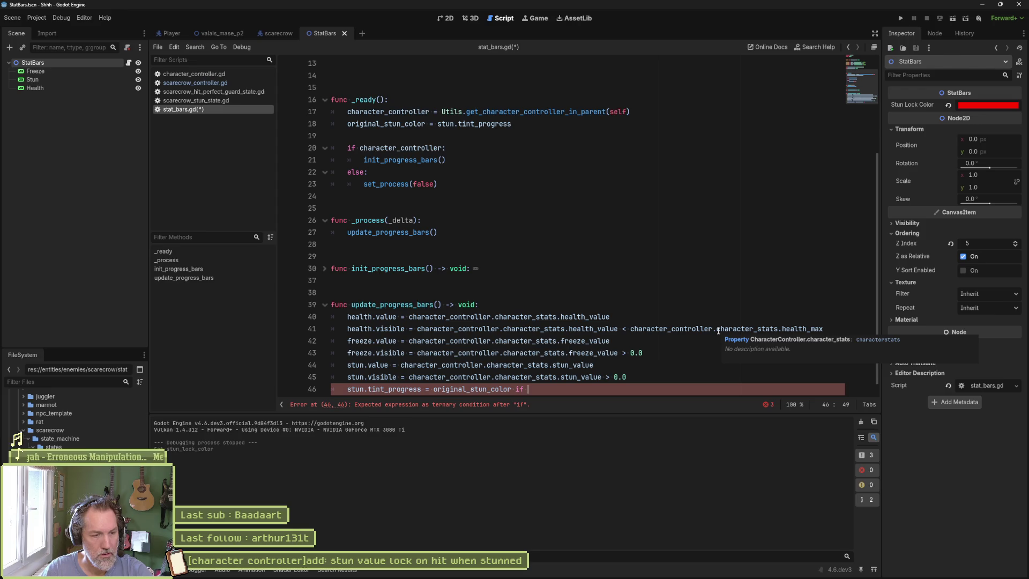
type("stun.va")
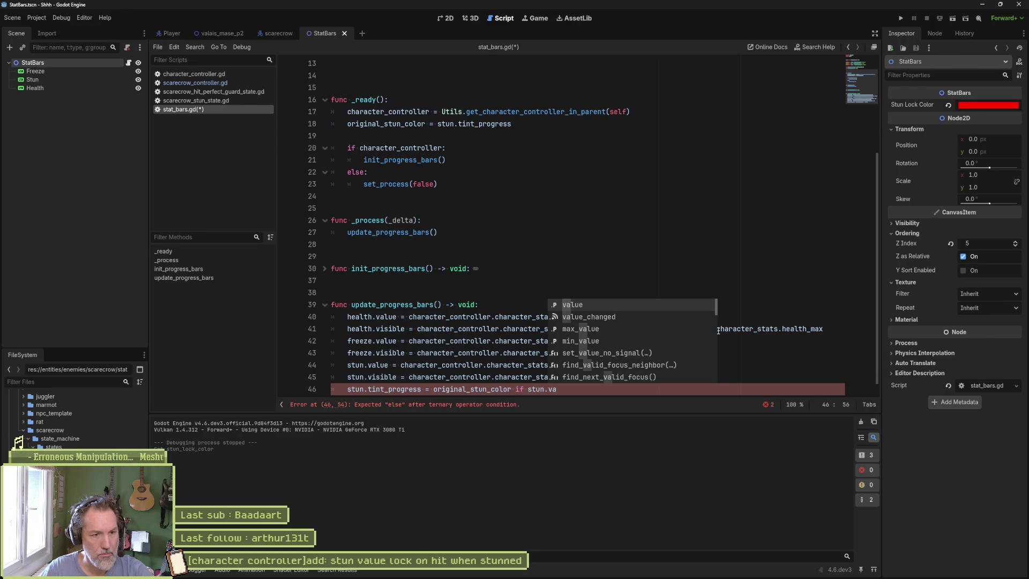
key("Return")
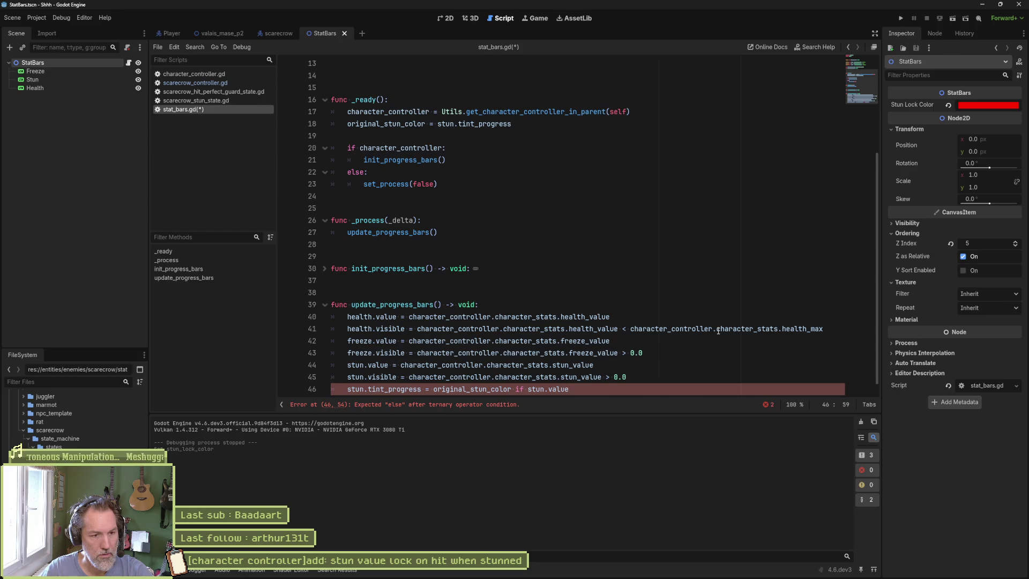
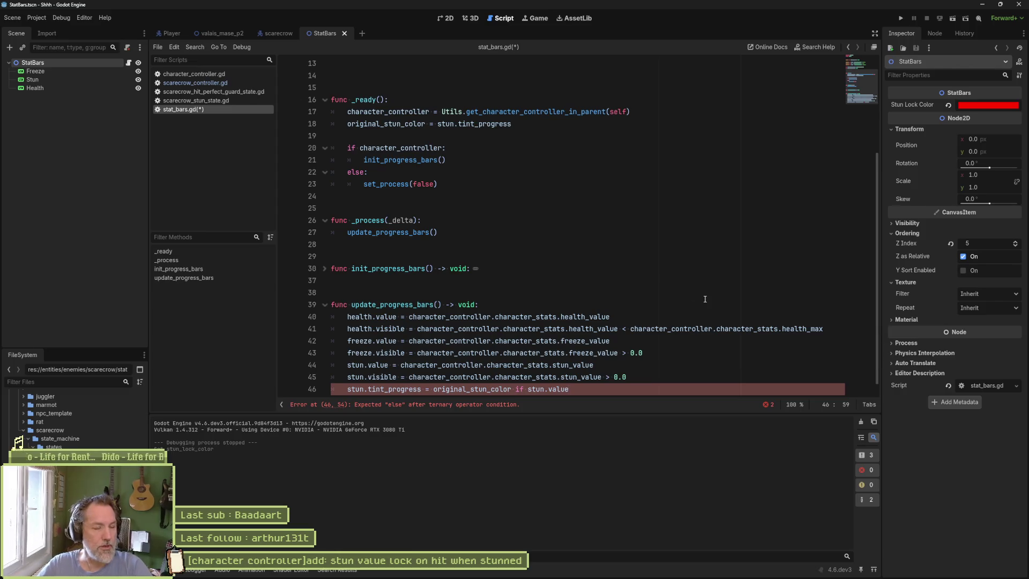
Switch to character_controller.gd, scroll to the top signal declarations, and place the caret after fx_burst
left_click(222, 75)
mouse_move(859, 321)
left_mouse_down()
mouse_move(862, 76)
mouse_move(872, 111)
left_mouse_up()
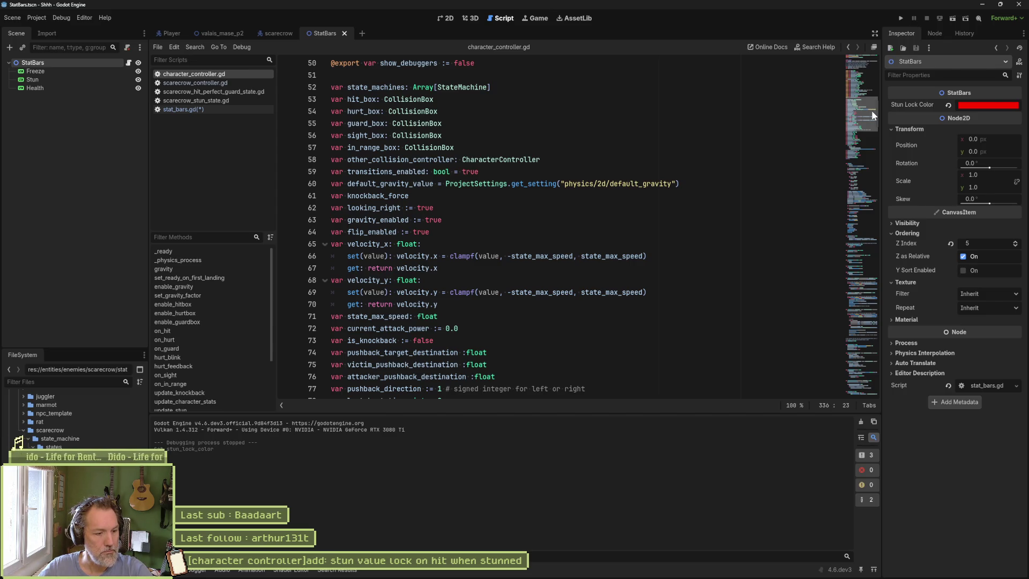
left_click_drag(871, 111, 861, 54)
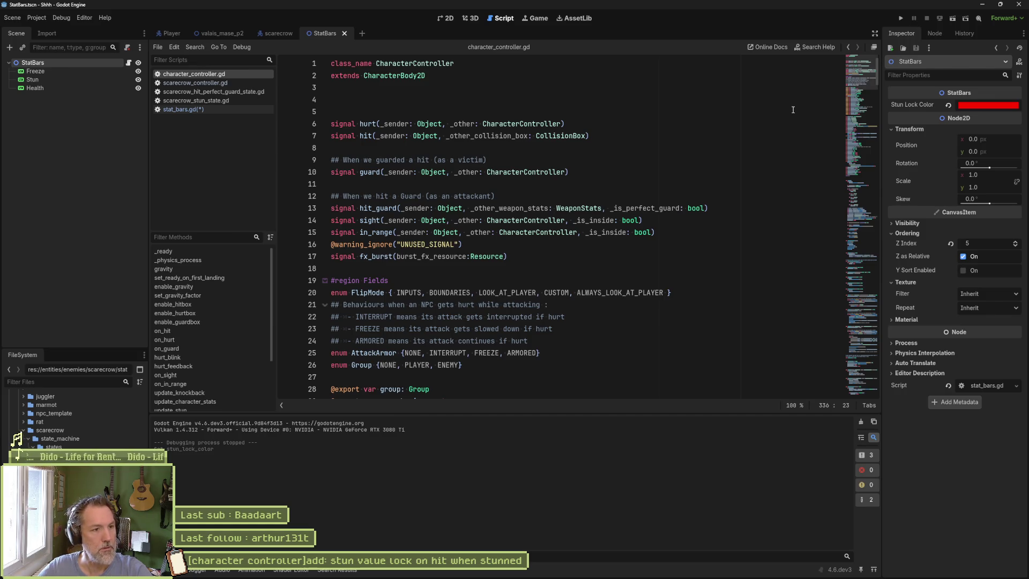
left_click(513, 256)
Add 'signal stunned(_is_stunned: bool)' below fx_burst, then switch to the Gemini chat prompt
key("Return")
type("soi")
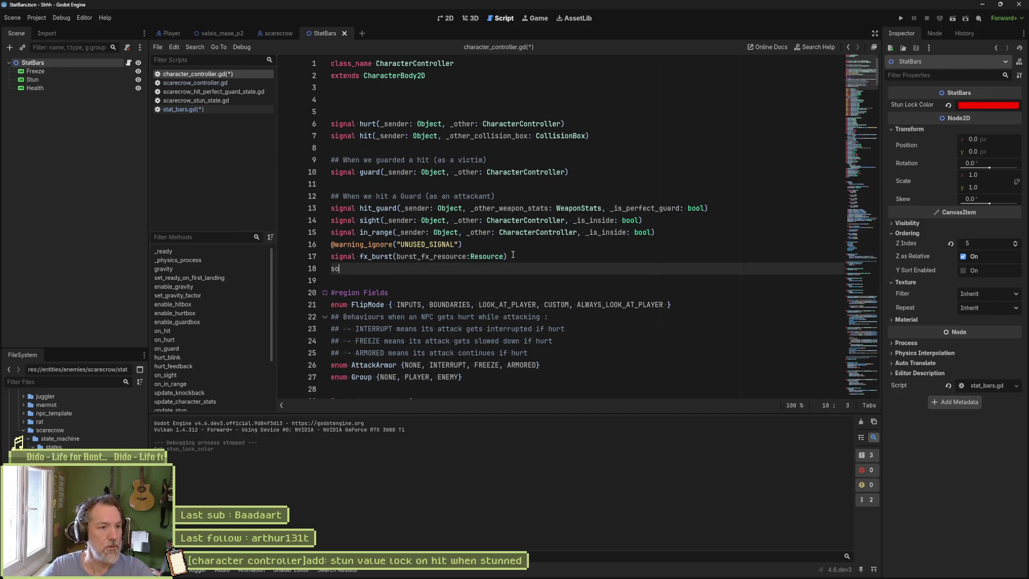
key("BackSpace")
key("BackSpace")
type("ignal ")
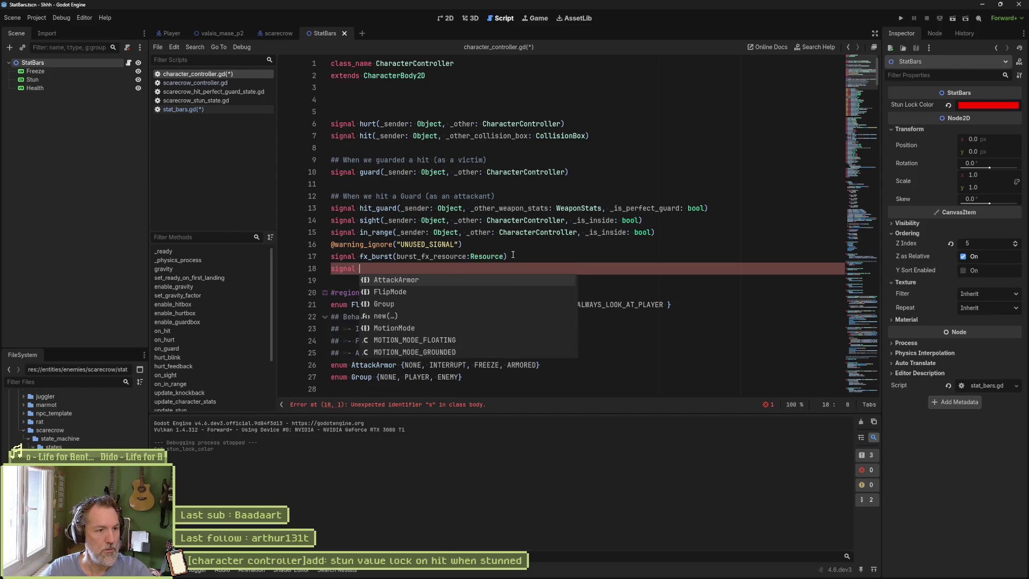
type("stunned")
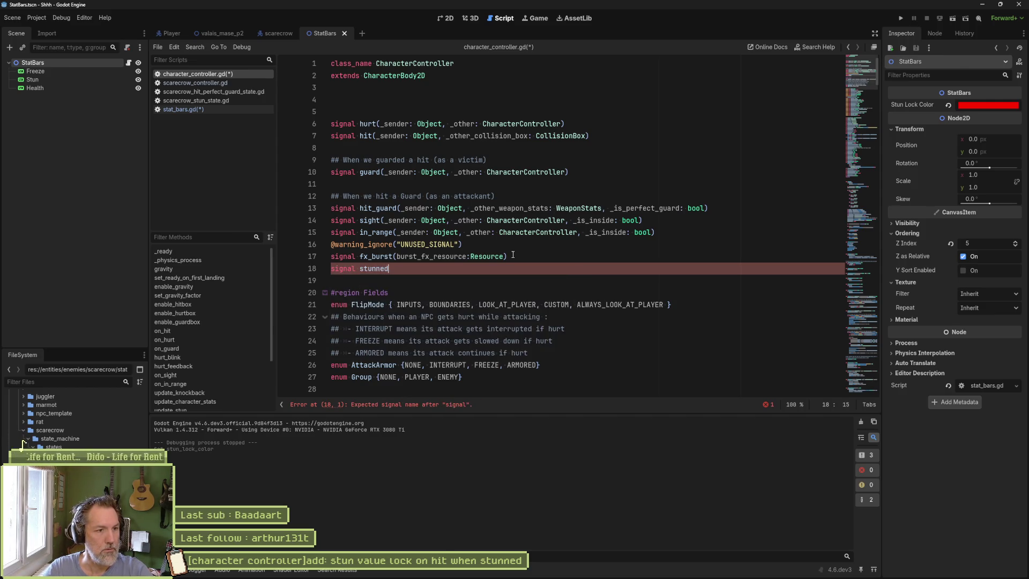
type("(")
type("_is_stu")
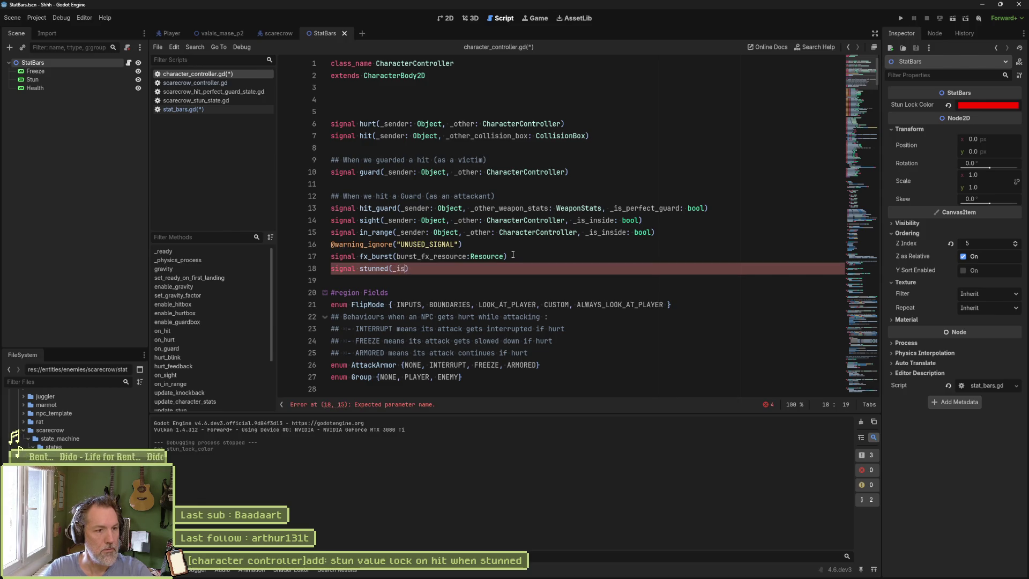
type("nn")
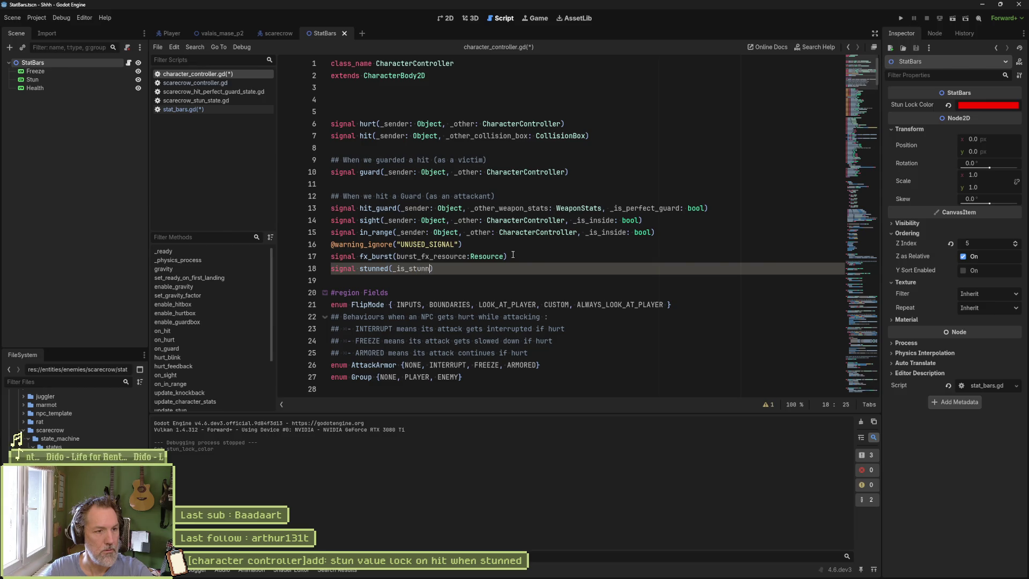
type("ed: bool")
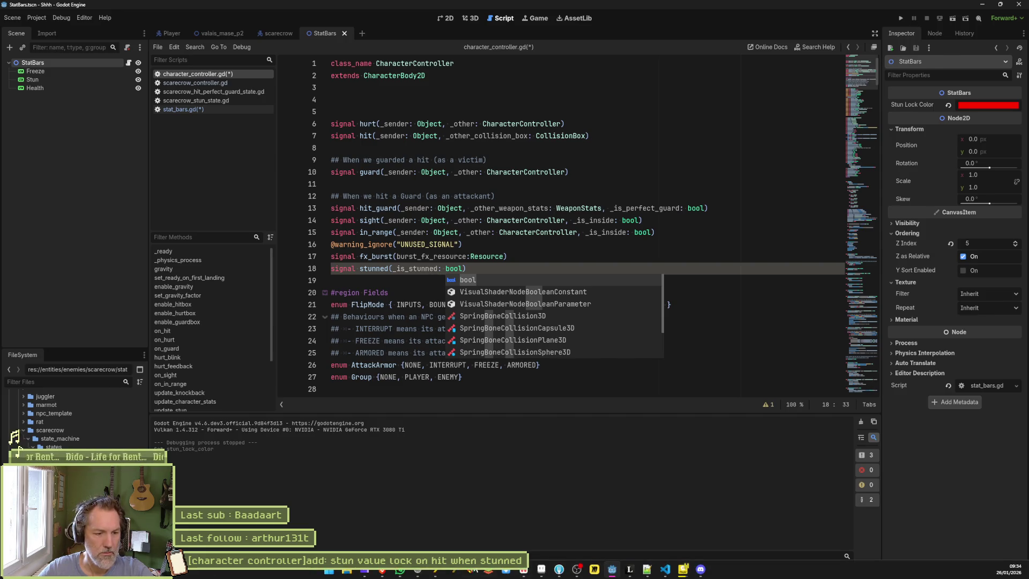
left_click(419, 573)
left_click(431, 520)
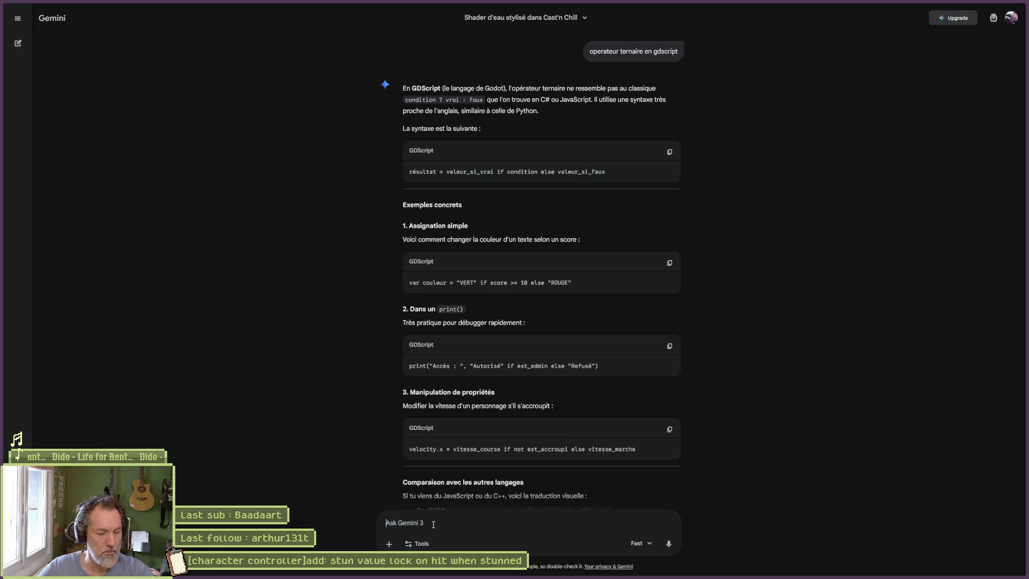
Ask Gemini 'on conjugue le verbe stun au passé composé' and return to Godot
type("on conjugue le verbe stun au pass")
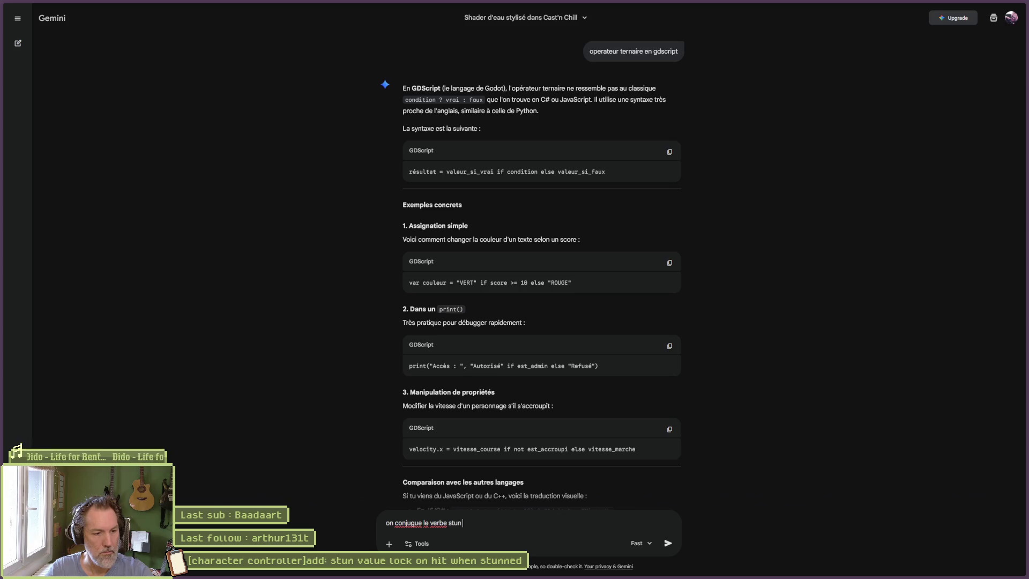
type("é composé")
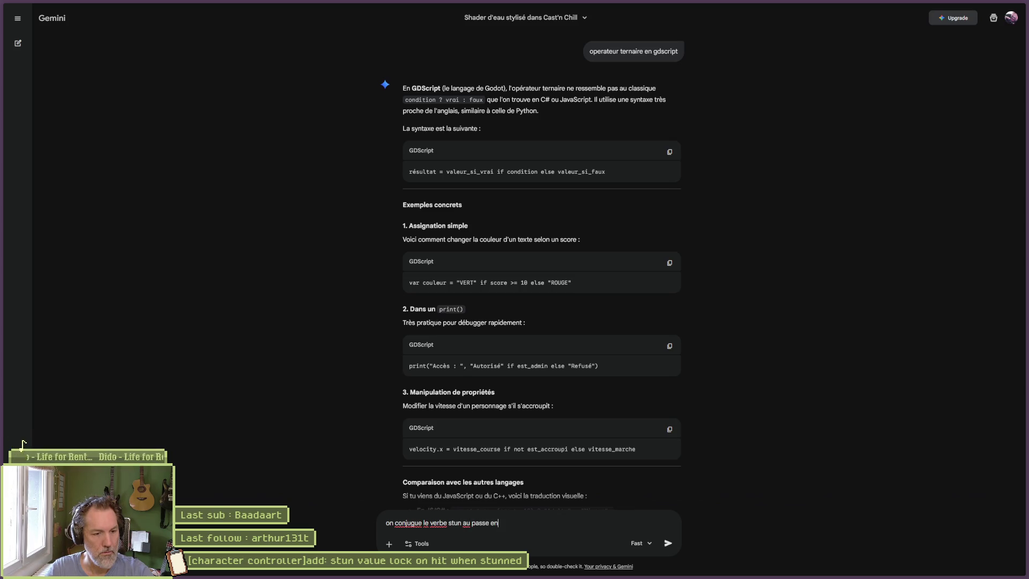
key("Return")
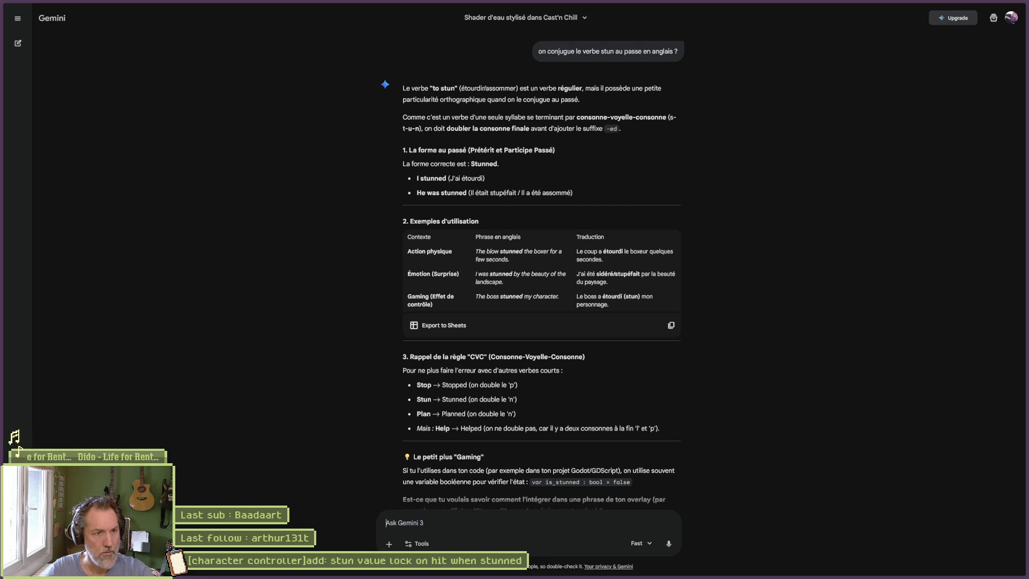
left_click(1001, 7)
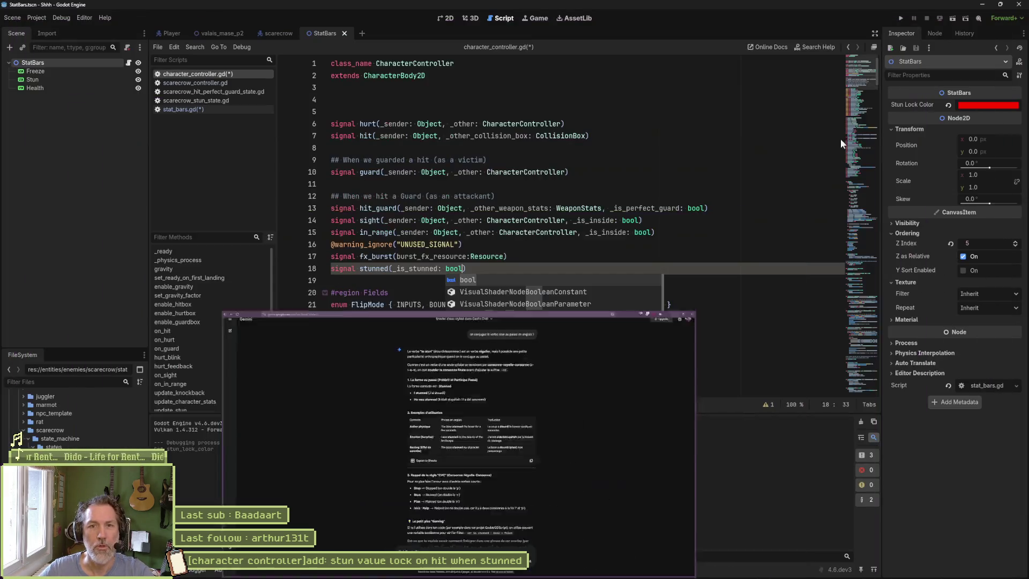
Return to the Godot editor, keep the stunned signal as typed, and scroll down to last_hurt_time
left_click(437, 268)
left_click(438, 268)
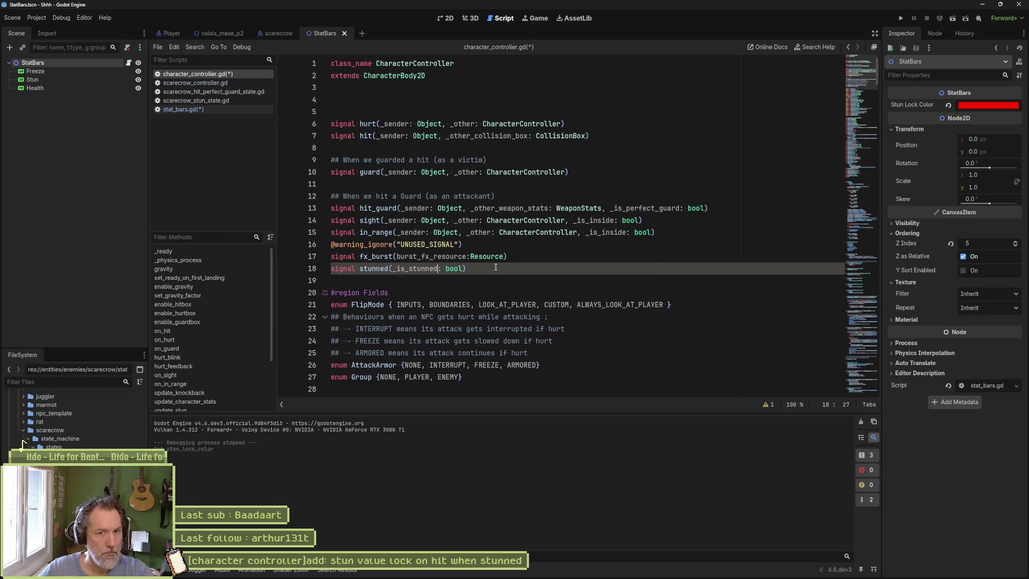
scroll(562, 271, "down", 5)
scroll(554, 272, "down", 5)
scroll(553, 272, "down", 5)
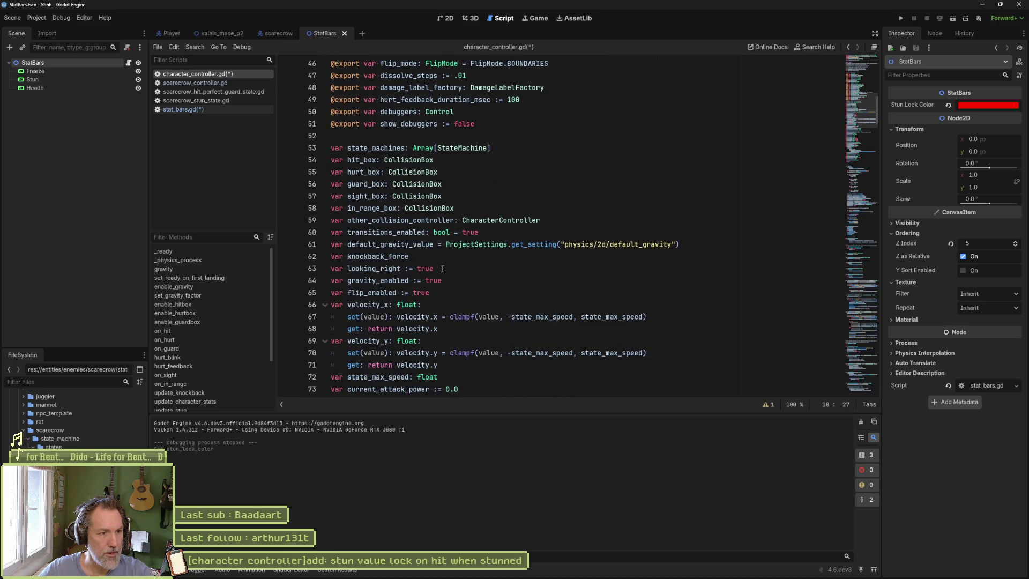
scroll(434, 265, "down", 4)
scroll(433, 264, "down", 2)
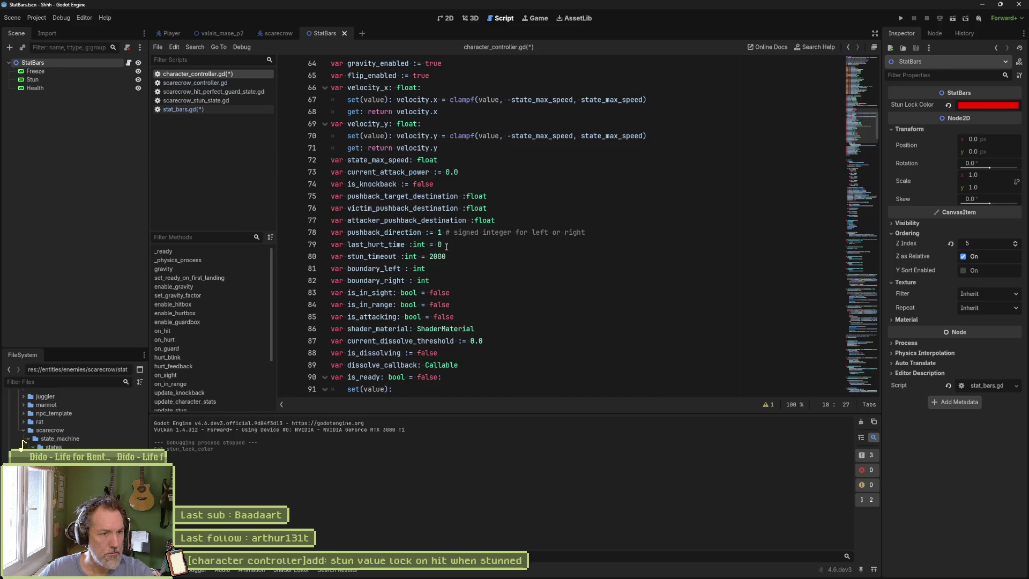
Add 'var is_stunned := false' on line 80 after last_hurt_time and save
left_click(465, 250)
key("Return")
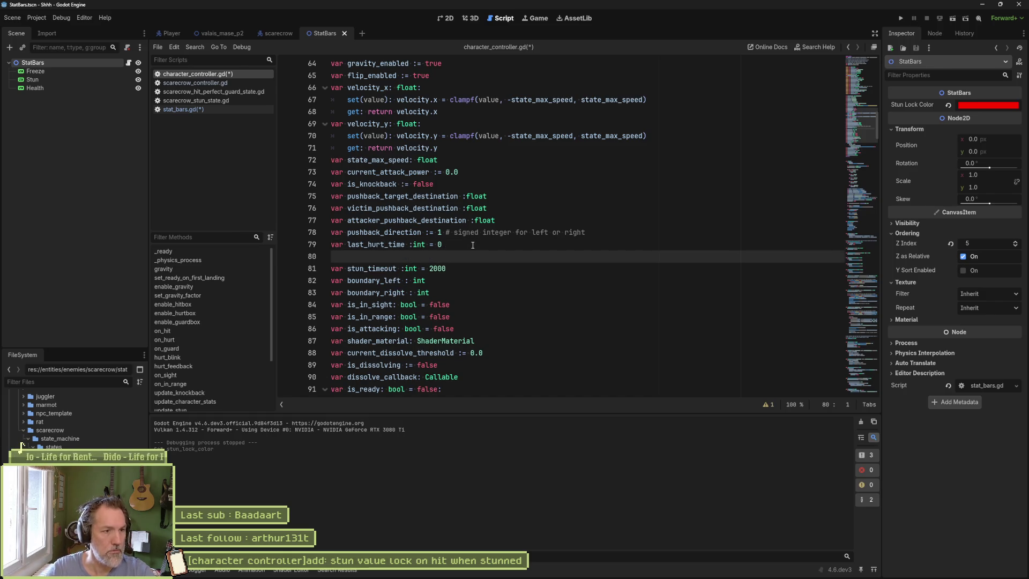
type("var ")
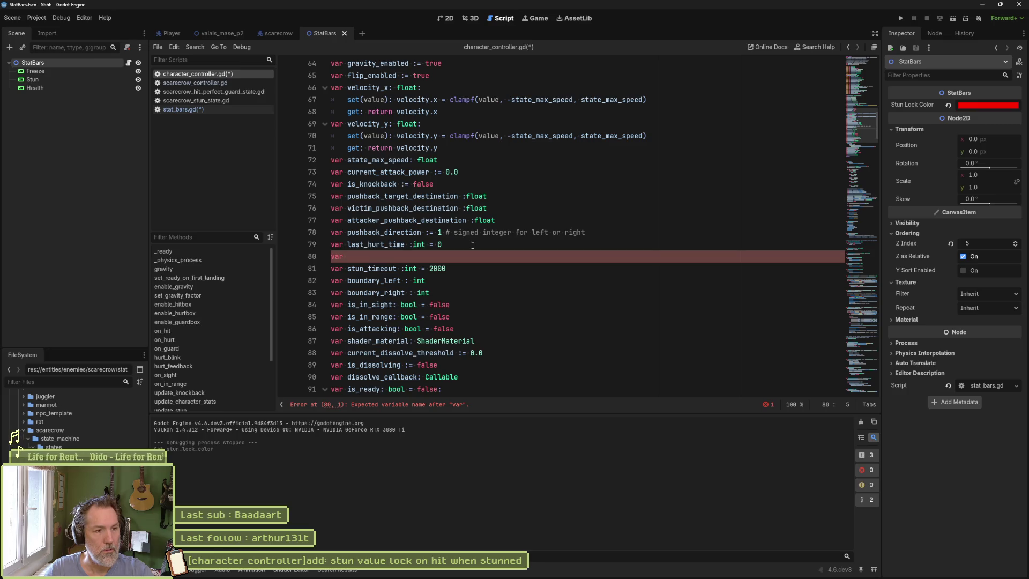
type("is_stunned")
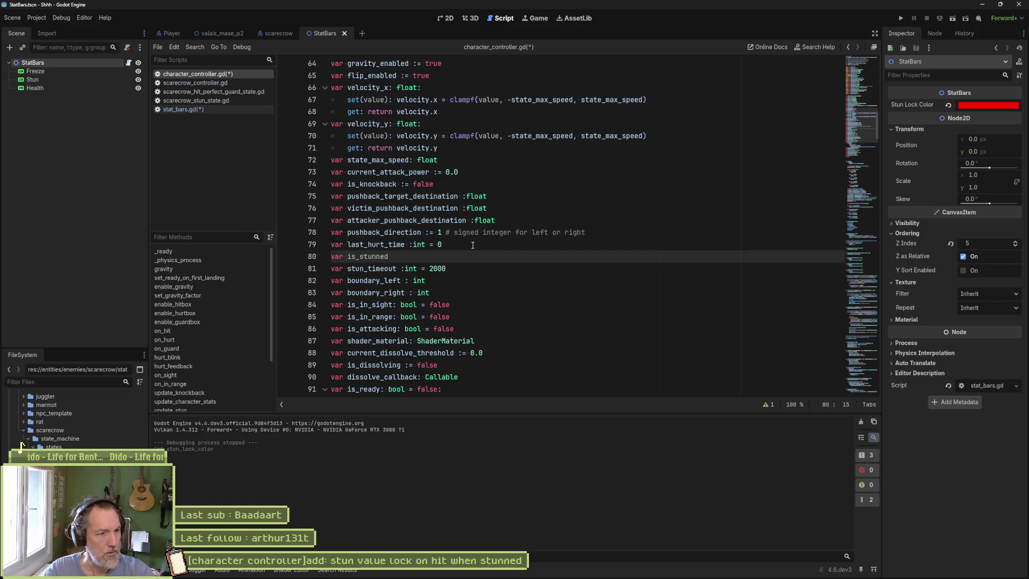
type(": bool = a")
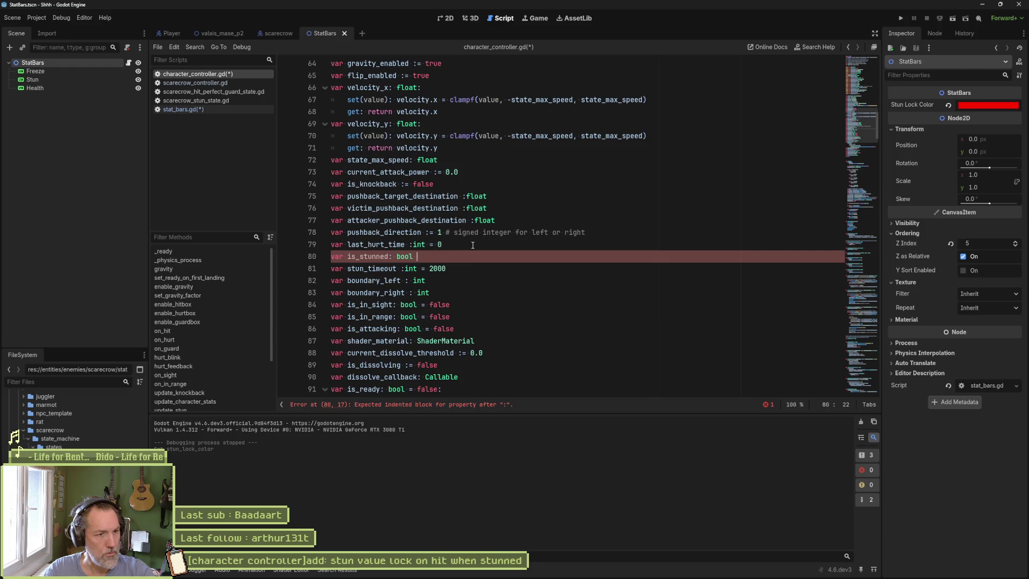
key("BackSpace")
key("BackSpace")
key("BackSpace")
type(":= false")
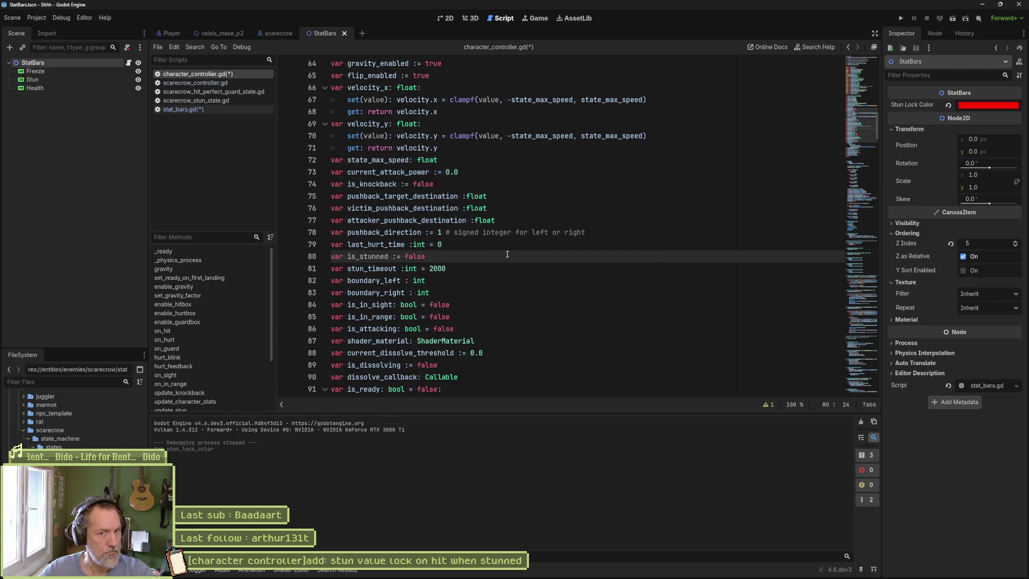
key("ctrl+s")
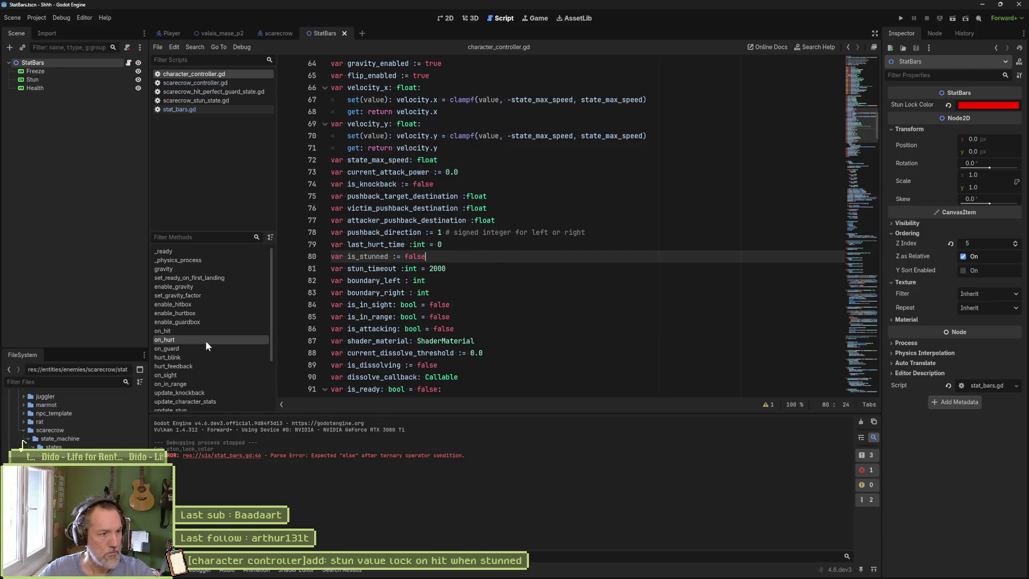
left_click(206, 340)
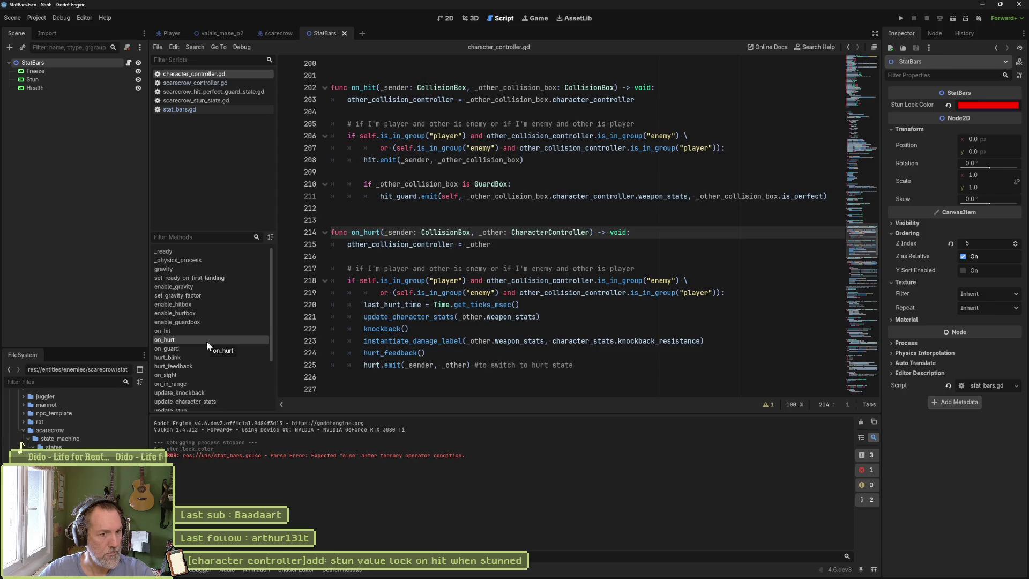
In update_character_stats, set is_stunned = true inside the stun_value >= 100.0 check
left_click(444, 317)
left_click(445, 317, "ctrl")
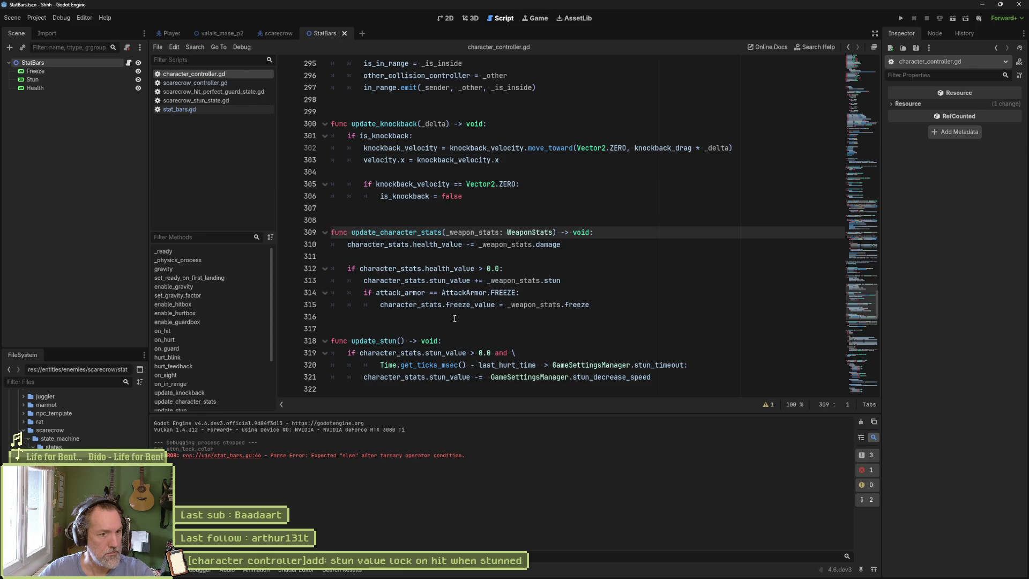
left_click(619, 305)
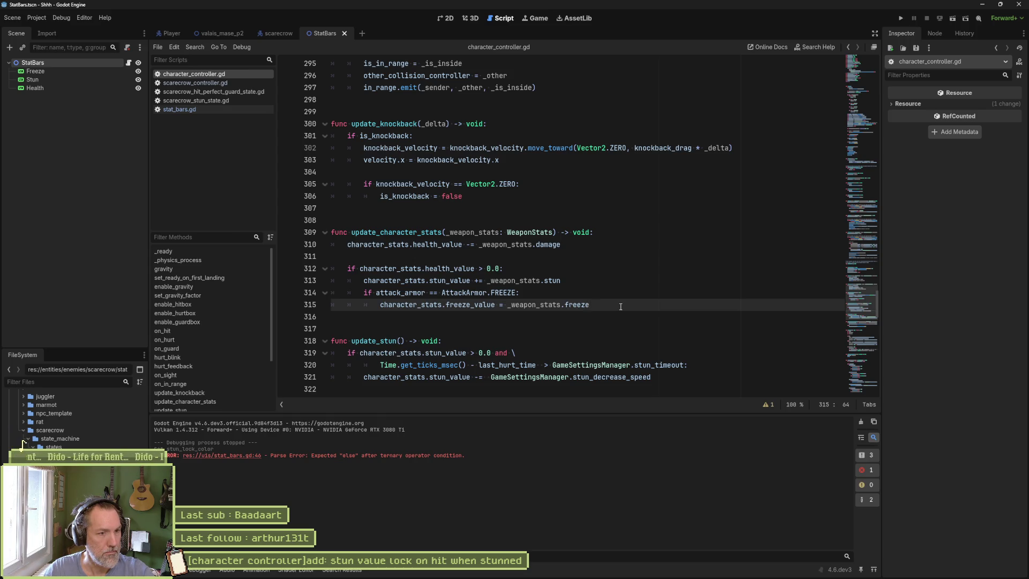
key("Up")
key("Up")
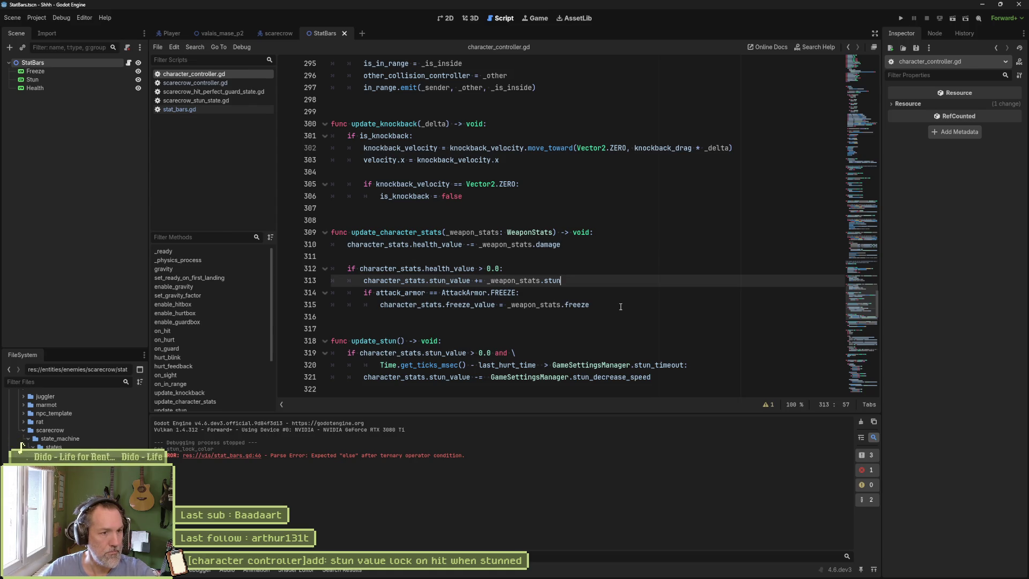
key("Return")
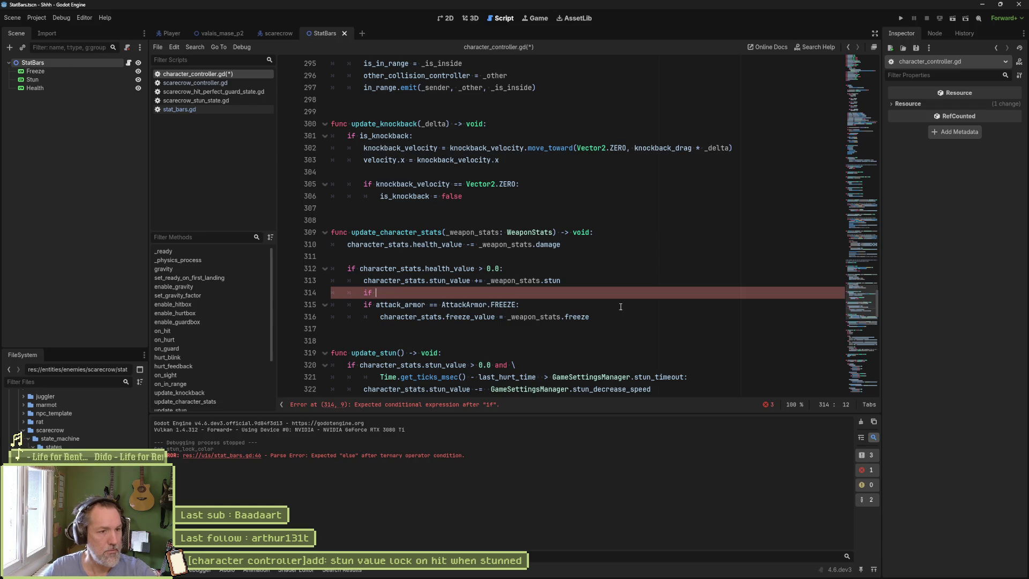
type("cter_stats.")
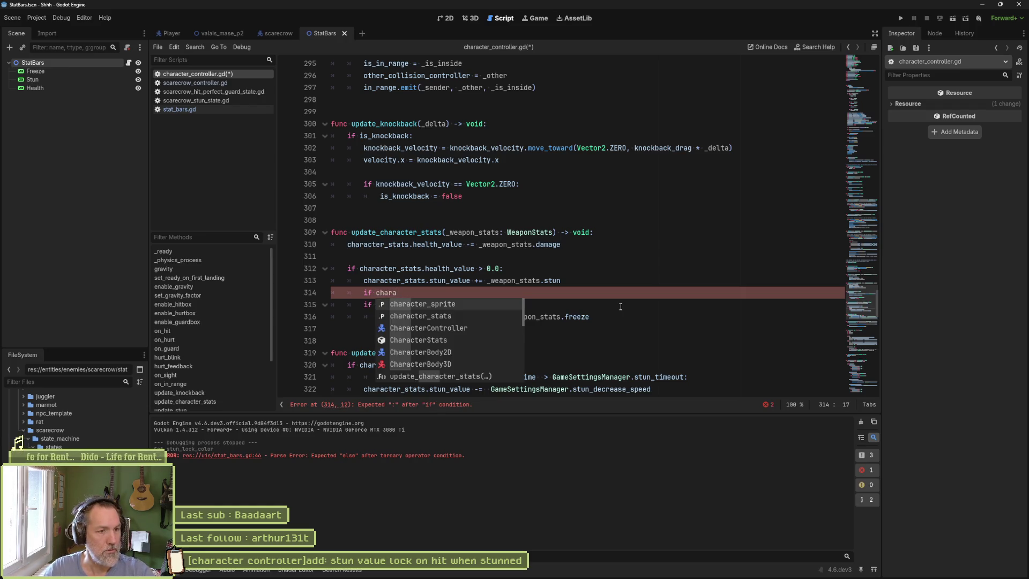
type("n_max")
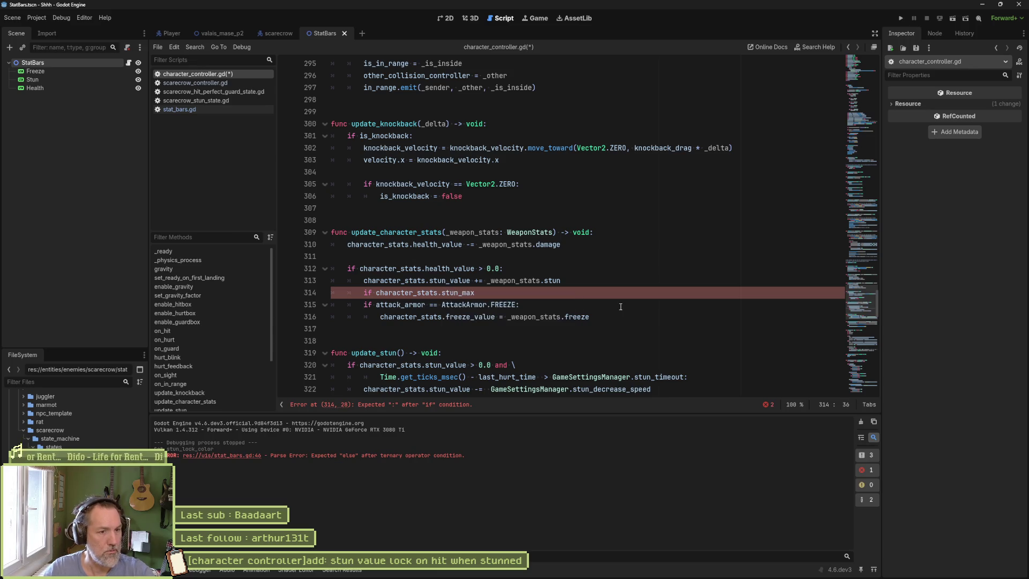
type("lue")
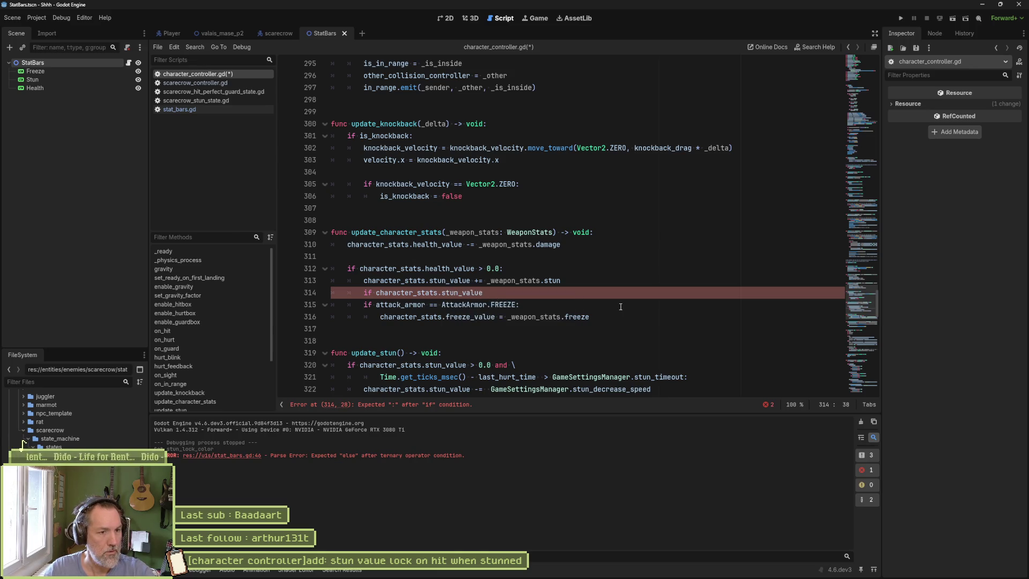
type("= 100.0:")
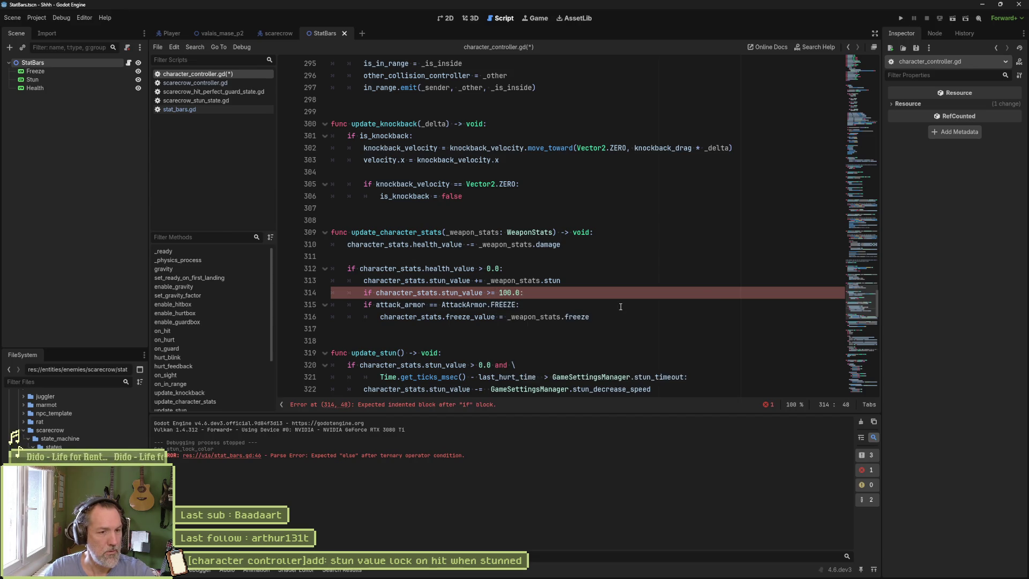
key("Return")
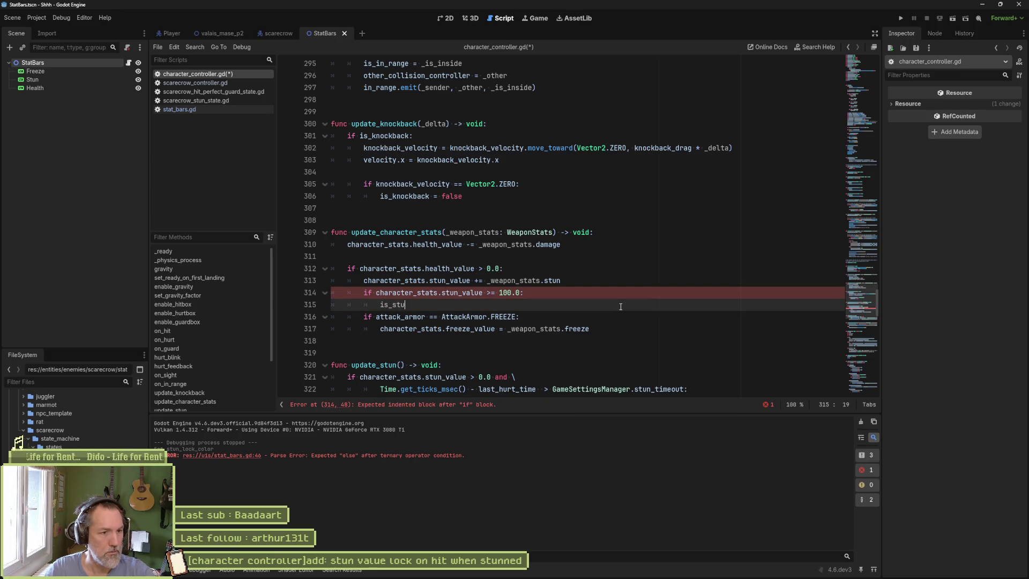
key("Return")
type("= true")
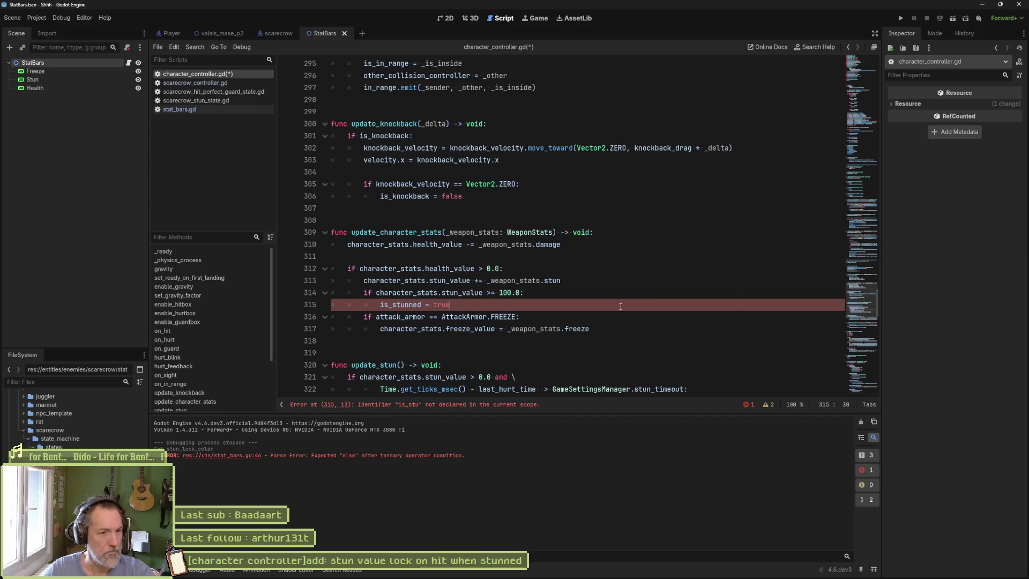
key("Return")
key("BackSpace")
type("else")
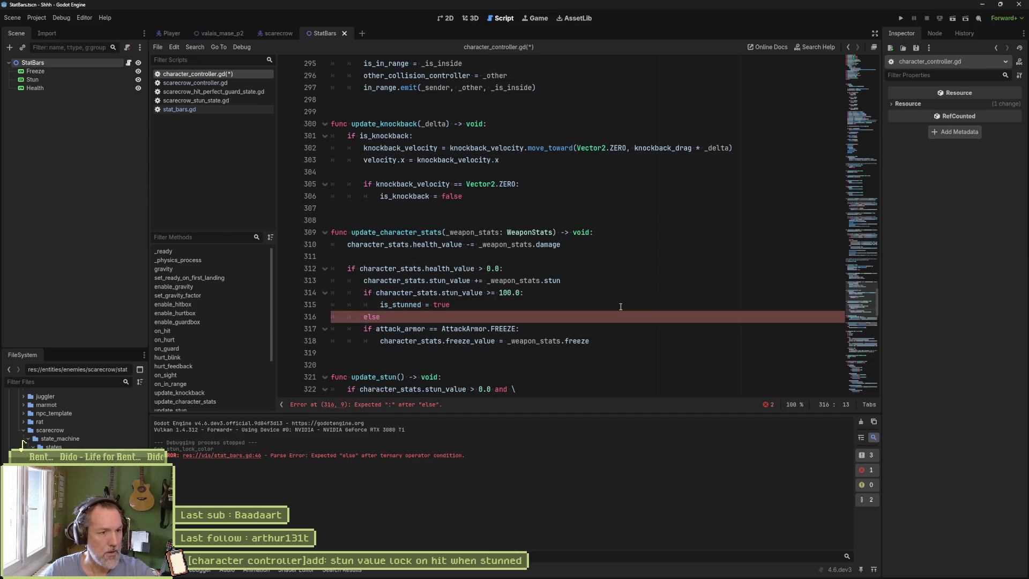
key("ctrl+shift+k")
key("ctrl+s")
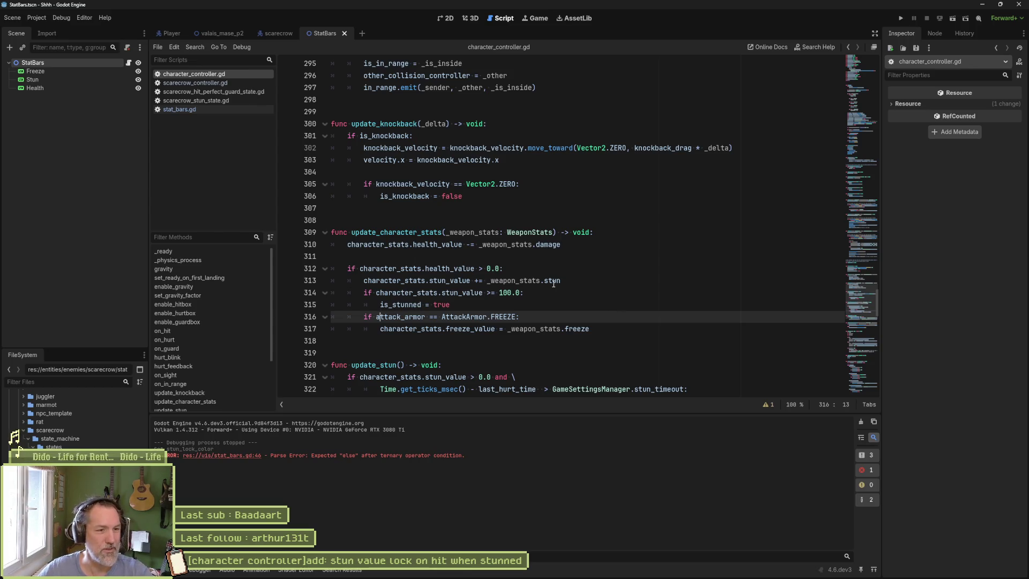
Prefix the line 314 stun condition with 'not is_stunned and' and save
left_click(377, 292)
double_click(399, 304)
key("ctrl+c")
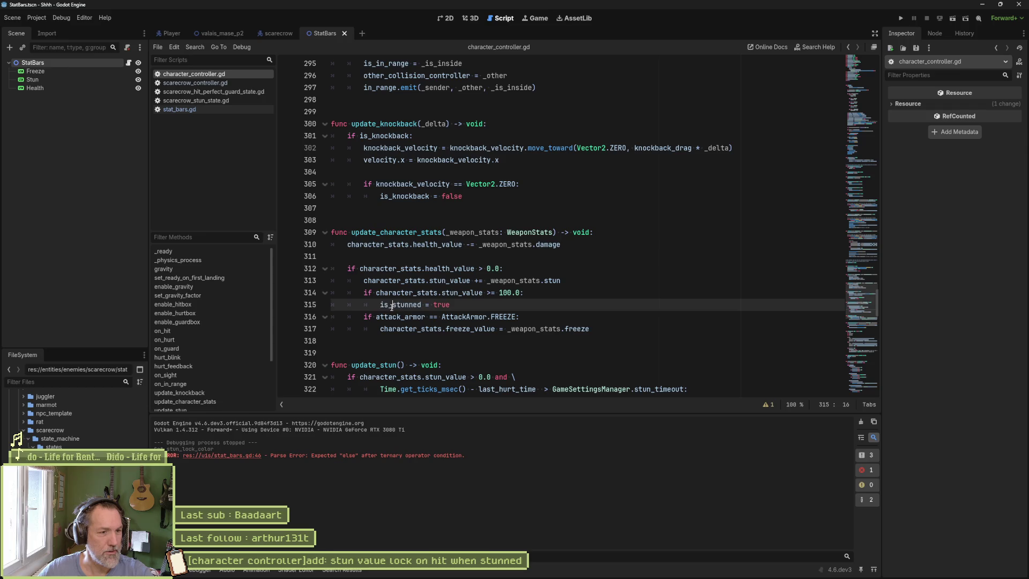
left_click(376, 293)
key("ctrl+v")
type("and")
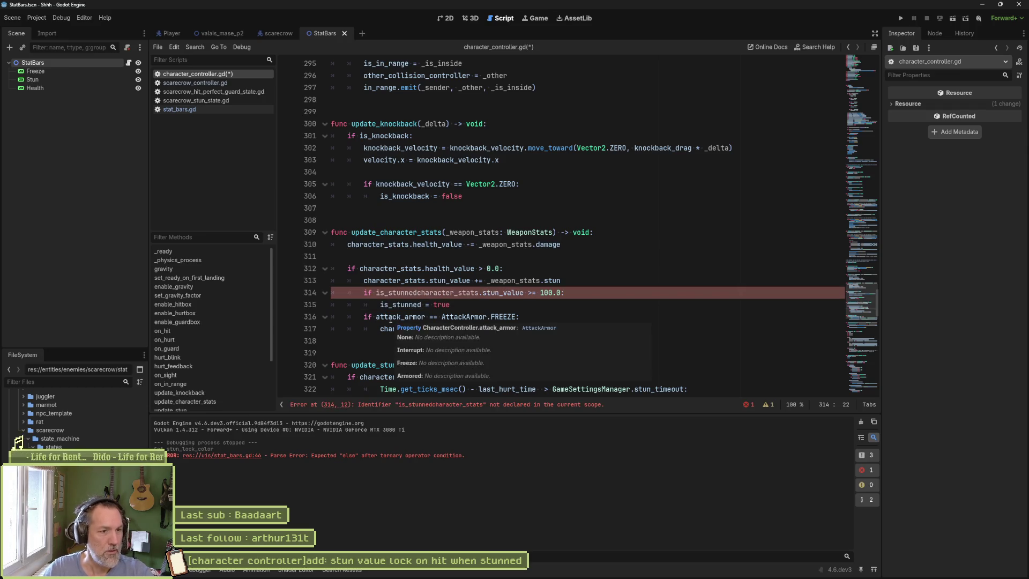
key("ctrl+Left")
key("ctrl+Left")
type("not")
key("ctrl+s")
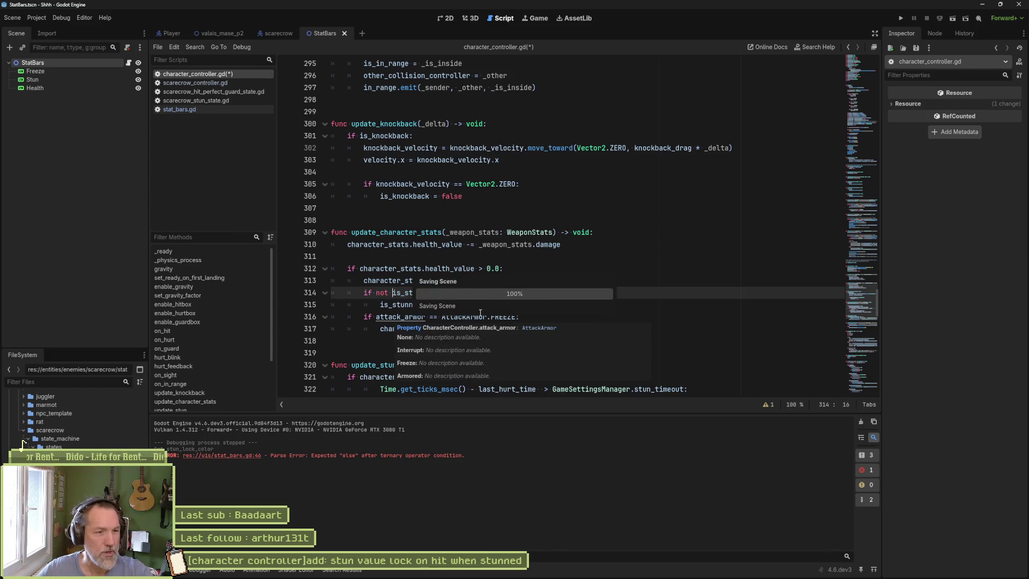
Add an else branch on line 316 checking is_stunned and stun_value <= 0.0
left_click(491, 304)
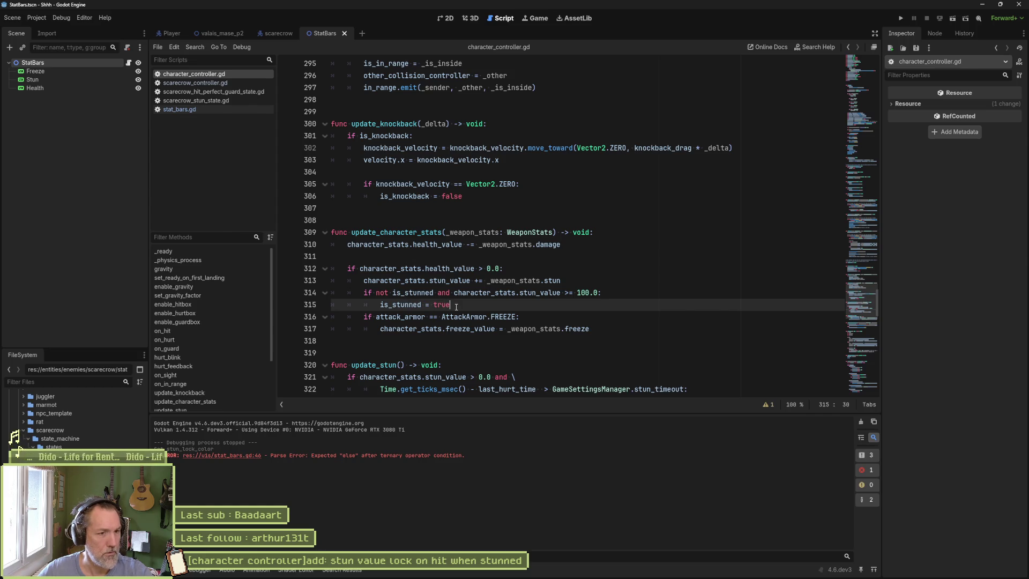
key("Return")
key("BackSpace")
type("else: is")
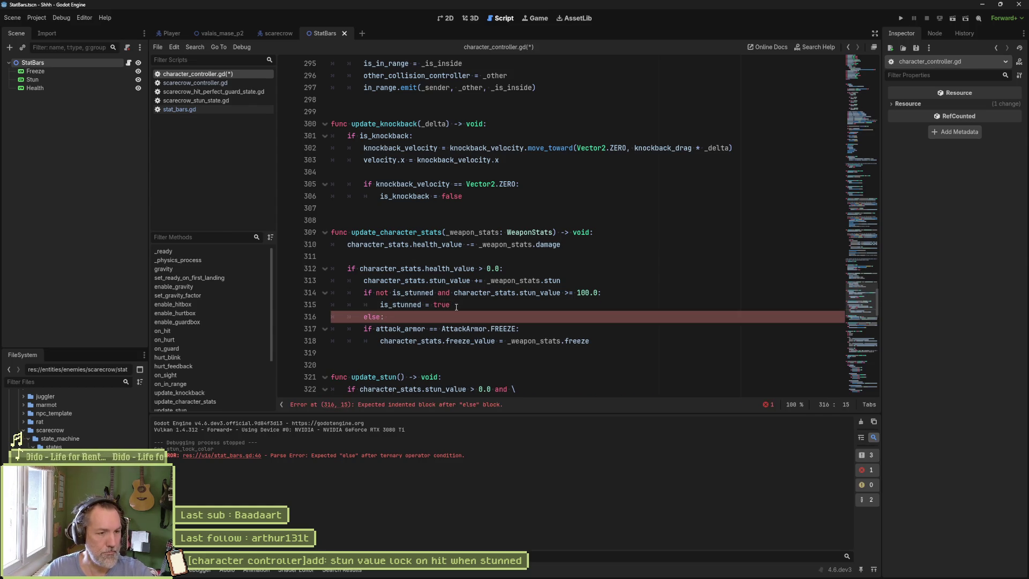
type("_stunned")
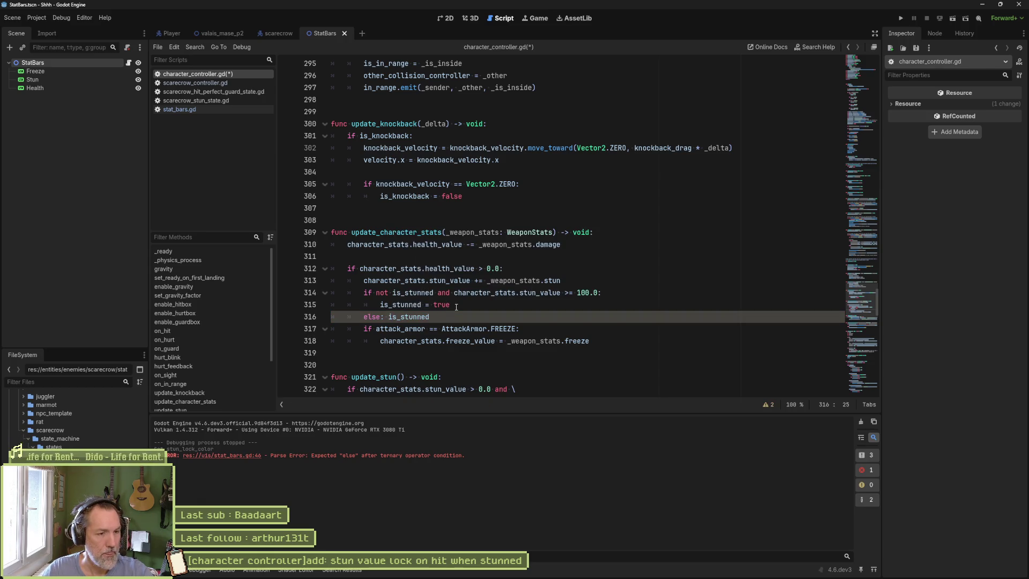
type(" and")
key("Up")
key("Up")
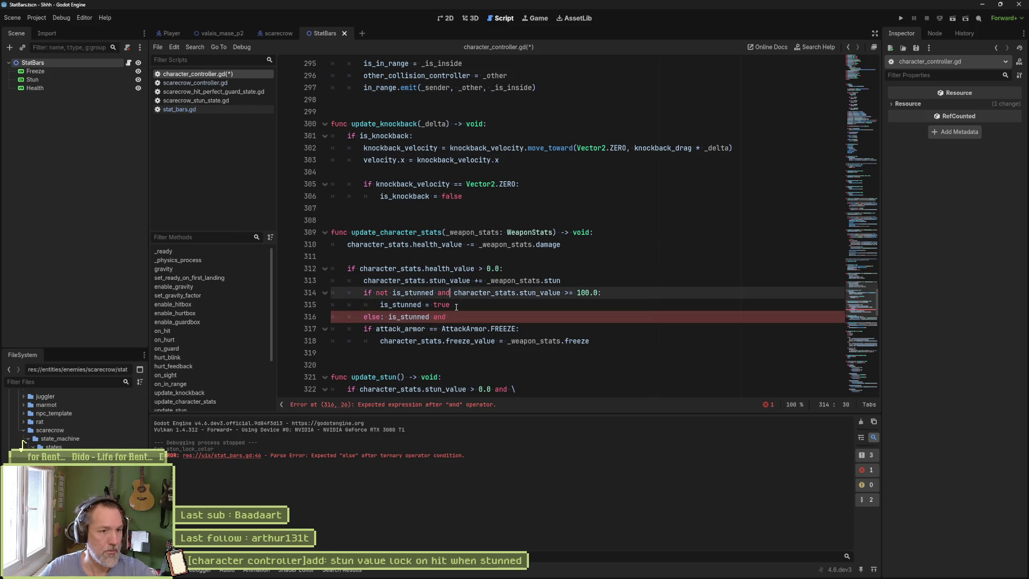
key("shift+End")
key("ctrl+c")
key("Down")
key("Down")
key("ctrl+v")
key("Left")
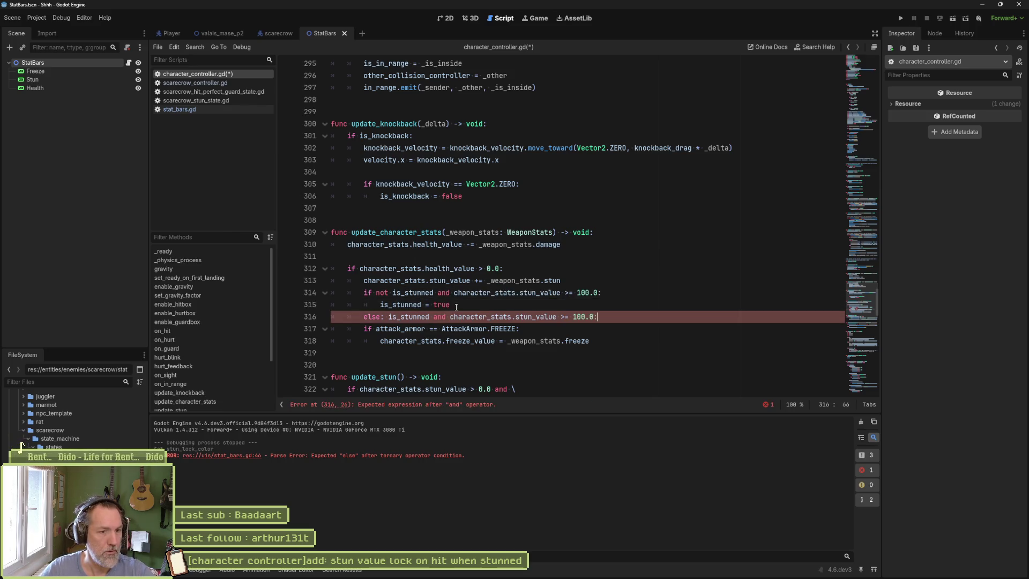
key("Left")
key("Left")
key("Left")
key("BackSpace")
key("BackSpace")
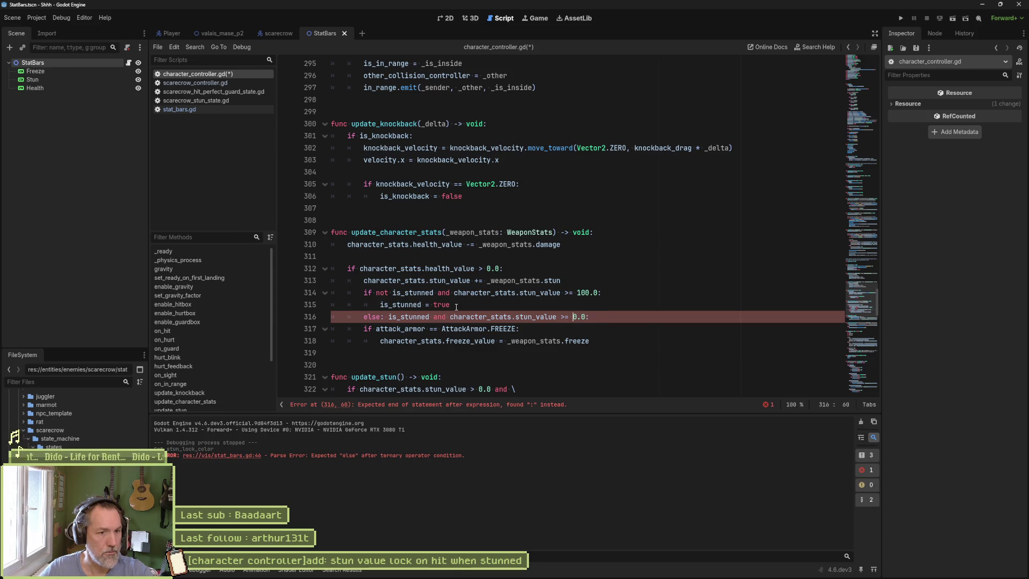
key("BackSpace")
type("M<")
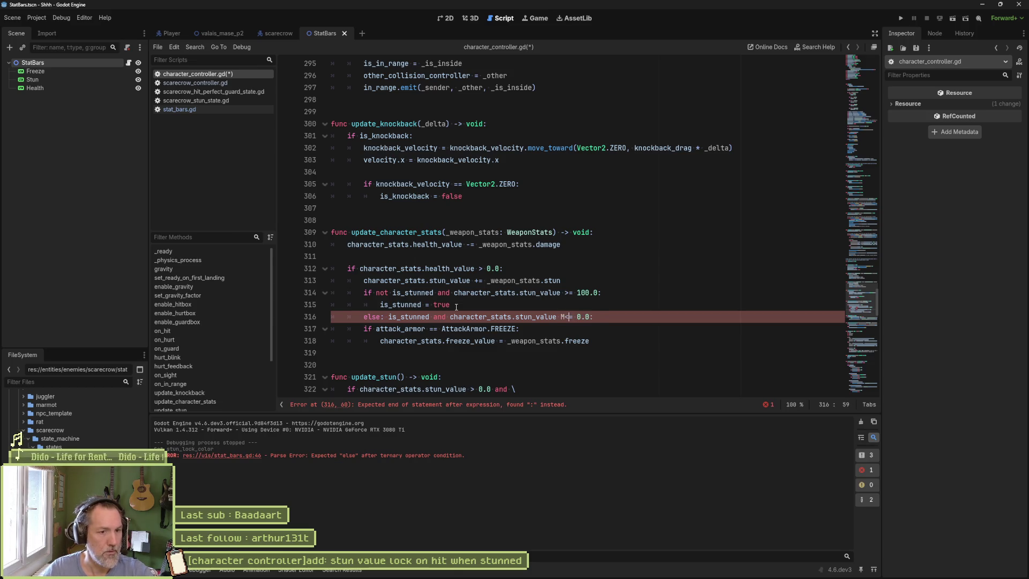
key("BackSpace")
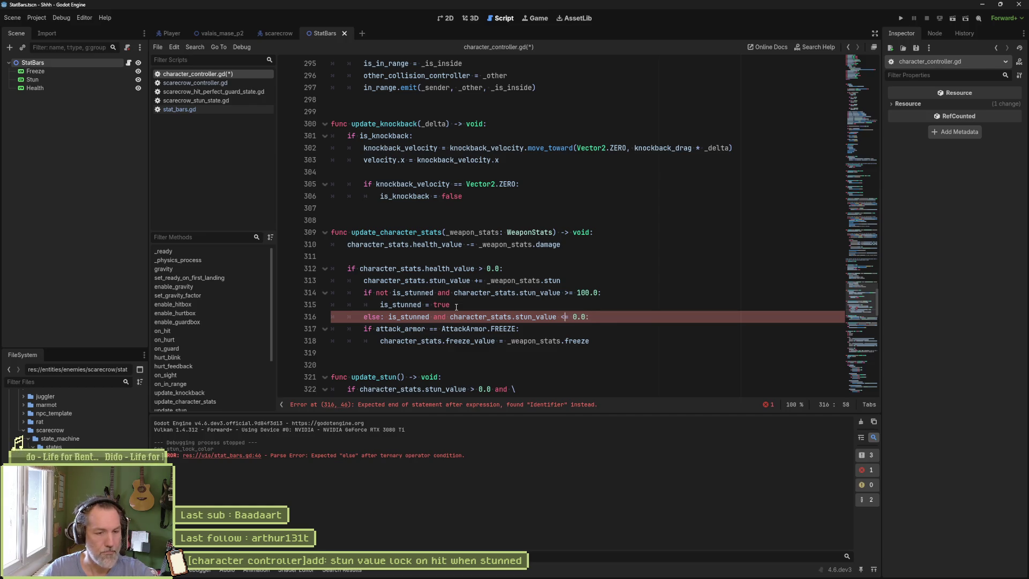
Under that branch, set is_stunned = false and save the controller script
left_click_drag(380, 304, 449, 305)
key("ctrl+c")
key("End")
key("Return")
key("ctrl+v")
double_click(438, 329)
type("false")
key("ctrl+s")
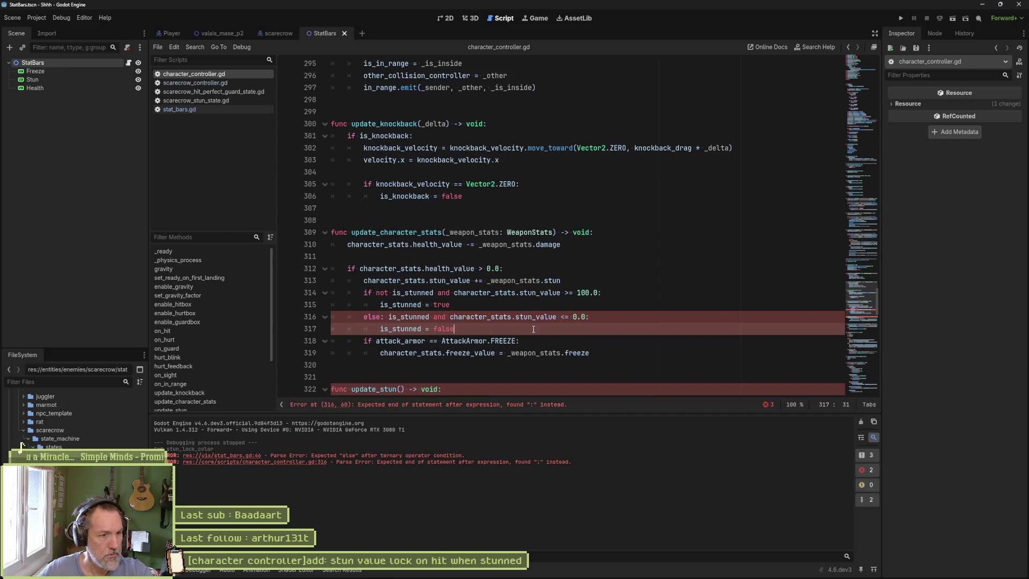
Change the else on line 316 to 'else if' and save character_controller.gd
left_click(385, 317)
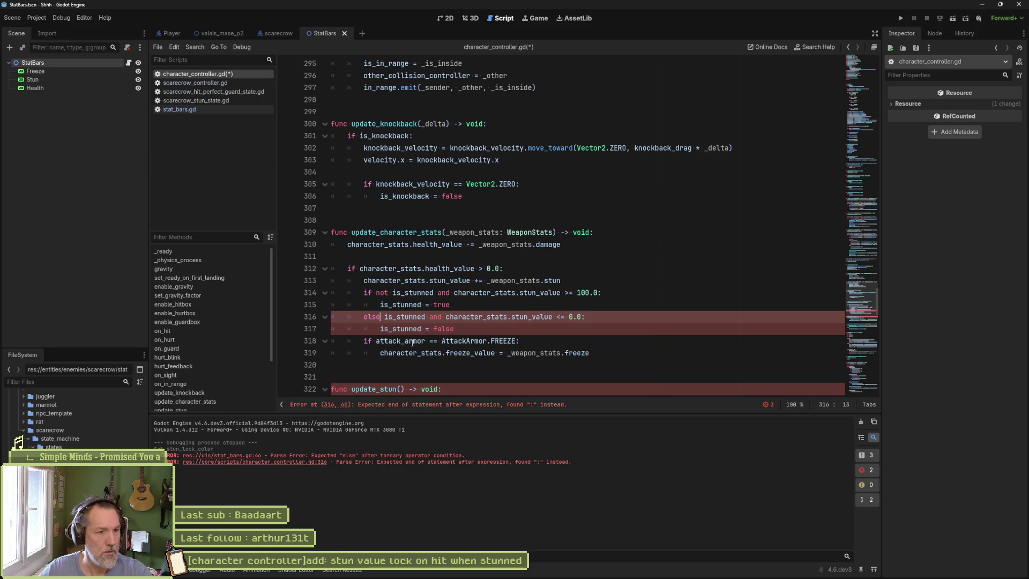
key("BackSpace")
type("if")
key("ctrl+s")
key("alt+Left")
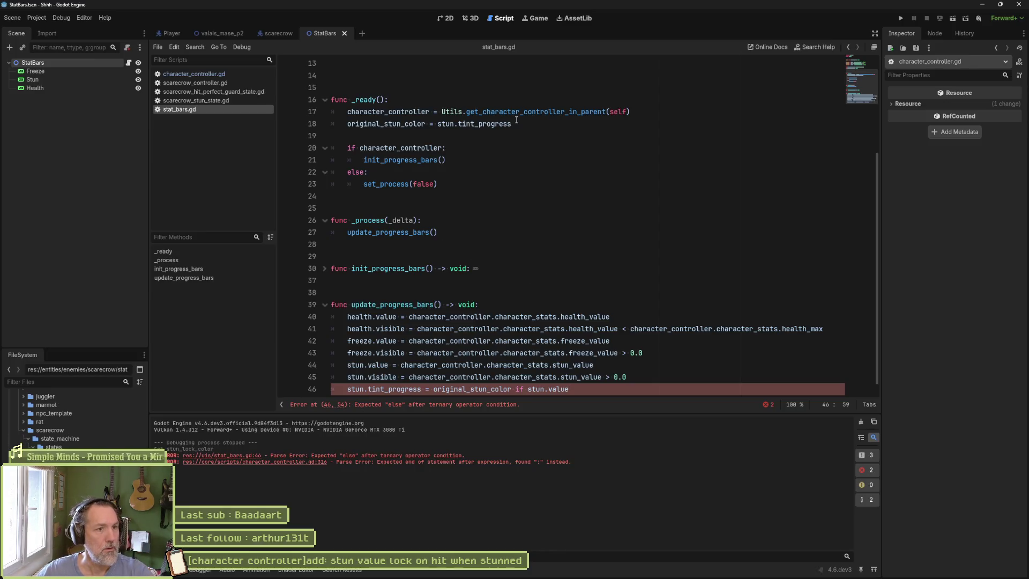
In _ready, connect character_controller.stunned to the on_stunned handler
scroll(515, 120, "up", 2)
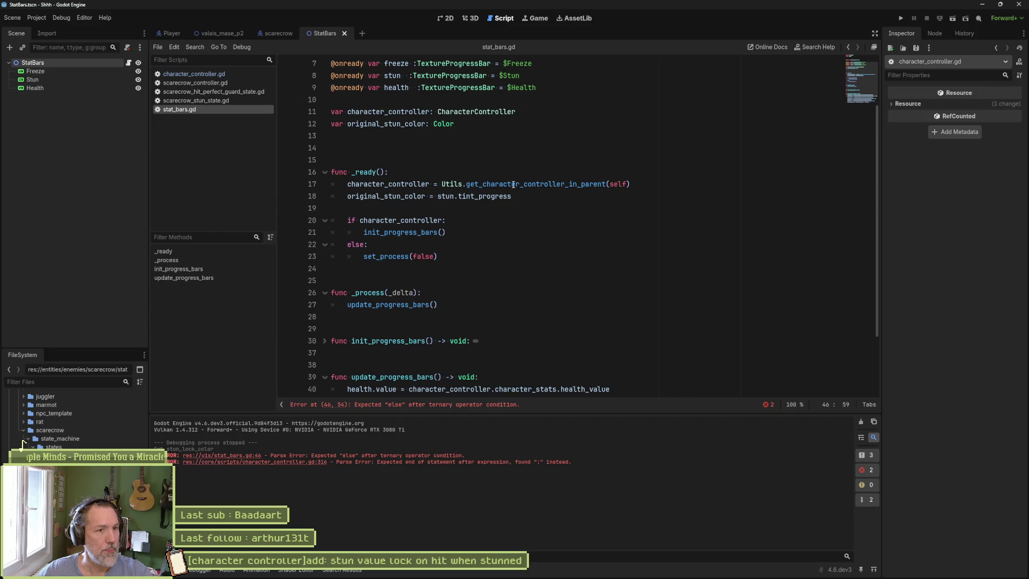
left_click_drag(357, 198, 514, 200)
key("Right")
key("Up")
key("Up")
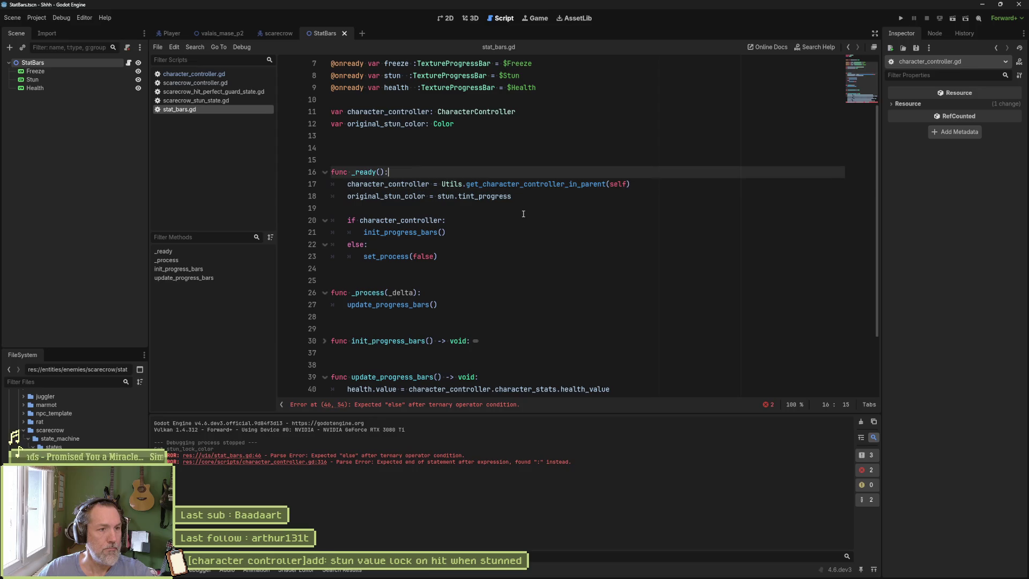
key("Return")
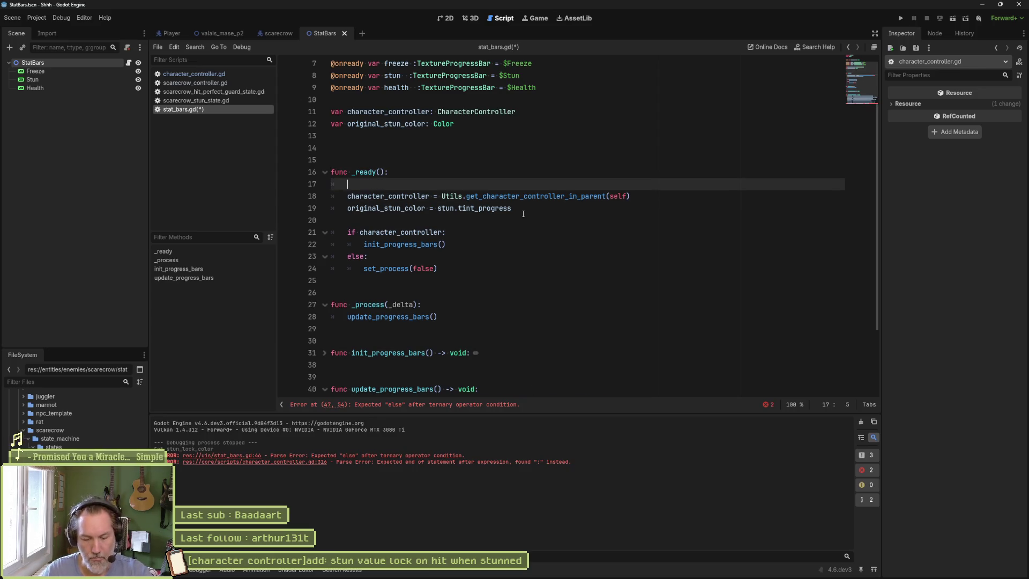
key("Return")
type(".")
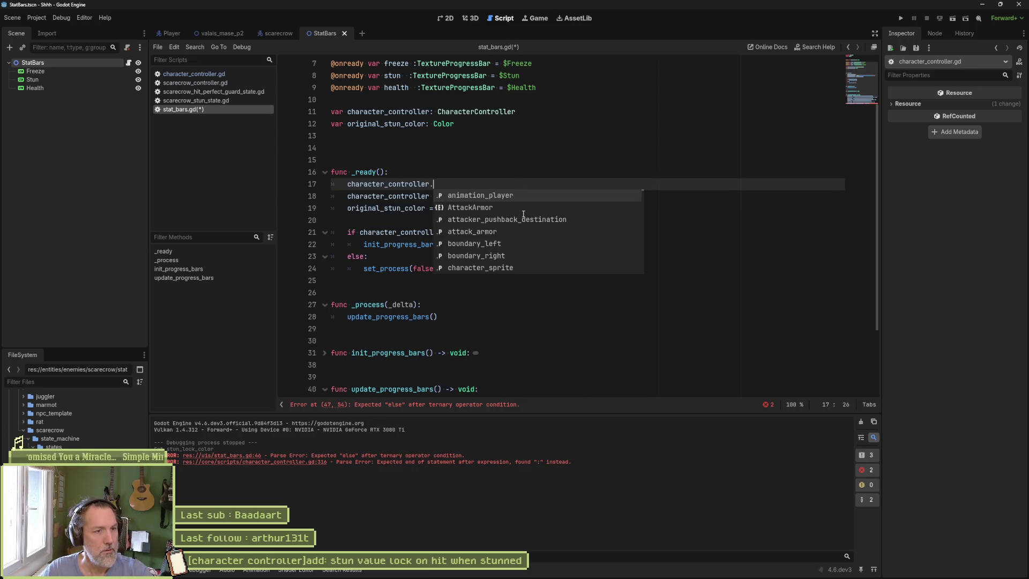
type("st")
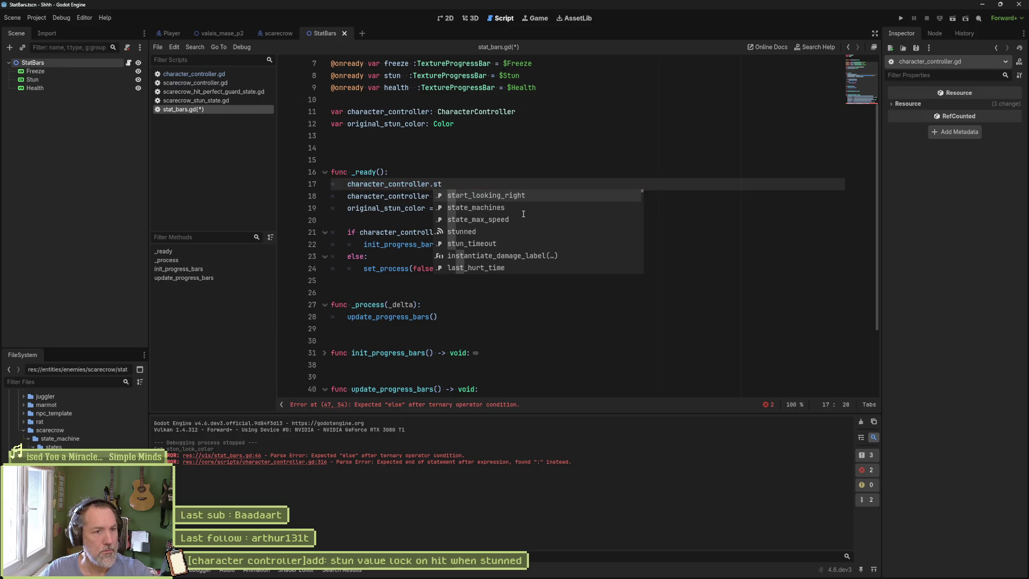
key("Down")
key("Down")
key("Down")
key("Return")
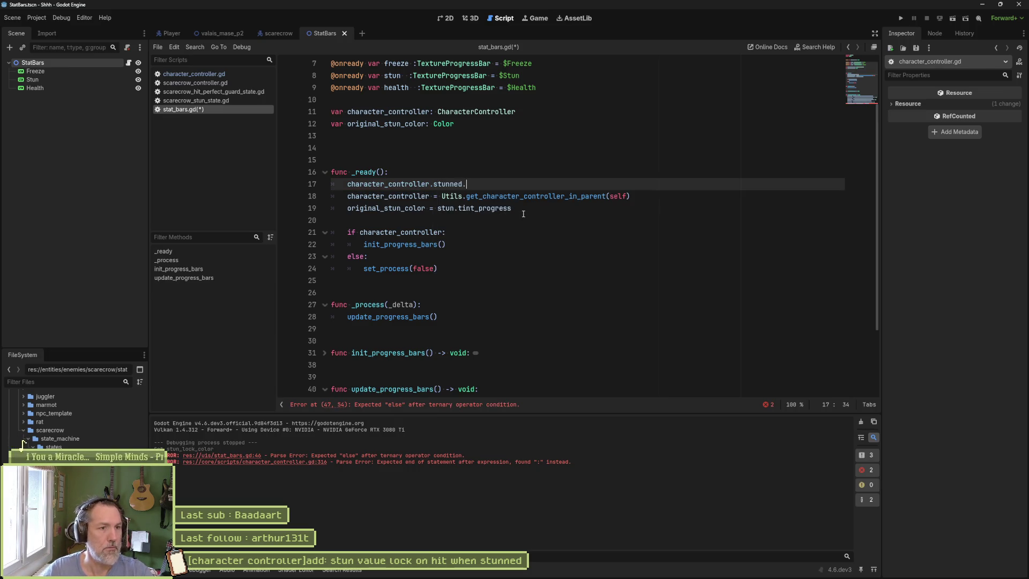
type("connect")
key("Return")
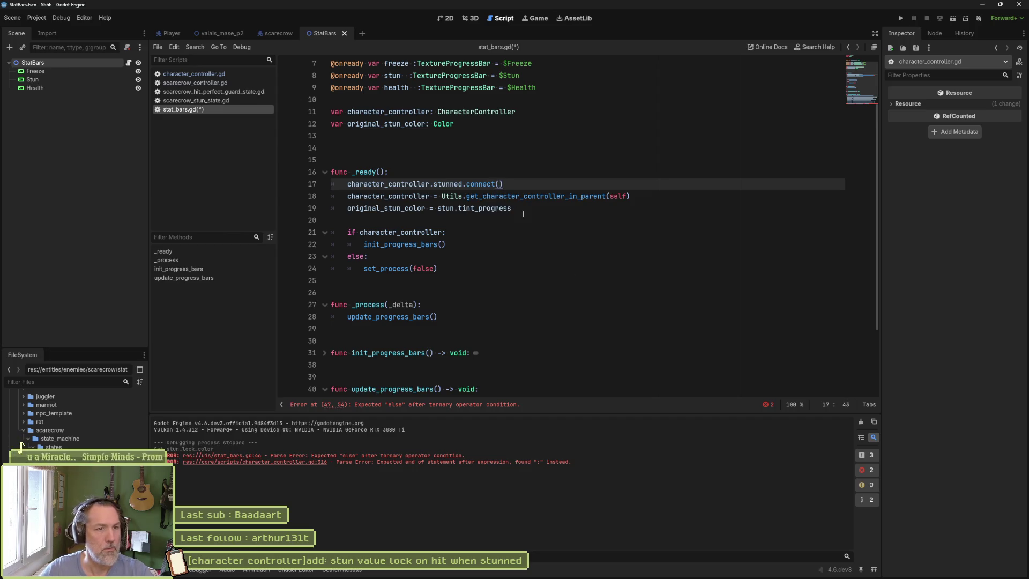
type("n_stunned")
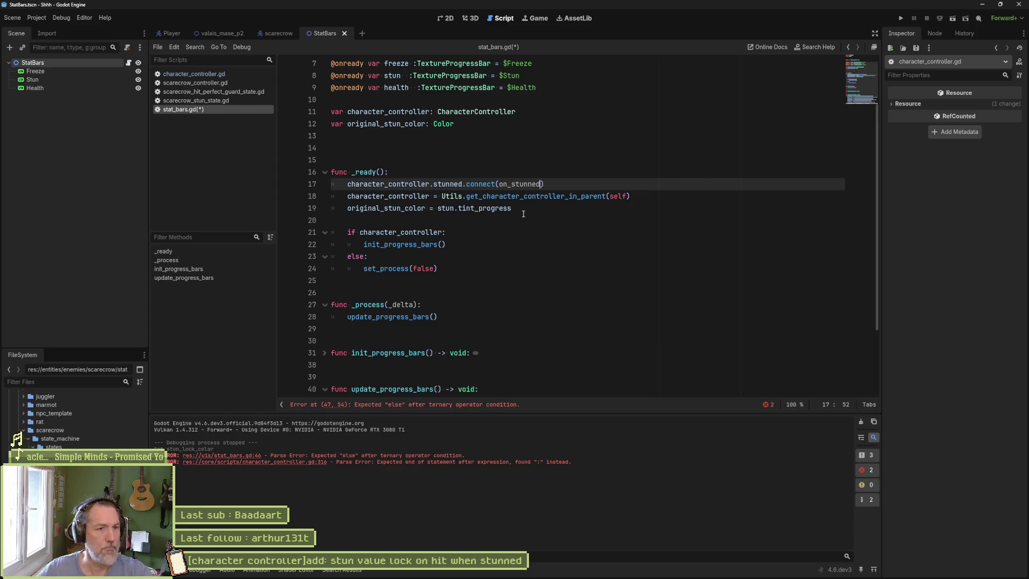
Add a func on_stunned(_is_stunned: bool) -> void stub after init_progress_bars
scroll(496, 230, "down", 3)
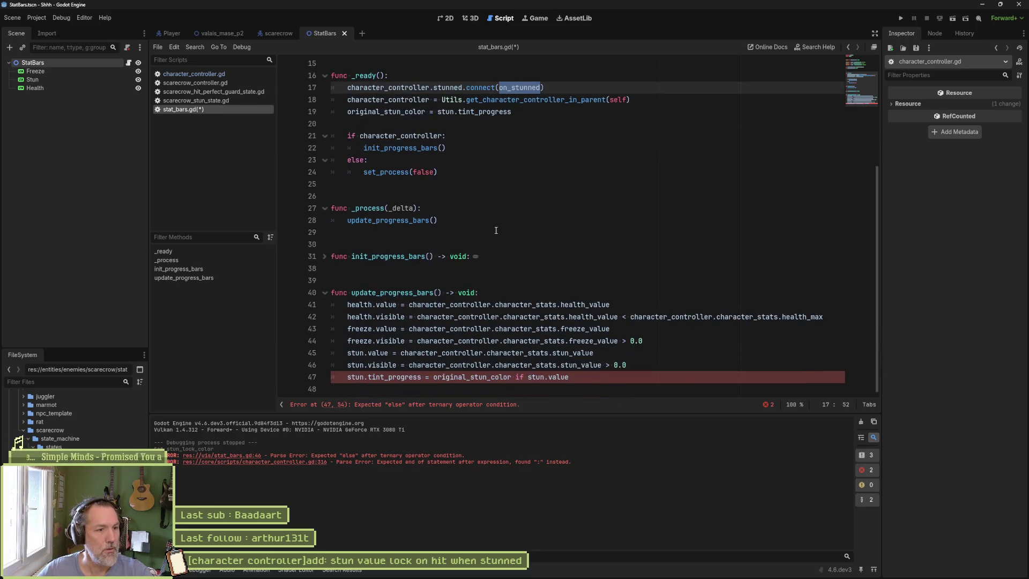
left_click(460, 278)
key("Return")
key("Return")
left_click(459, 276)
key("Return")
type("on_stunned(_is_t")
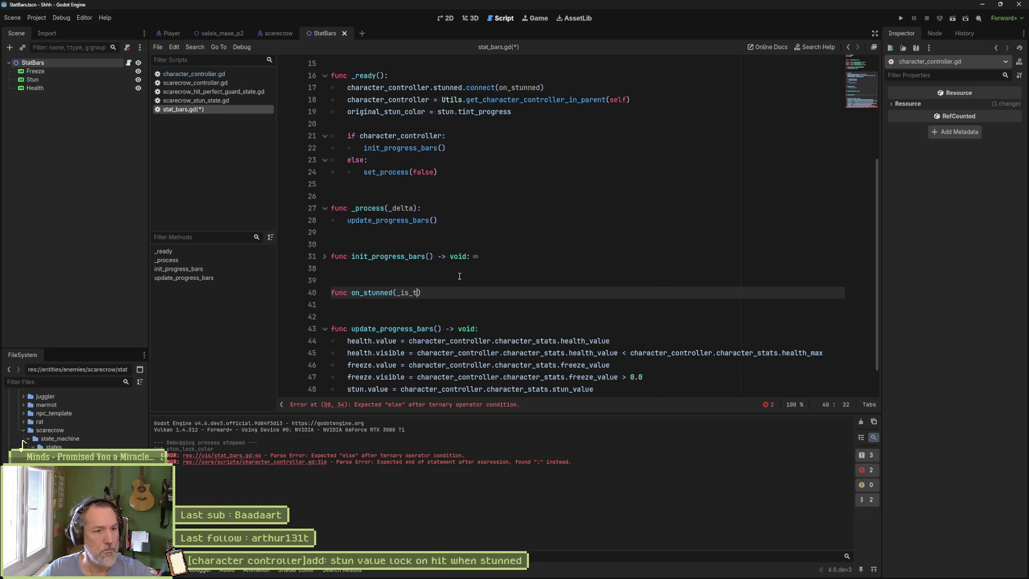
key("BackSpace")
type("stunned")
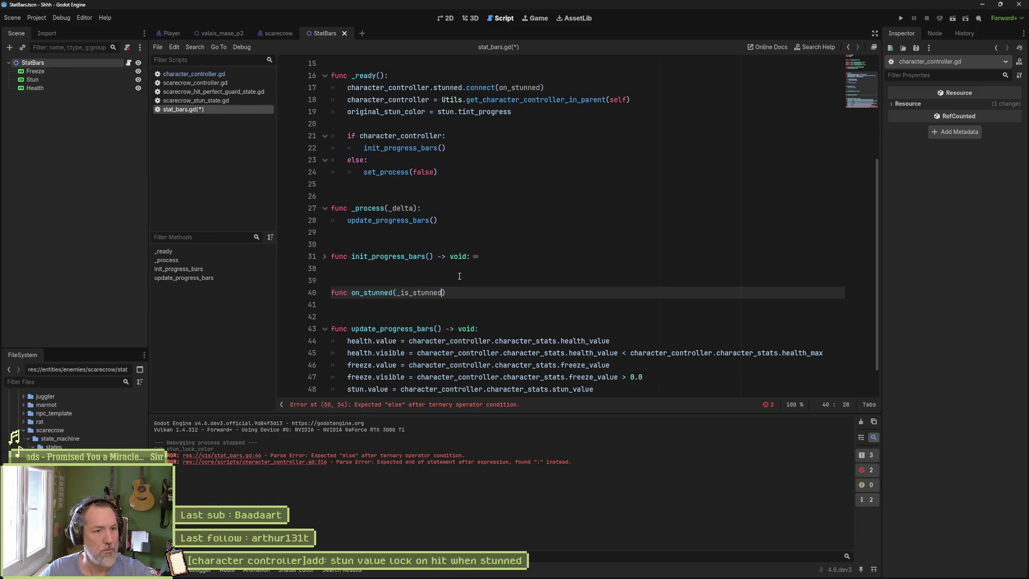
type("ol")
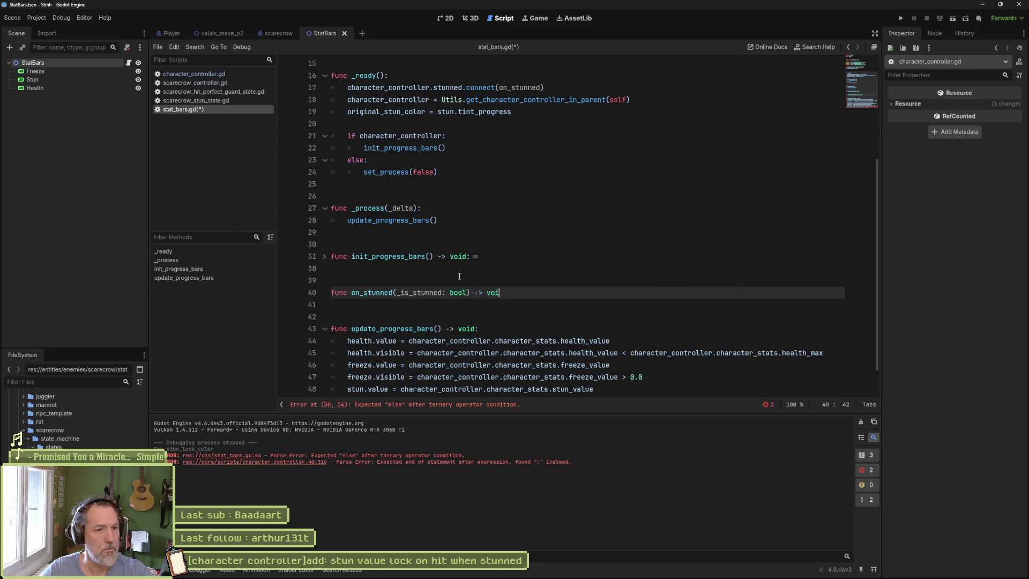
type("d:")
key("Return")
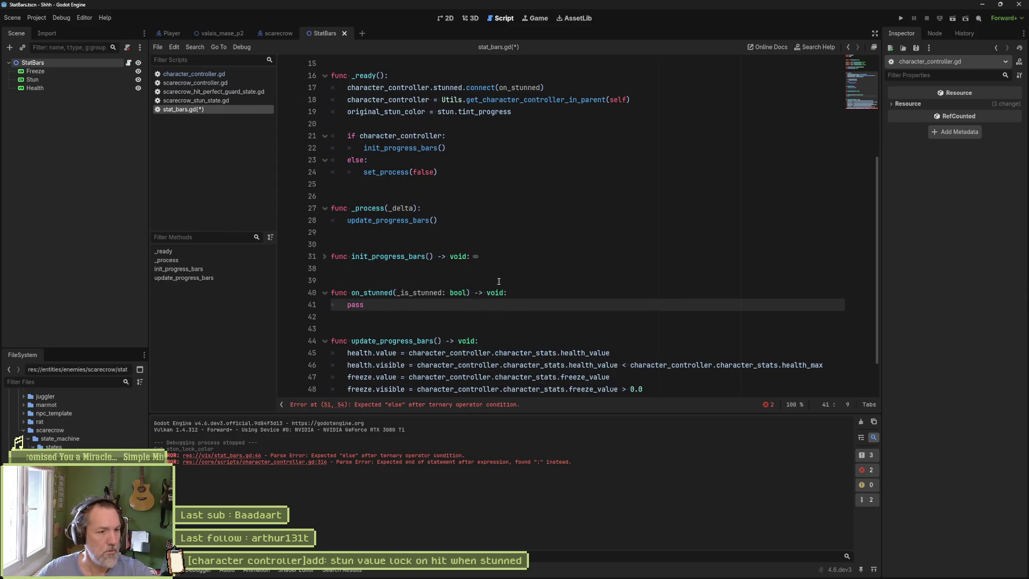
scroll(504, 297, "down", 2)
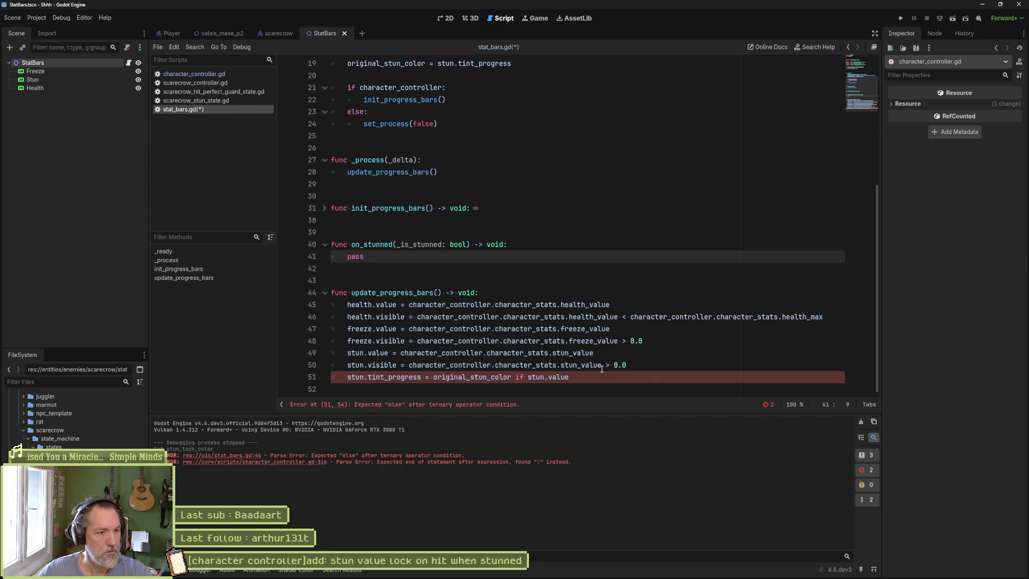
Move the stun tint statement from update_progress_bars into on_stunned, replacing pass
scroll(487, 212, "up", 3)
scroll(534, 248, "down", 3)
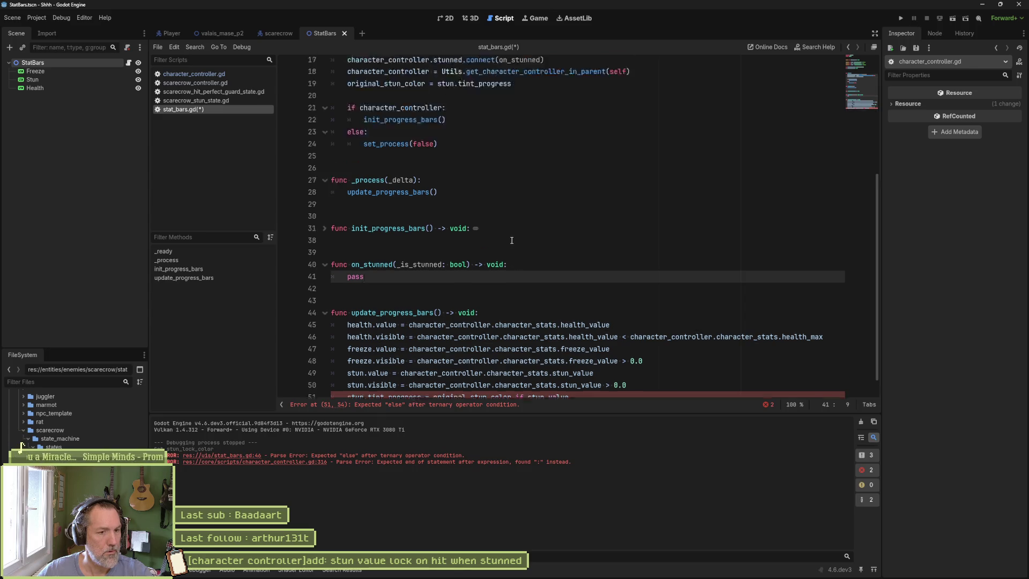
scroll(514, 247, "up", 5)
scroll(417, 199, "down", 5)
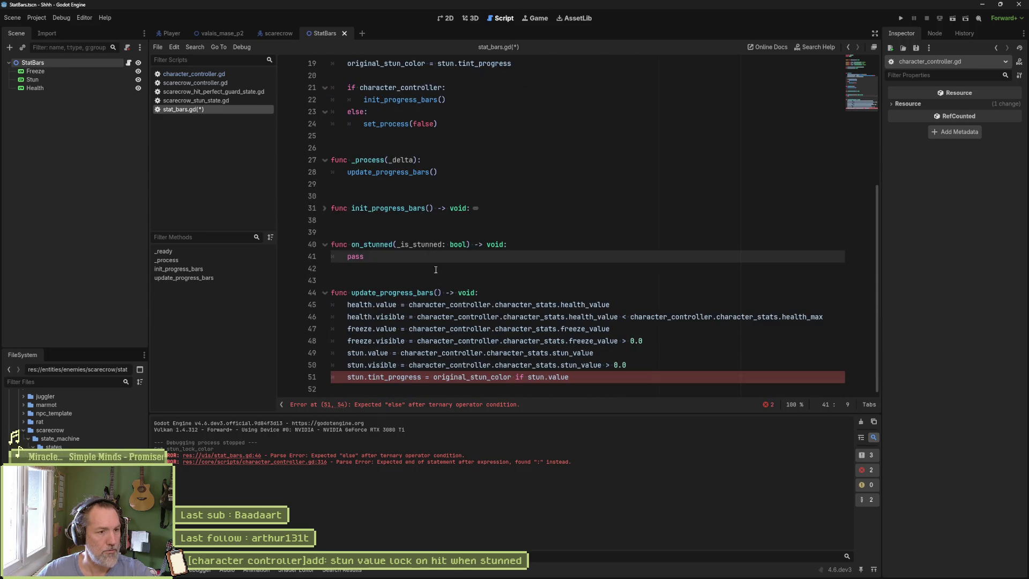
left_click(602, 379)
key("ctrl+x")
left_click_drag(370, 269, 514, 260)
key("ctrl+v")
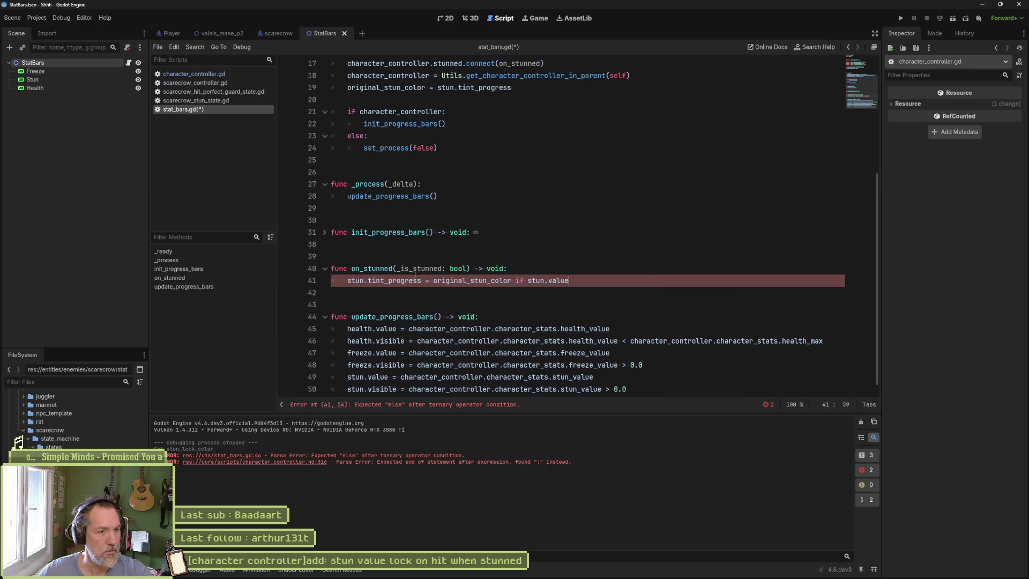
key("Up")
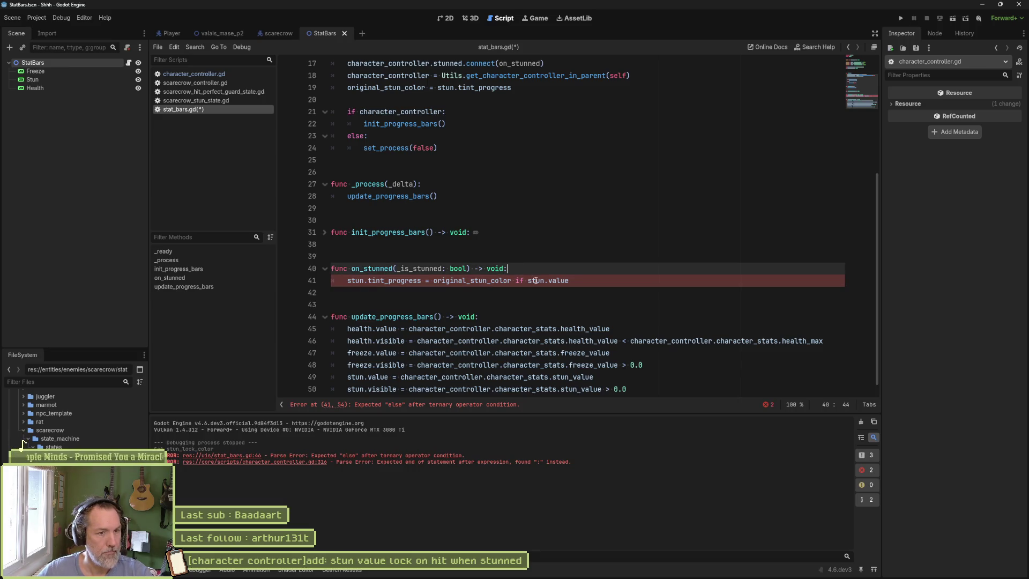
Tint with original_stun_color if _is_stunned else stun_lock_color, save, and test-run valais_mase_p2
left_click(532, 281)
key("shift+End")
type("_is_stunned e")
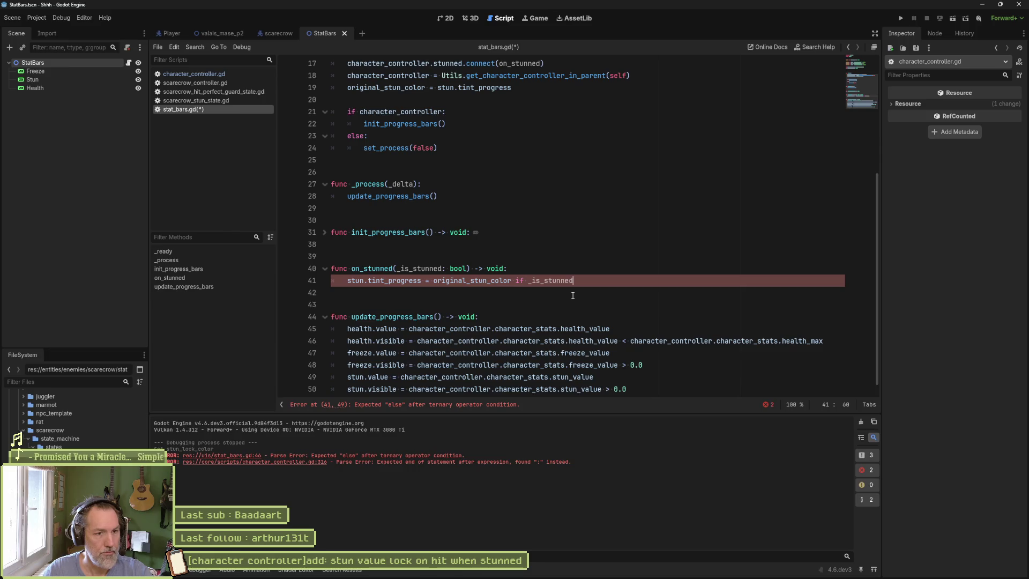
type("lse")
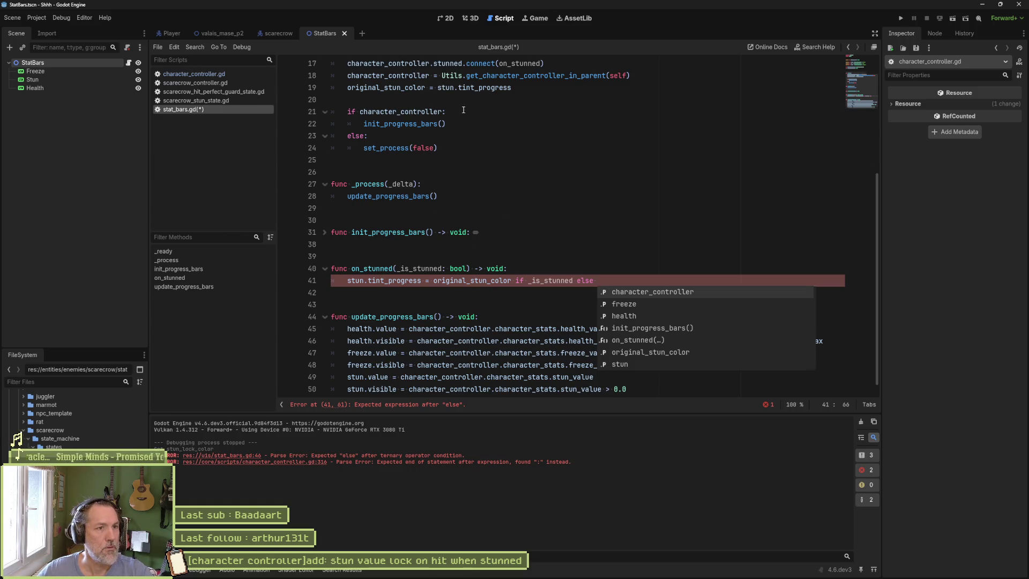
scroll(463, 110, "up", 4)
left_click(405, 147)
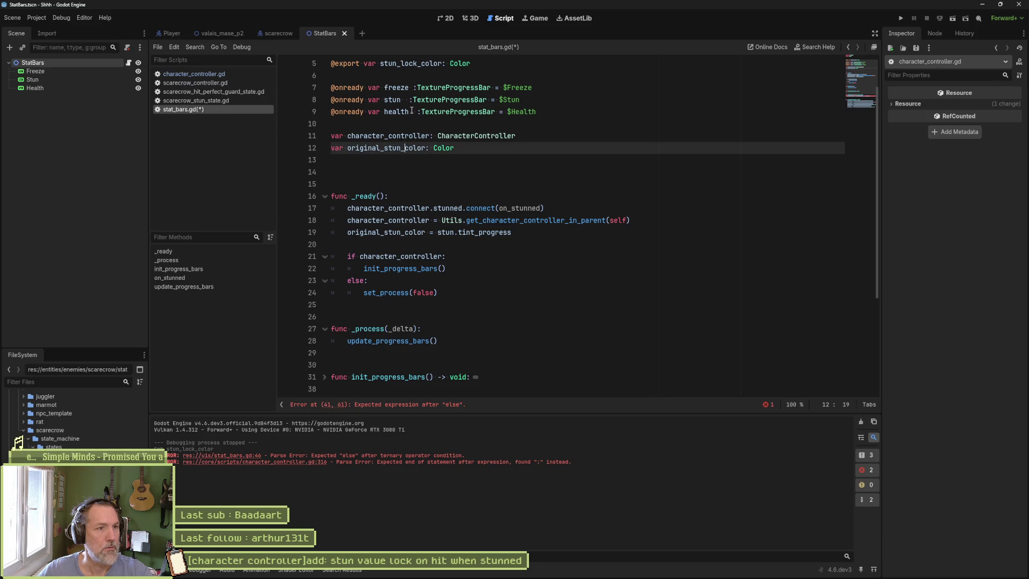
scroll(412, 110, "up", 2)
double_click(402, 97)
scroll(582, 313, "down", 6)
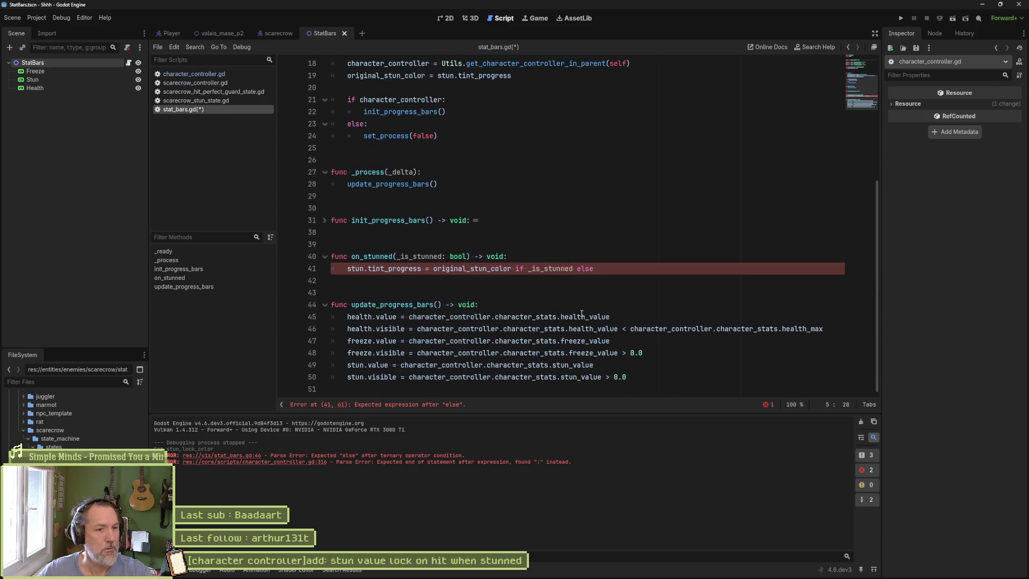
left_click(691, 268)
key("ctrl+v")
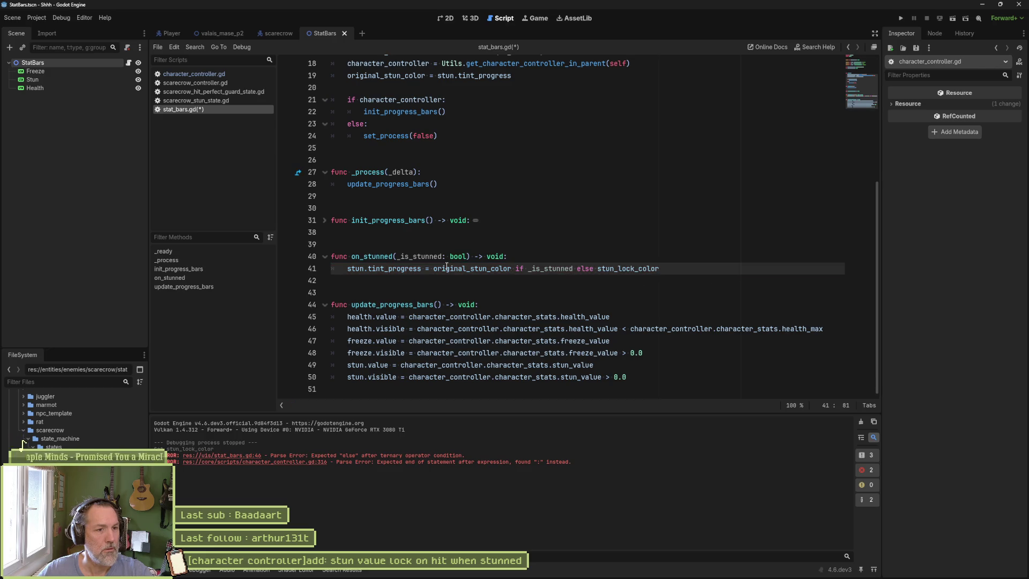
key("ctrl+s")
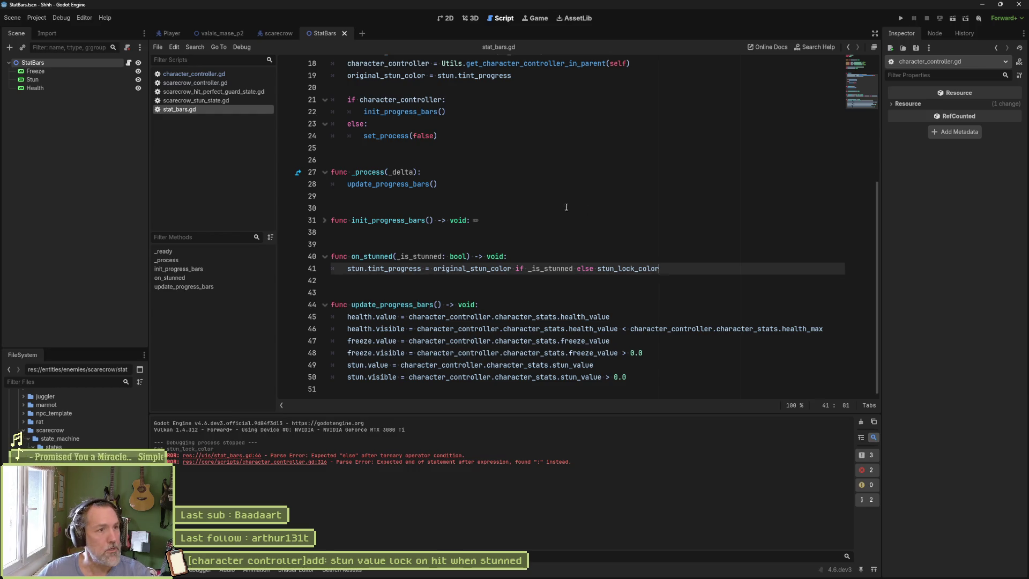
left_click(228, 34)
key("F6")
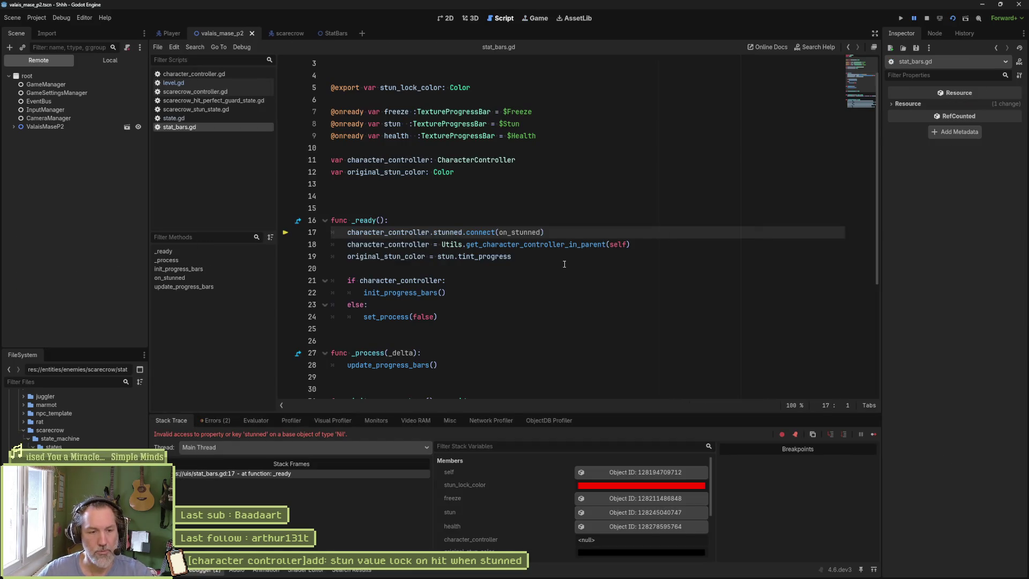
Stop the game, check the Nil stunned error, and move the connect call below the controller lookup
key("F8")
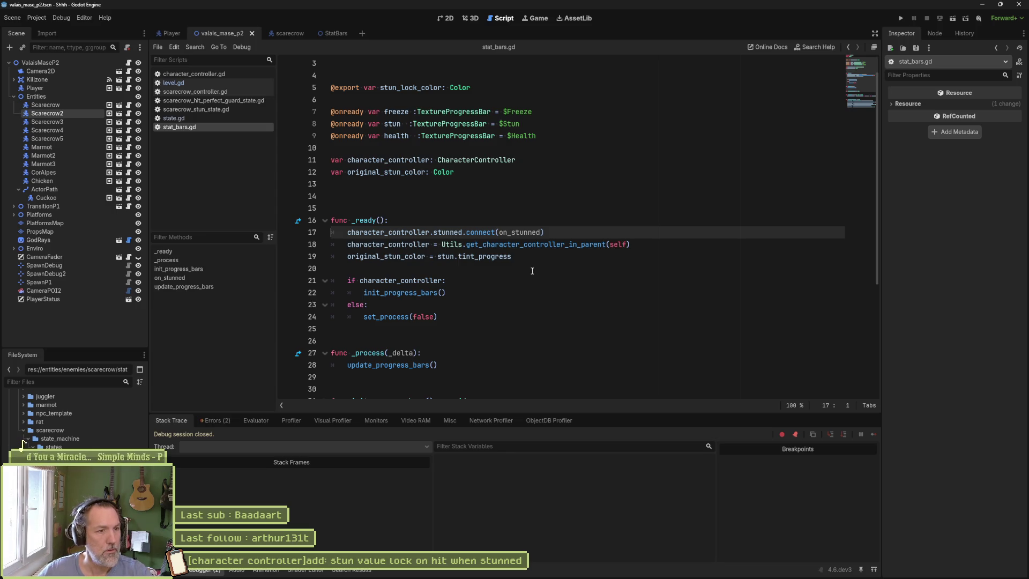
left_click(214, 421)
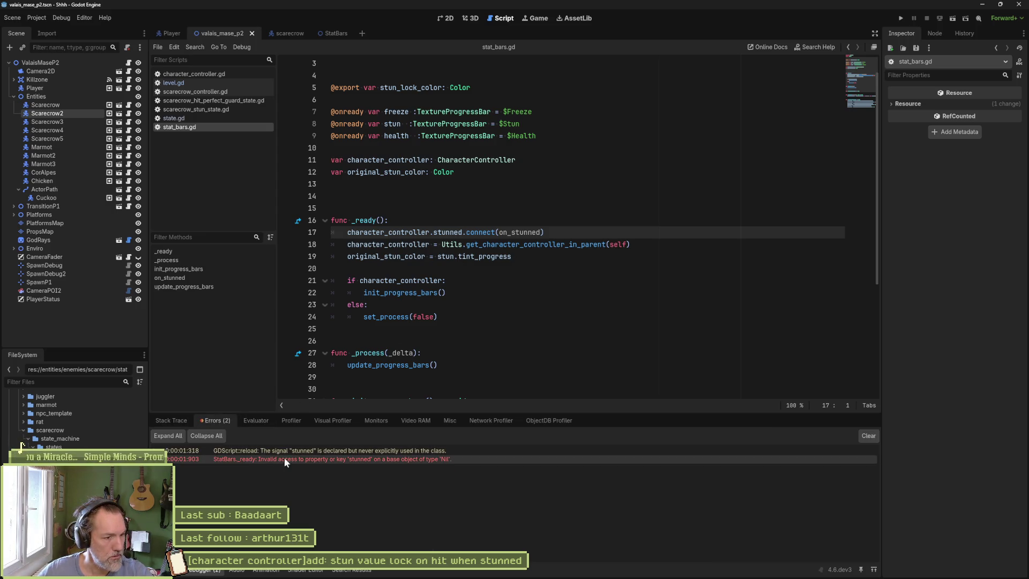
mouse_move(329, 460)
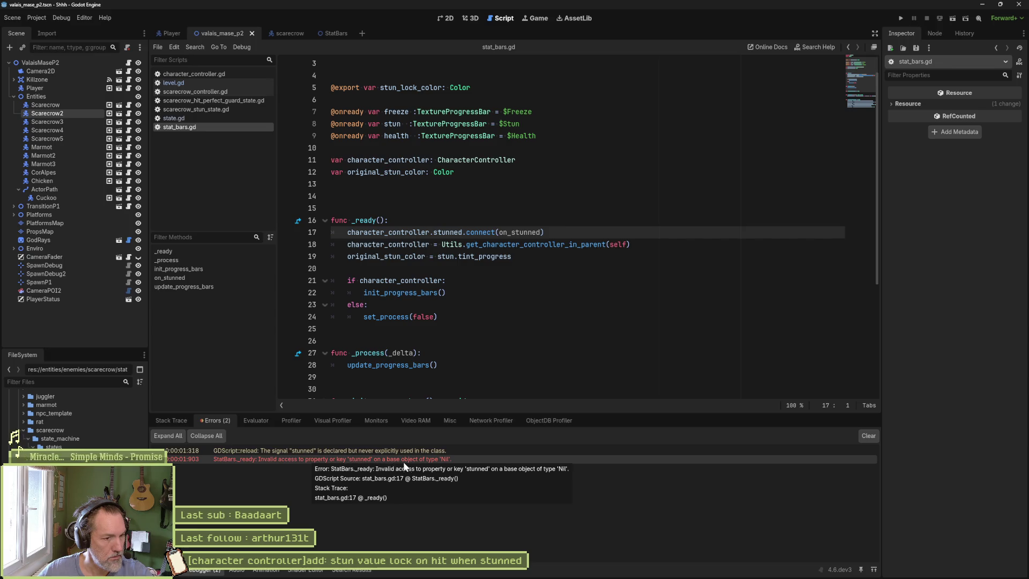
left_click(421, 233)
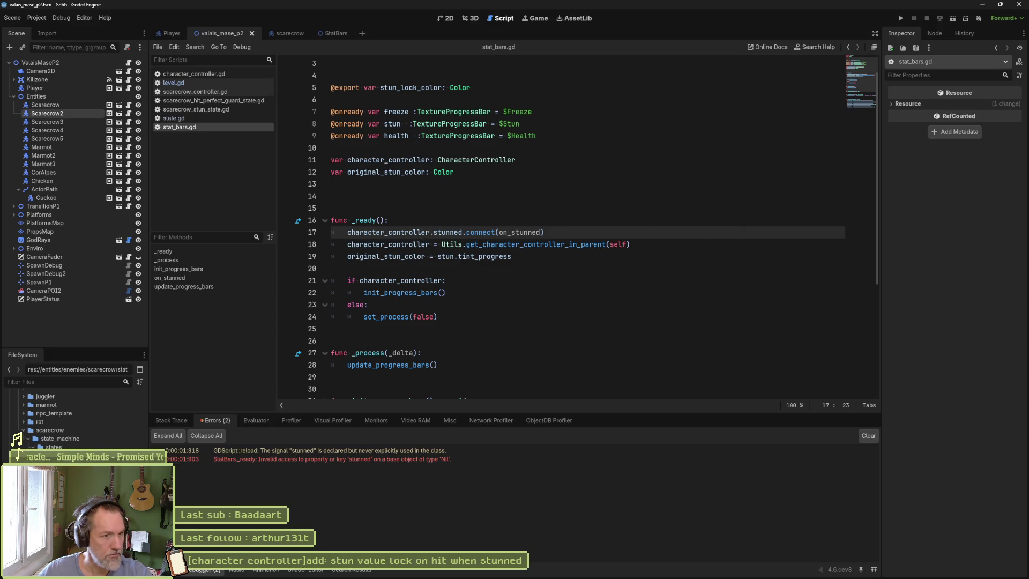
key("alt+Down")
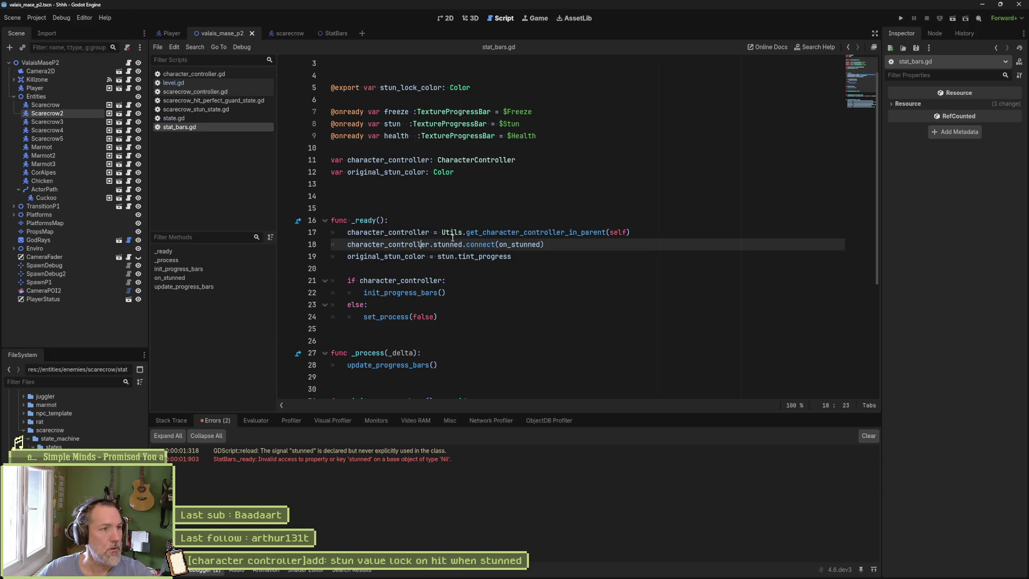
Open character_controller.gd at the update_character_stats function
left_click(215, 74)
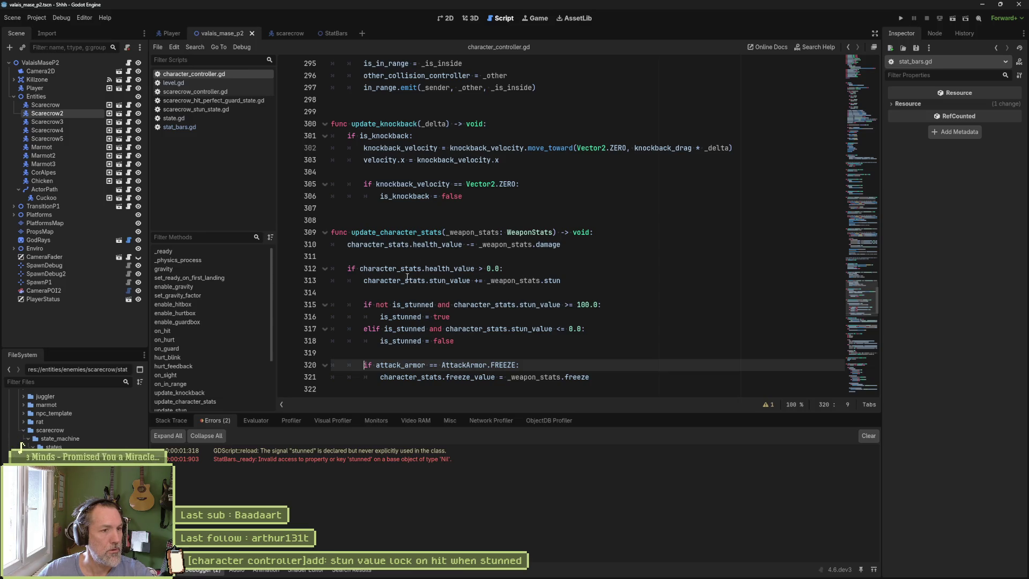
double_click(411, 231)
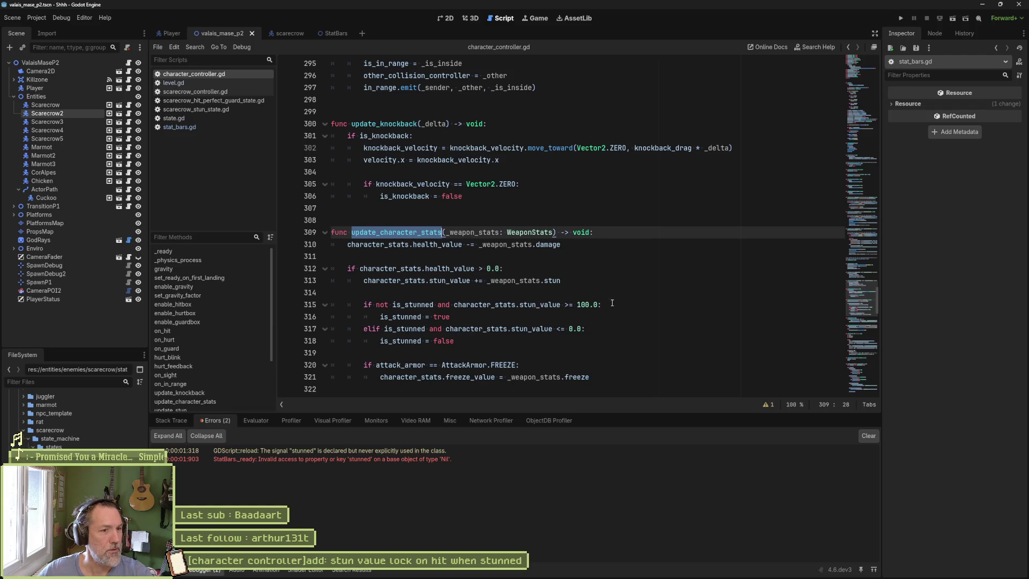
scroll(604, 315, "up", 4)
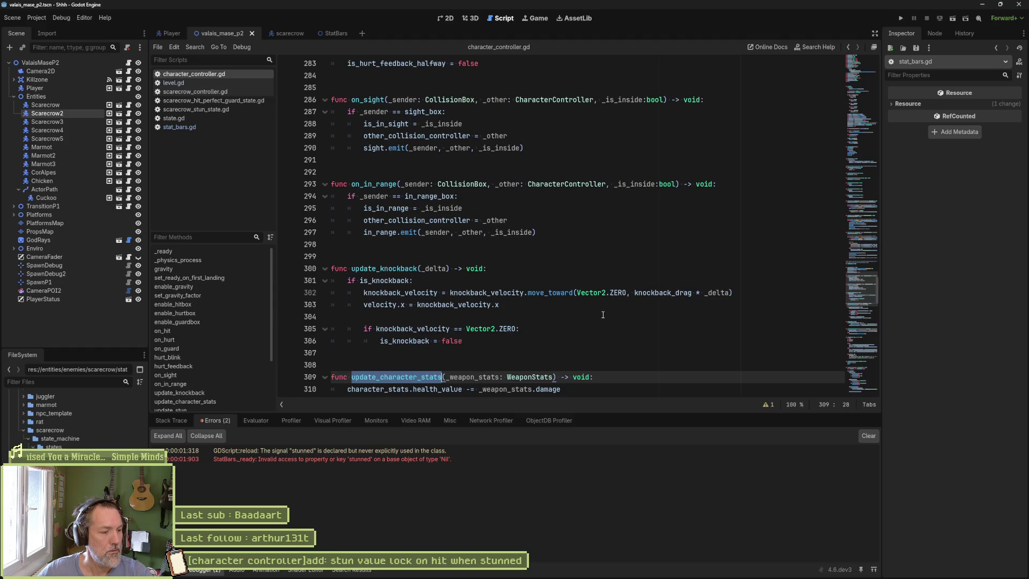
scroll(602, 314, "up", 20)
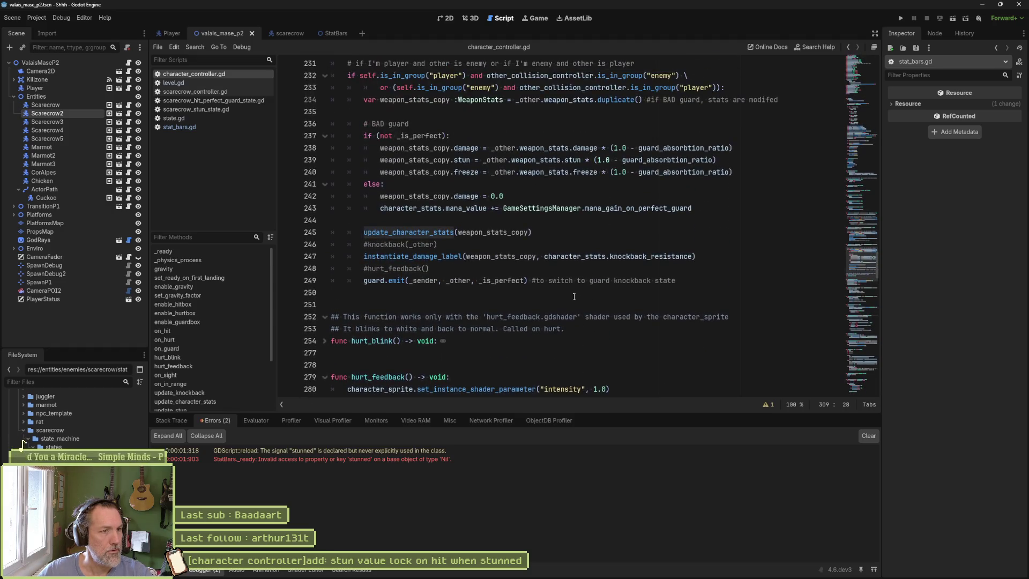
left_click(182, 339)
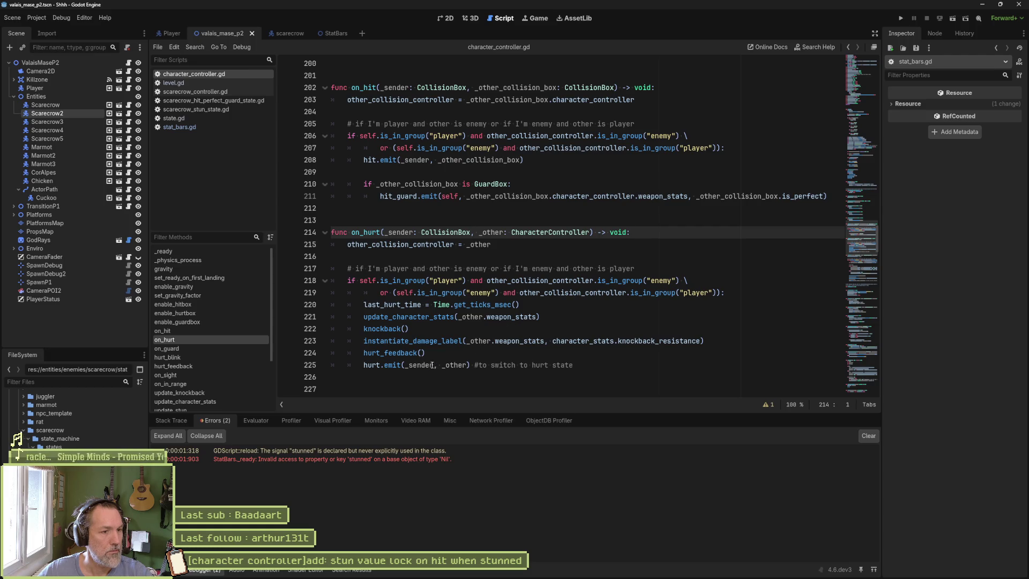
left_click(443, 319, "ctrl")
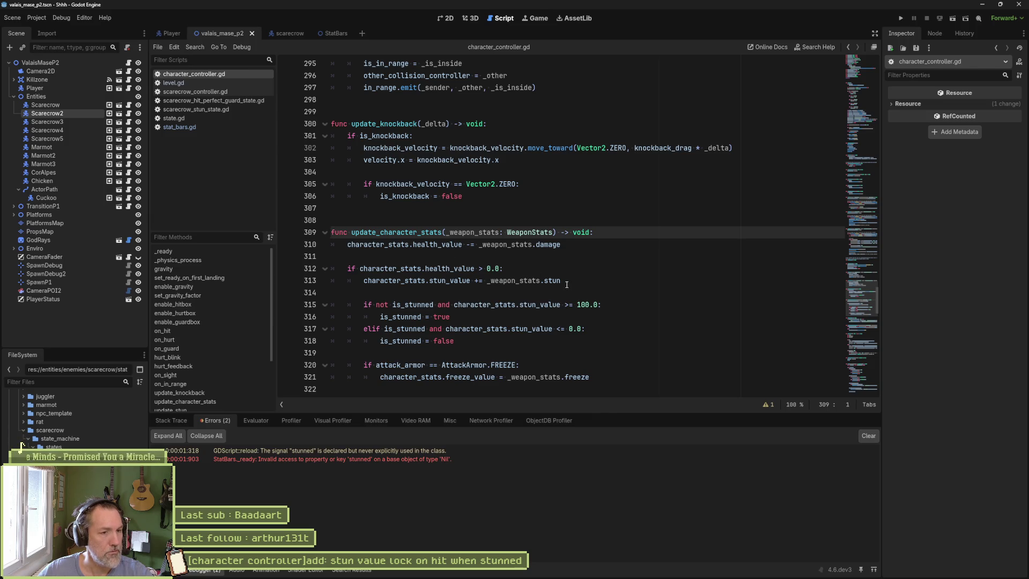
scroll(589, 294, "down", 2)
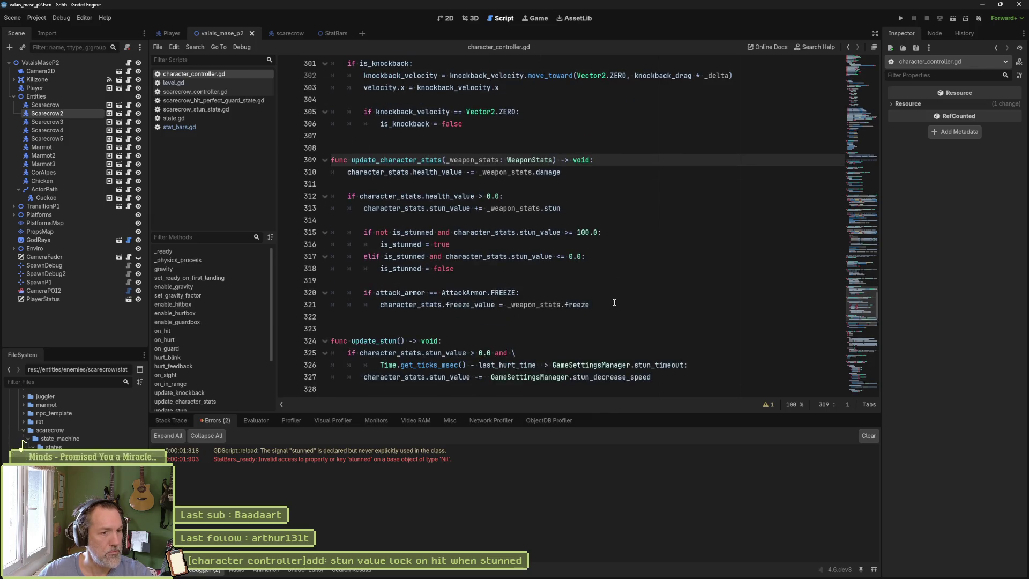
left_click(535, 246)
key("Return")
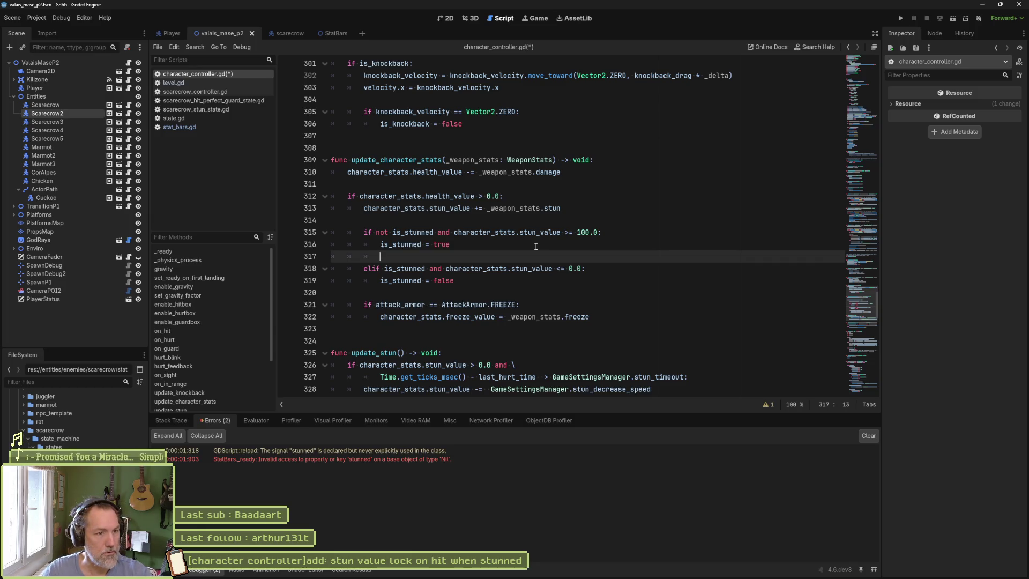
Add stunned.emit(true) to the branch where is_stunned becomes true
type("st")
key("Down")
key("Down")
key("Down")
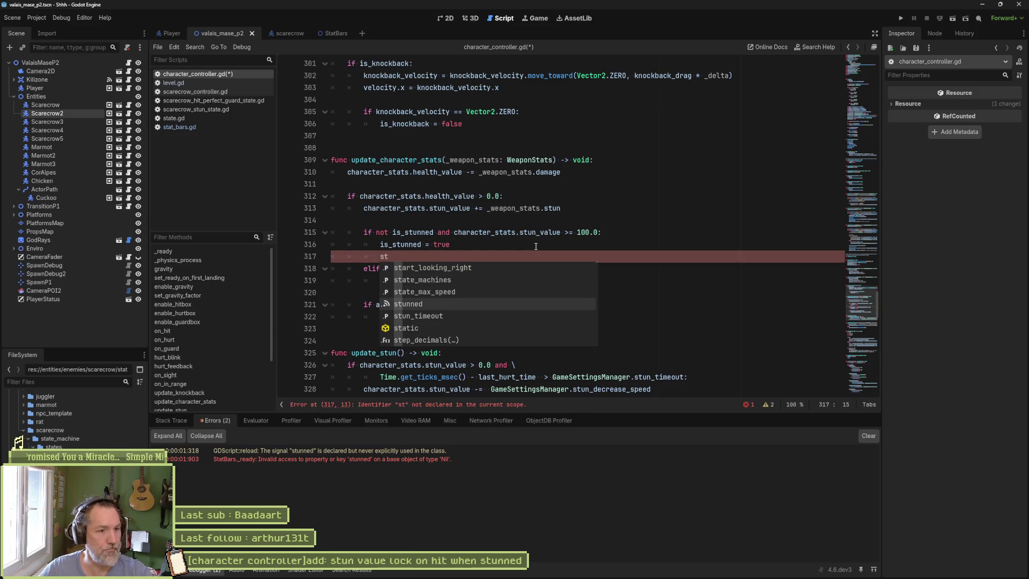
key("Return")
type(".emit(true(")
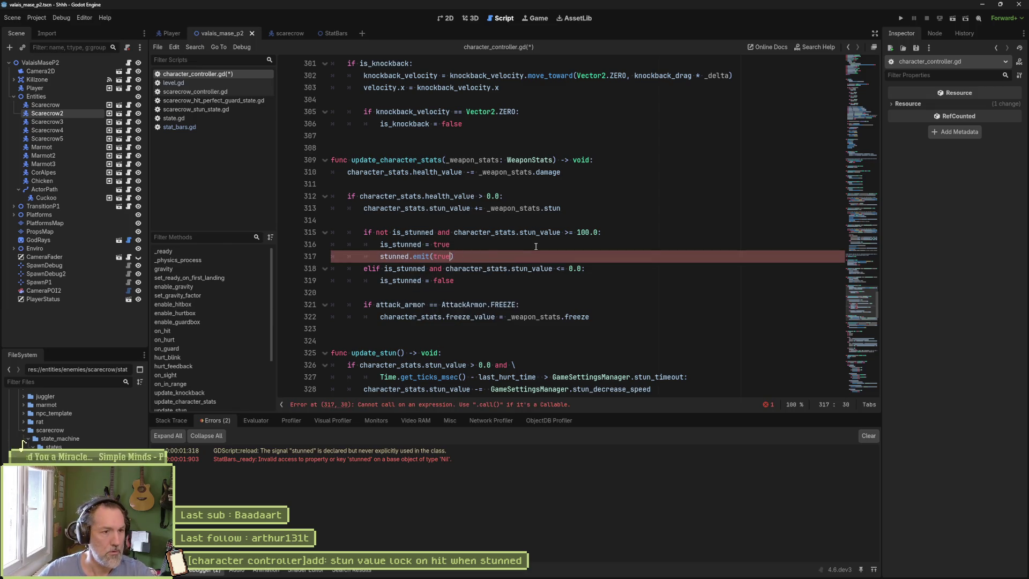
Add stunned.emit(false) under is_stunned = false, save character_controller.gd, and run the game
left_click_drag(472, 256, 486, 245)
key("ctrl+c")
left_click(490, 275)
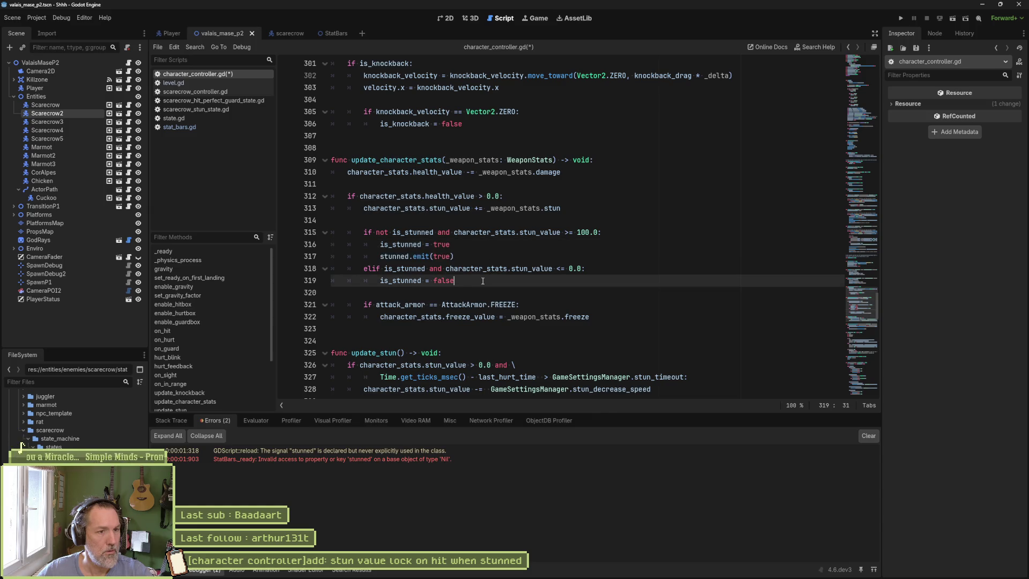
key("ctrl+v")
key("Left")
key("ctrl+shift+Left")
type("false")
key("ctrl+s")
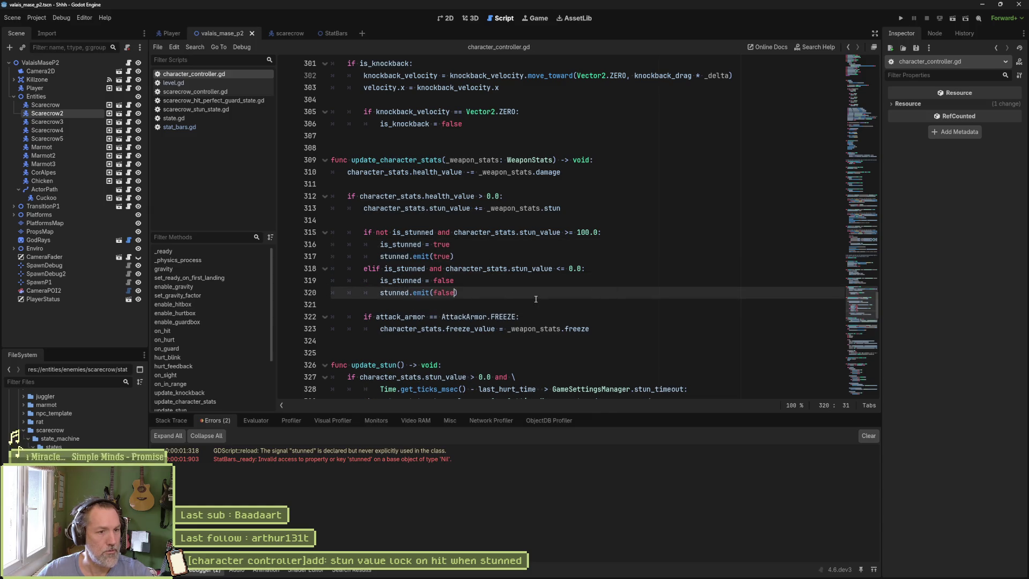
key("F5")
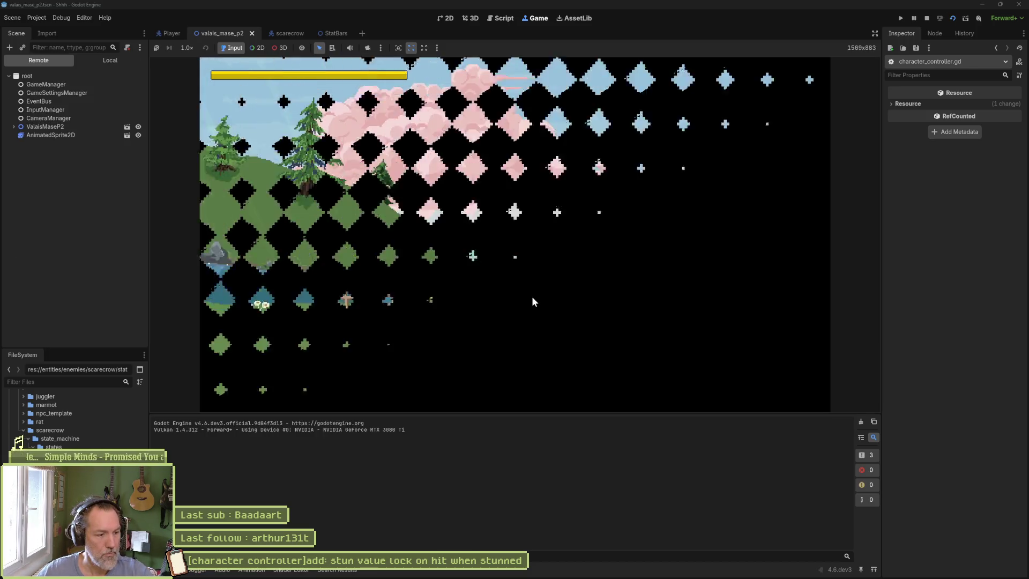
Walk the cat to the scarecrow, hit it a few times, then stop the game
key("Right")
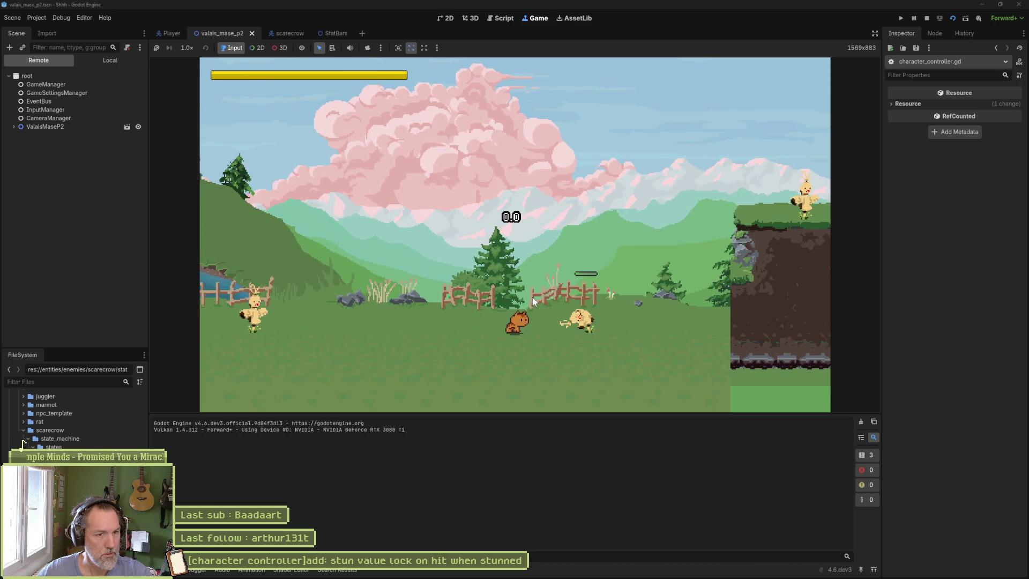
key("Right")
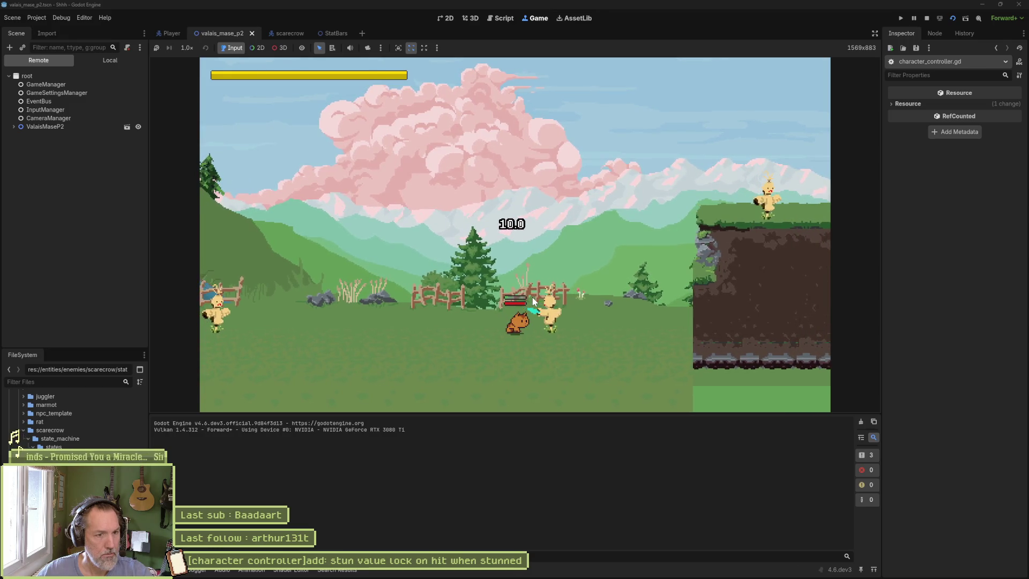
key("space")
key("Right")
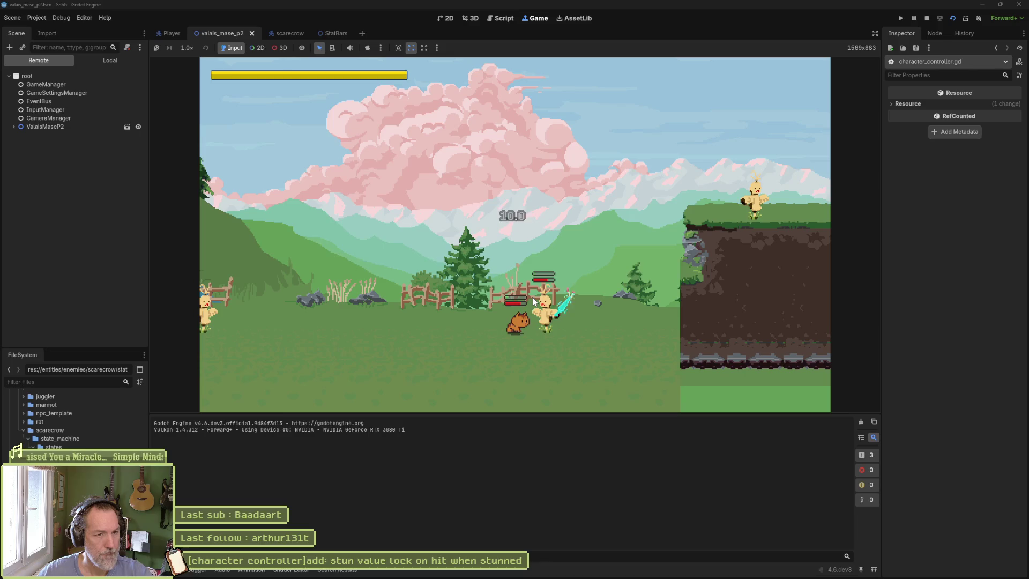
key("space")
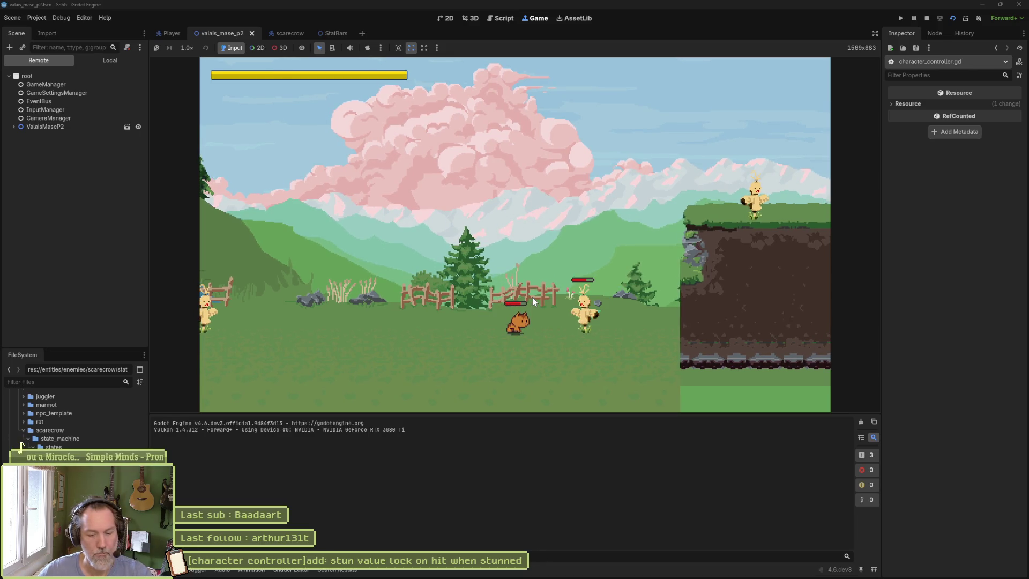
key("F8")
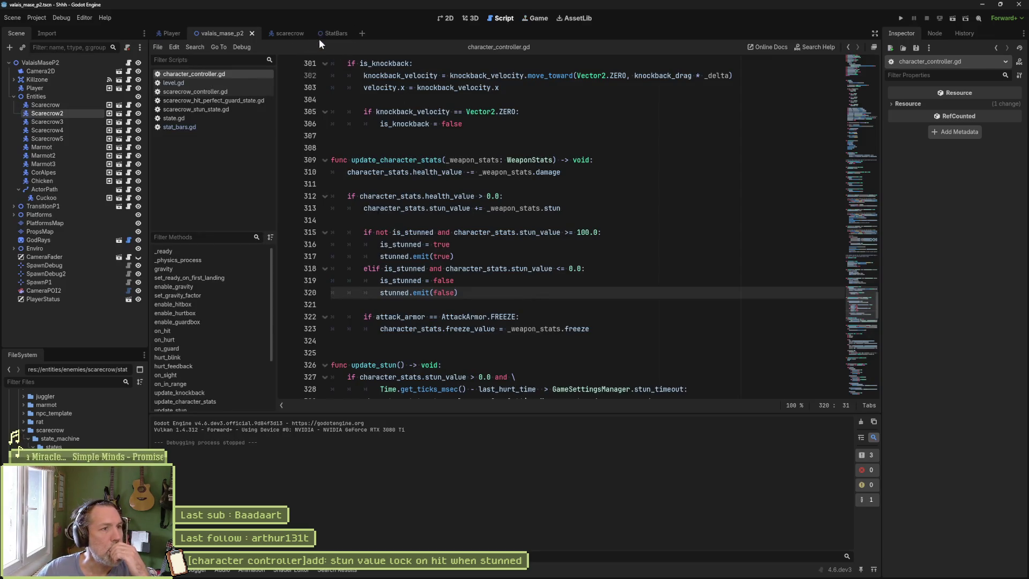
Inspect the stunned connect call on line 18 of the StatBars script and run that scene
left_click(321, 36)
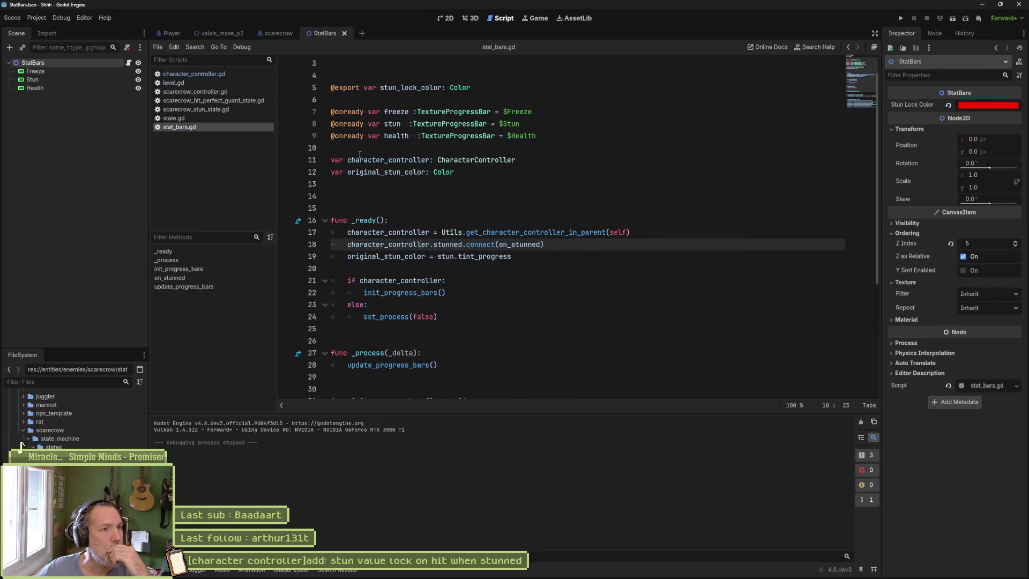
double_click(480, 244)
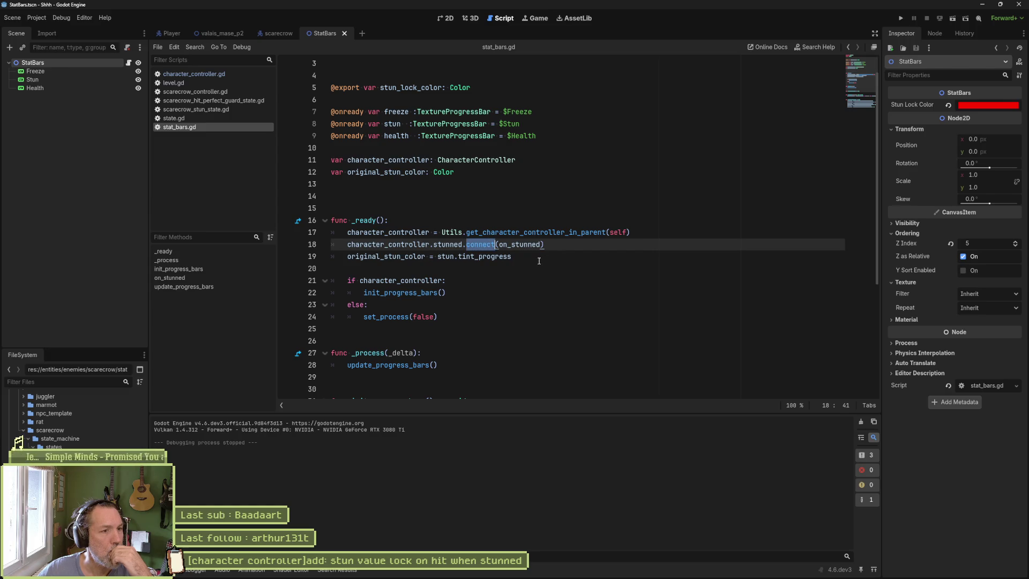
scroll(541, 275, "down", 4)
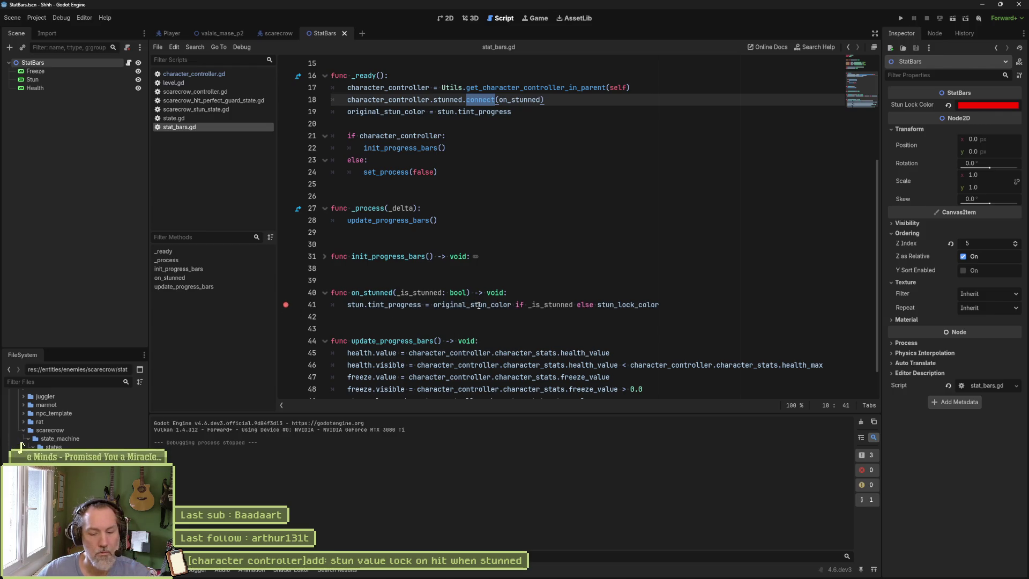
key("F5")
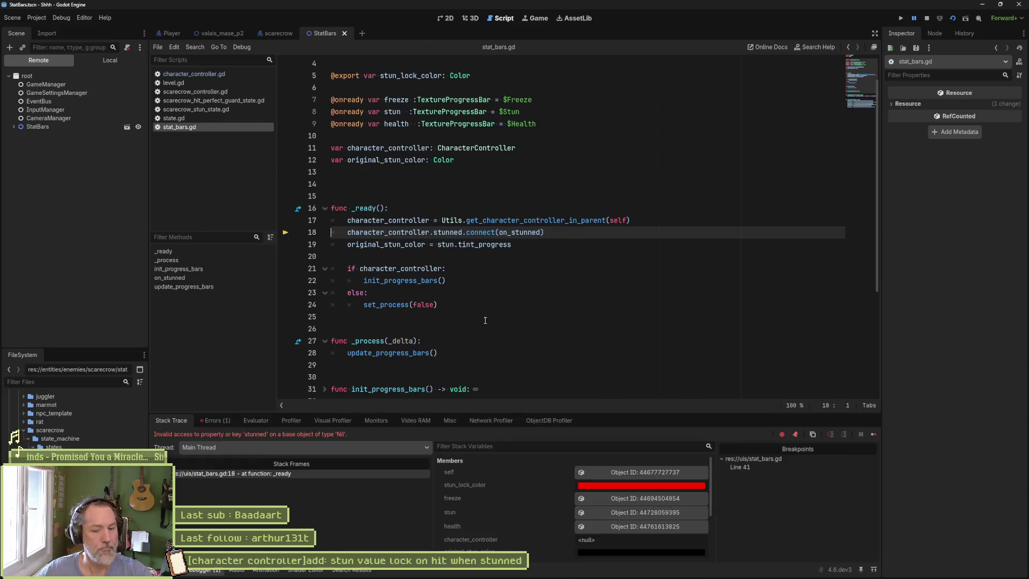
Run the valais_mase_p2 level, walk the cat toward the scarecrows, then stop
left_click(227, 33)
key("F6")
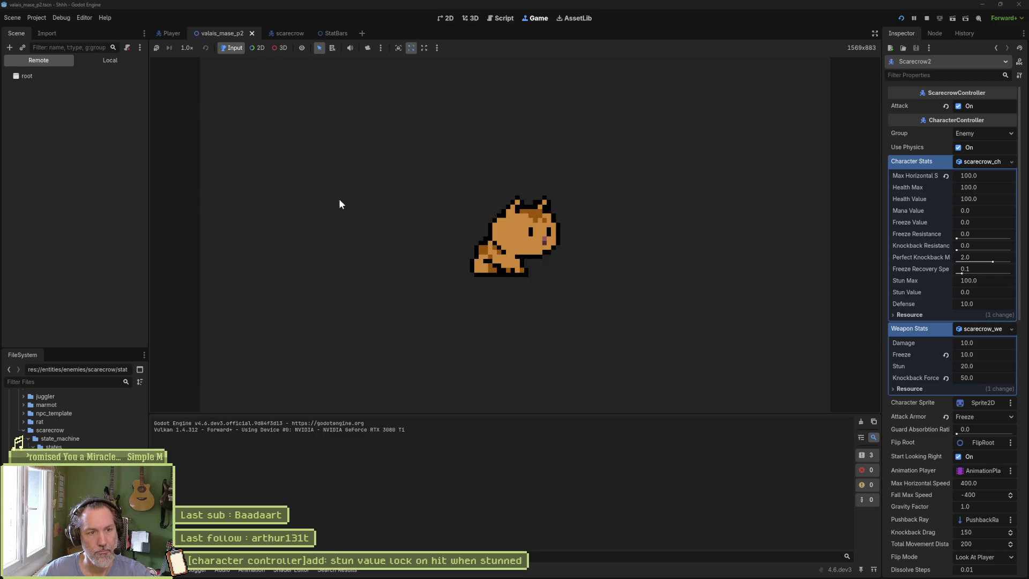
key("F6")
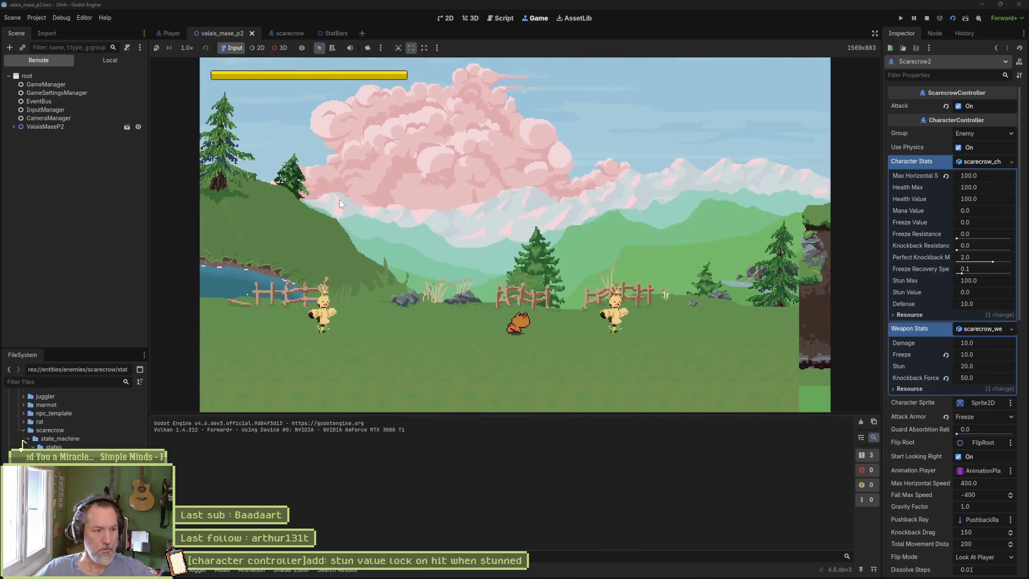
key("Right")
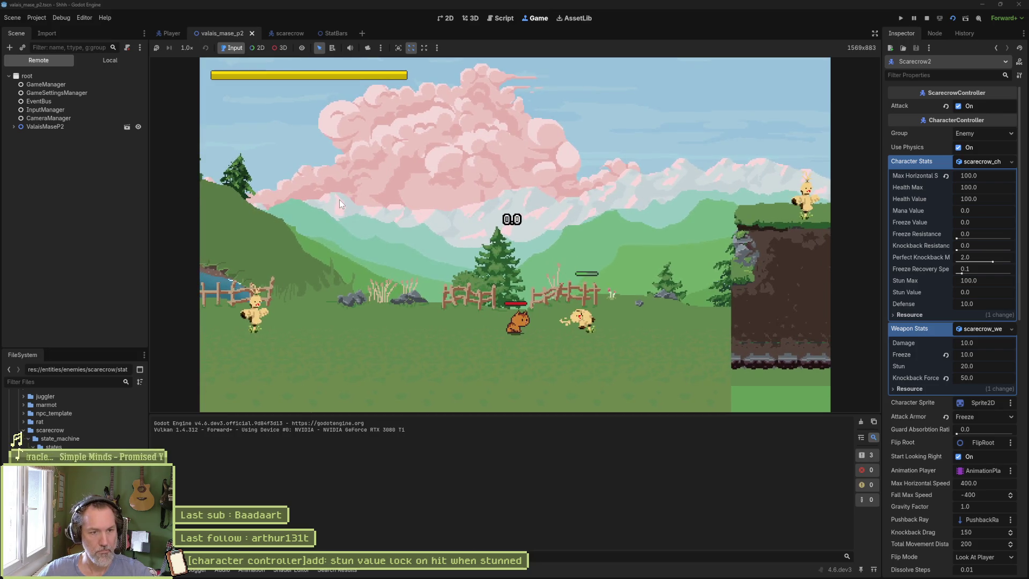
key("F8")
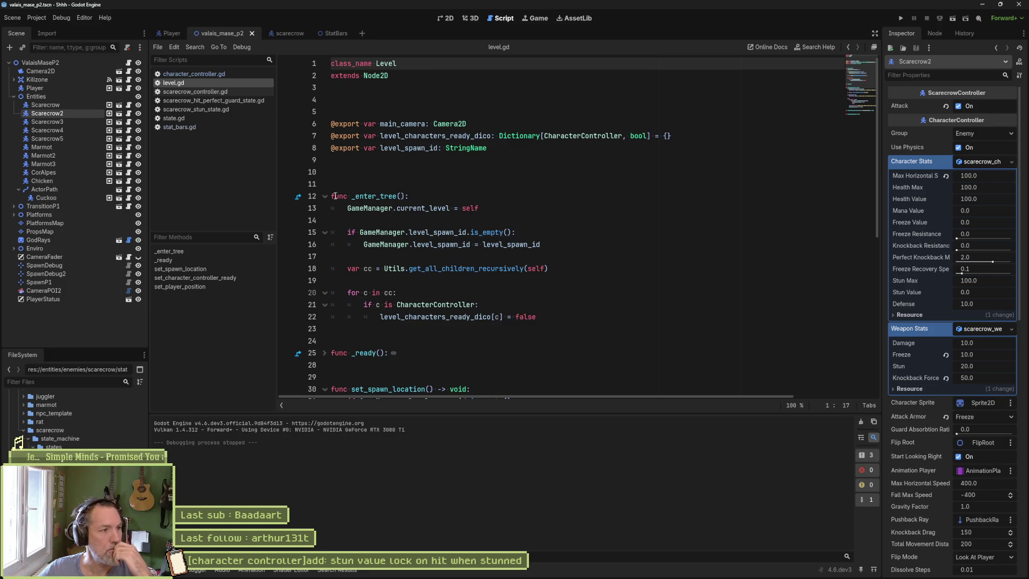
Set a breakpoint at line 315 of character_controller.gd and run the level
left_click(198, 74)
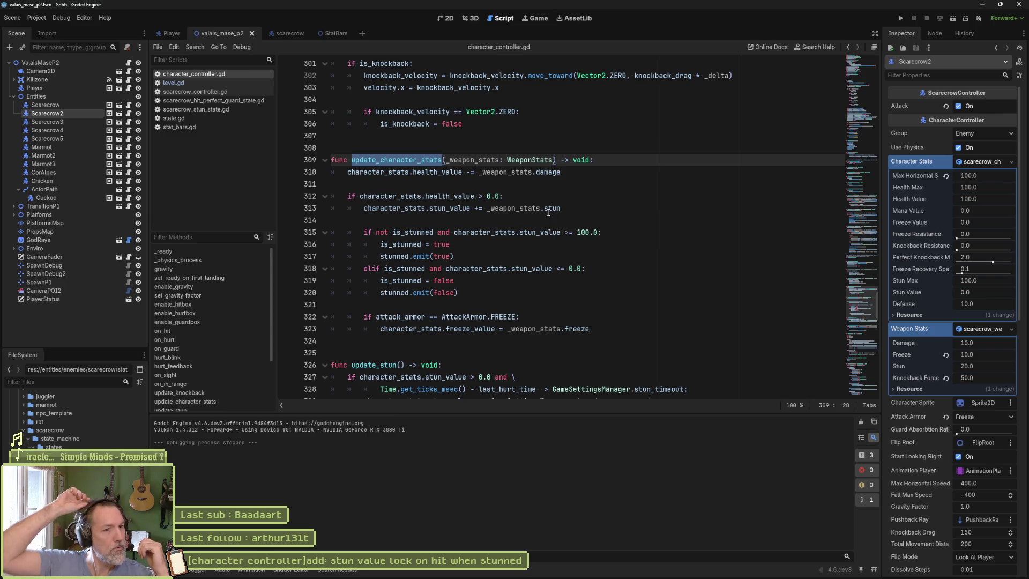
mouse_move(548, 212)
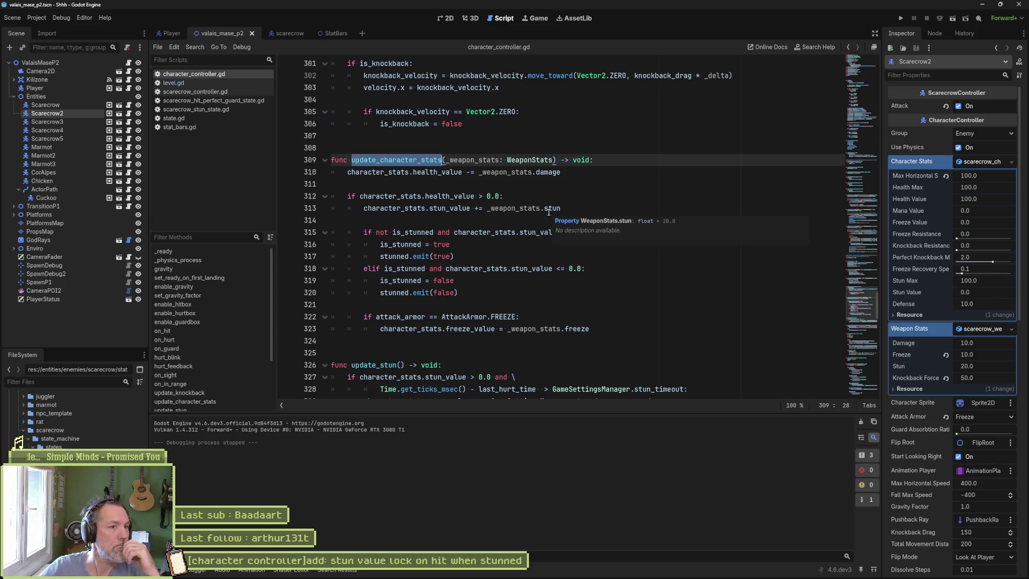
left_click(286, 232)
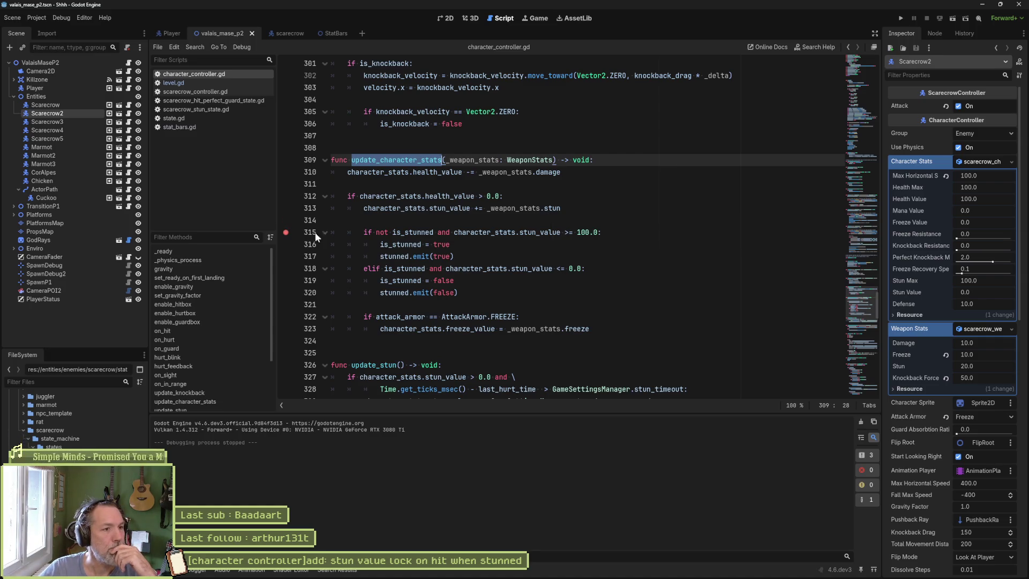
key("F6")
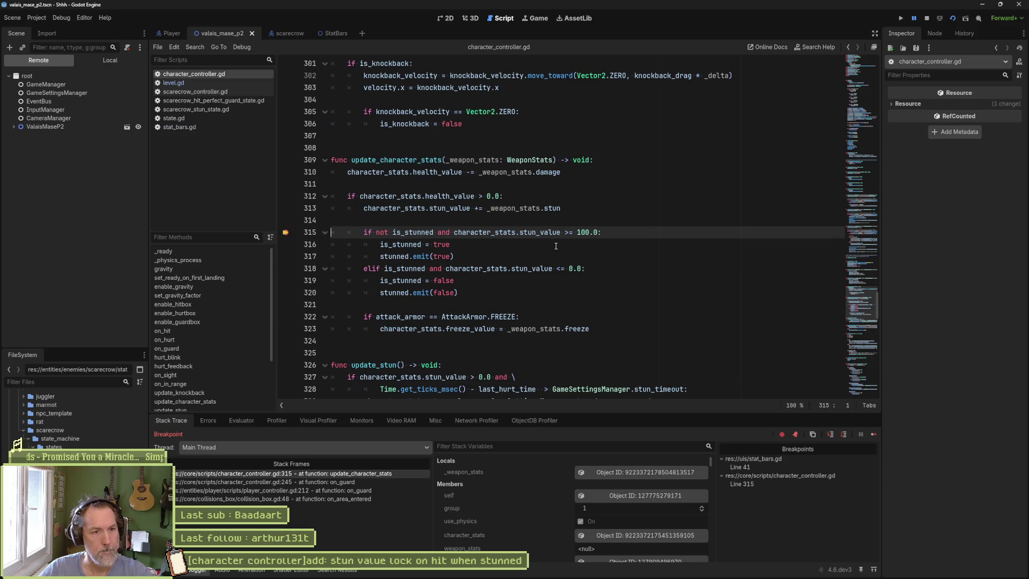
Step past the stun check, evaluate character_stats.stun_value as 20.0, and stop debugging
left_click(556, 245)
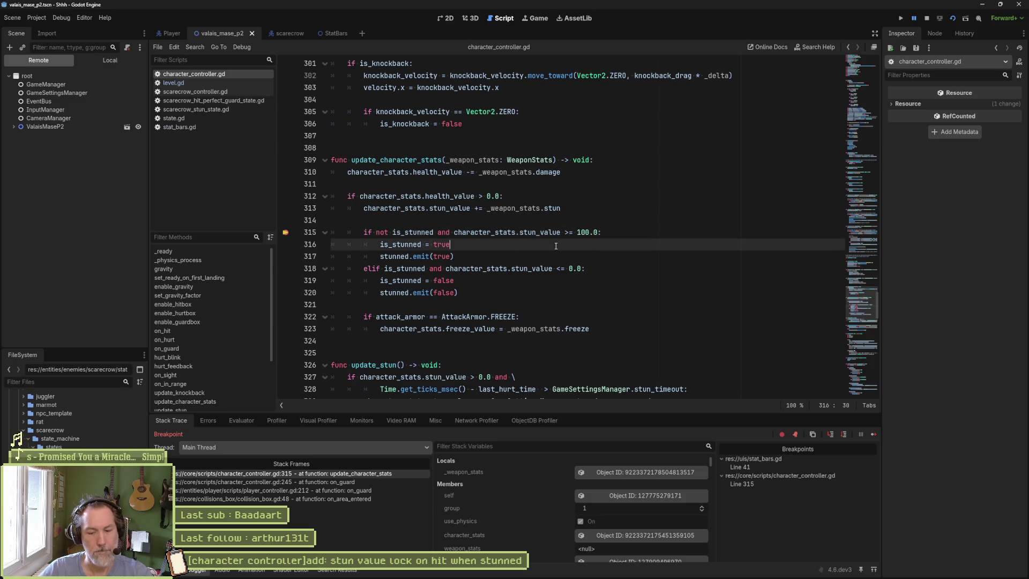
key("F10")
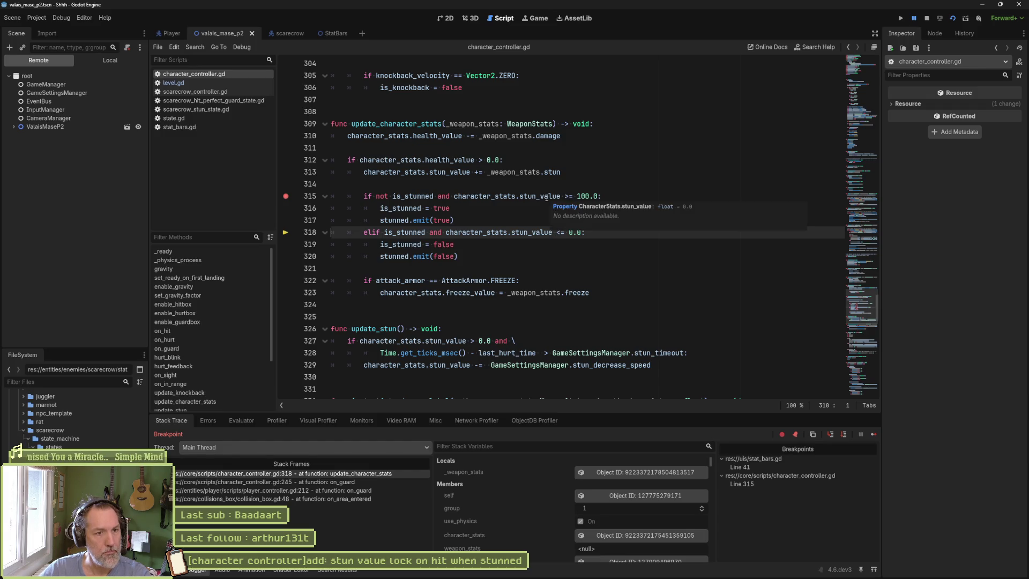
left_click_drag(453, 196, 559, 199)
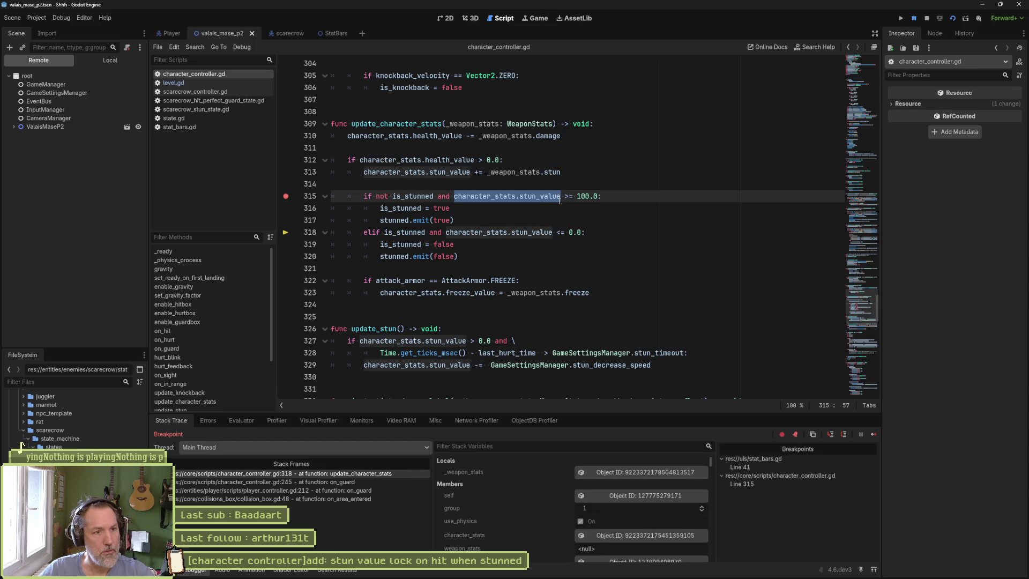
left_click(219, 420)
left_click(242, 420)
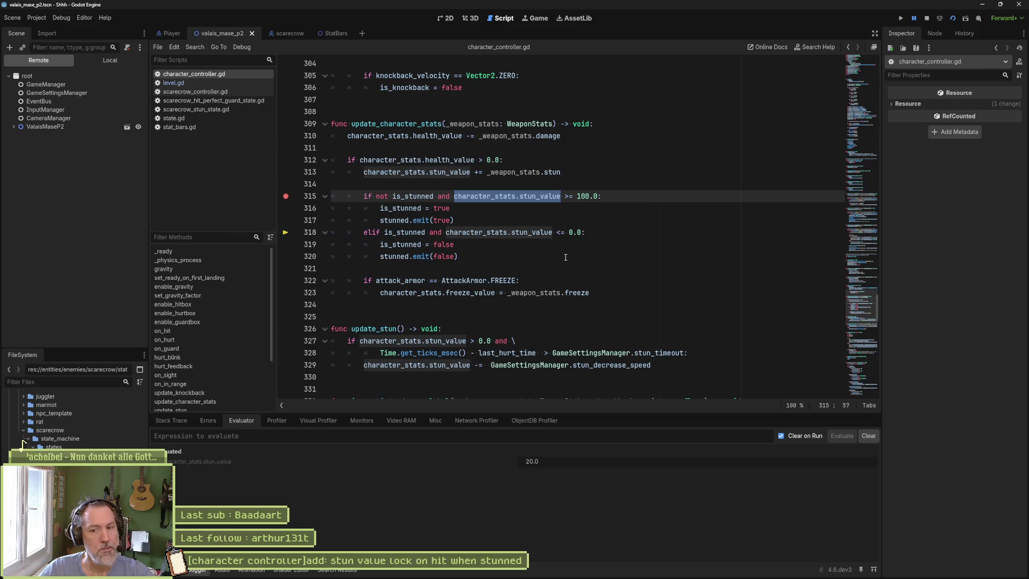
key("F8")
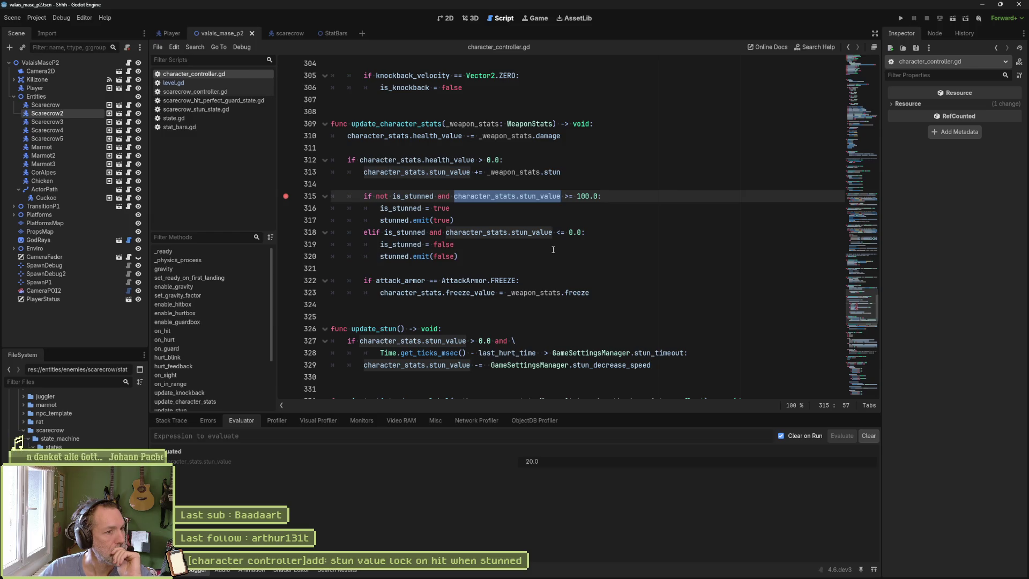
Remove the line 315 breakpoint and inspect the stun_value assignment in scarecrow_hit_perfect_guard_state.gd
left_click(287, 198)
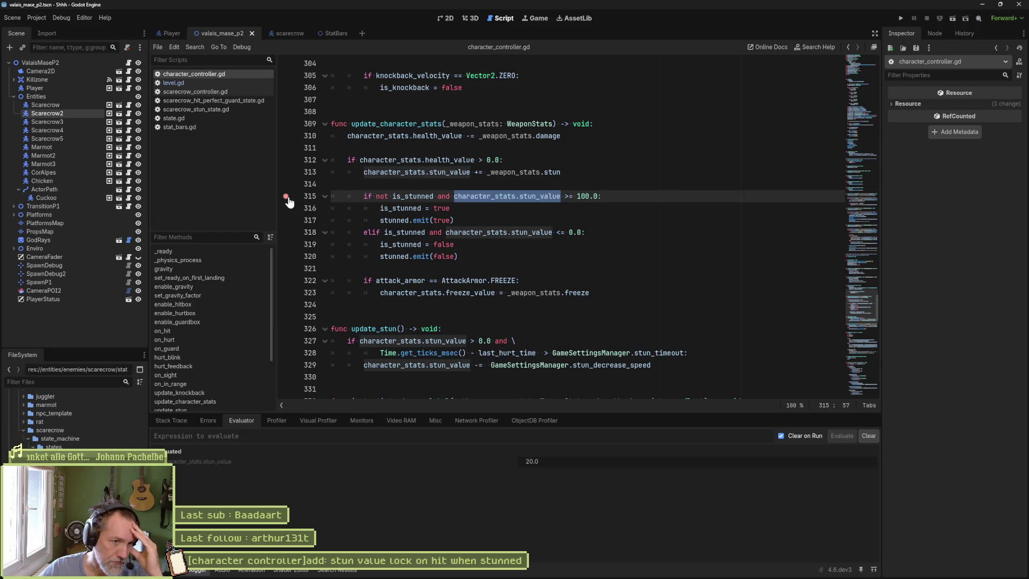
double_click(429, 123)
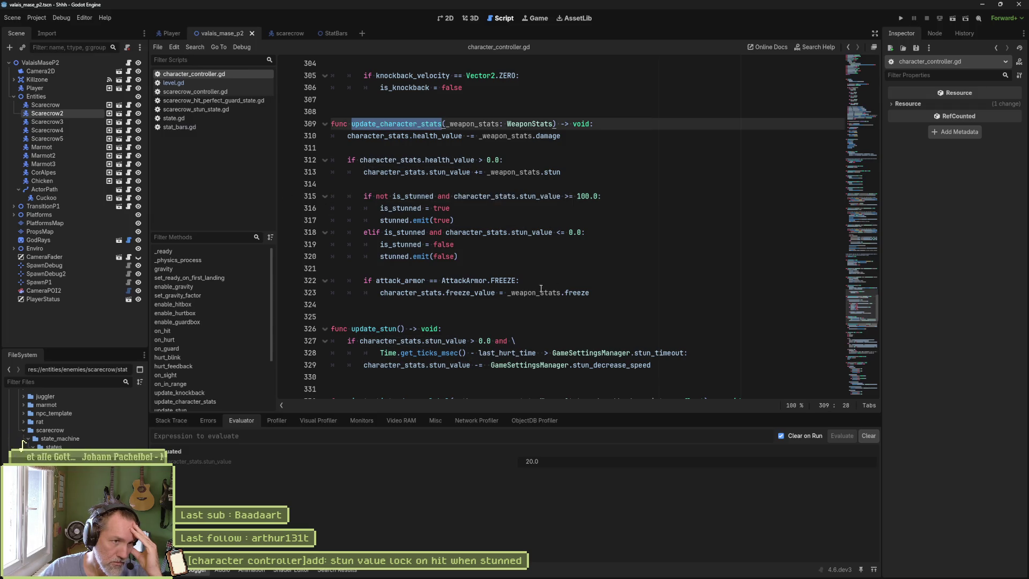
scroll(540, 288, "up", 15)
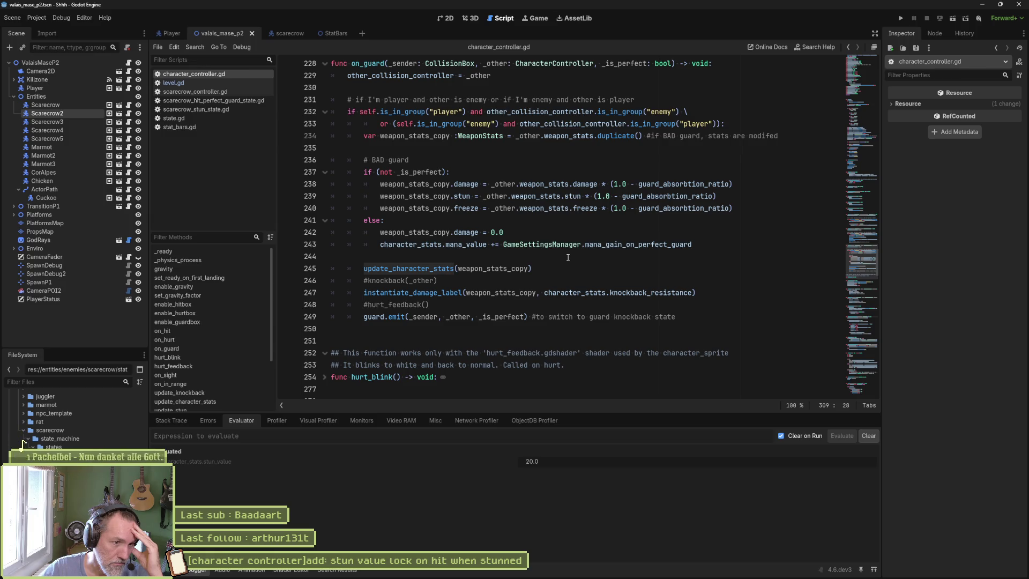
left_click(227, 101)
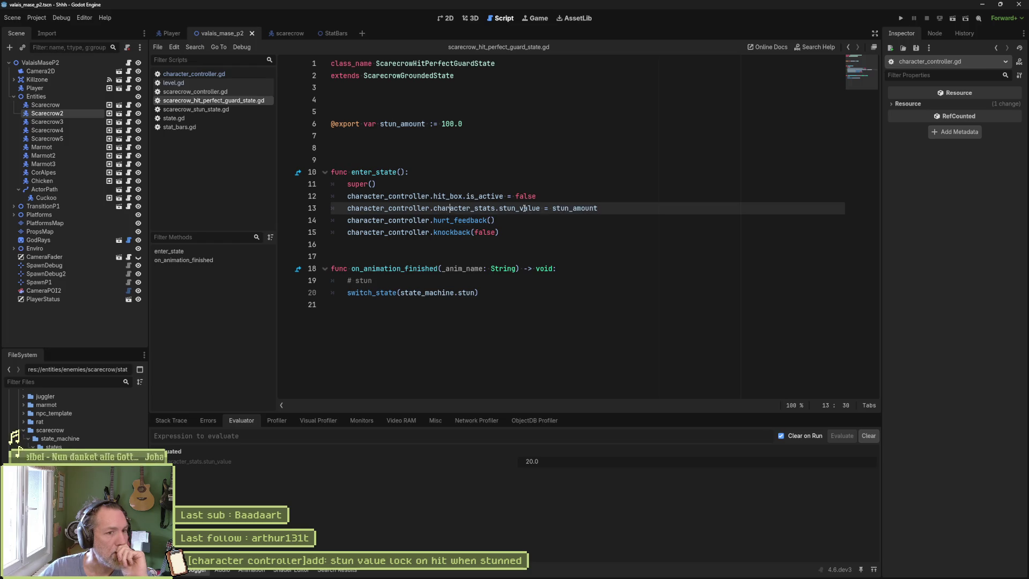
left_click_drag(598, 209, 347, 209)
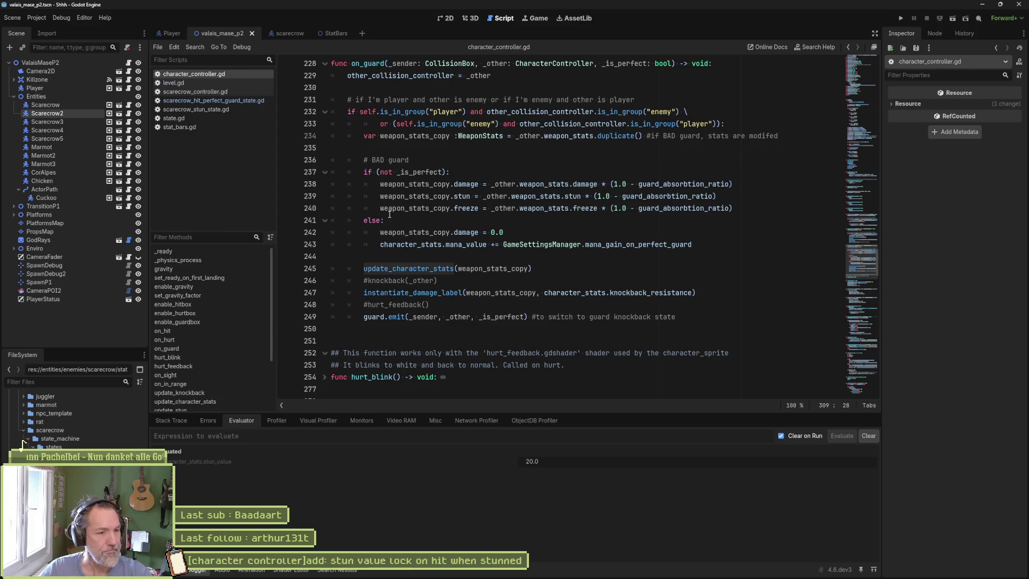
Select the is_stunned toggle block in update_character_stats
left_click(425, 268, "ctrl")
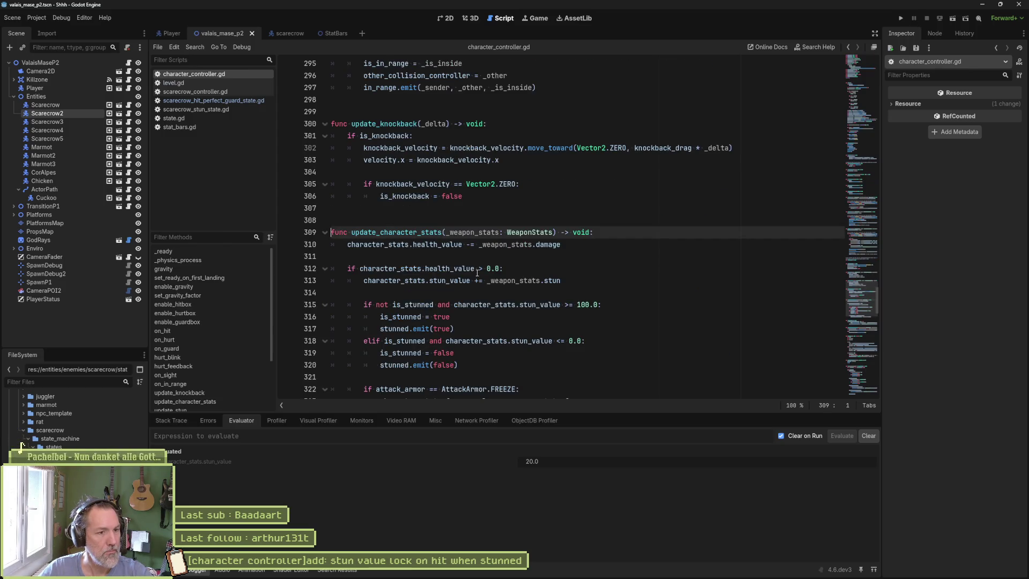
left_click(465, 365)
left_click_drag(465, 366, 590, 279)
key("ctrl+c")
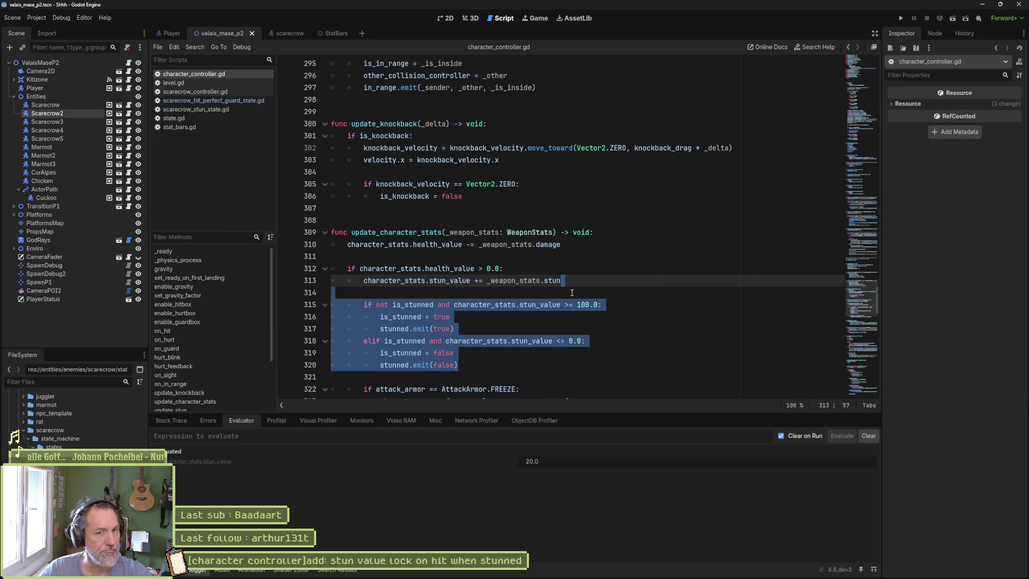
Open character_stats.gd through the CharacterStats type in the field declarations
left_click(857, 132)
scroll(487, 228, "up", 2)
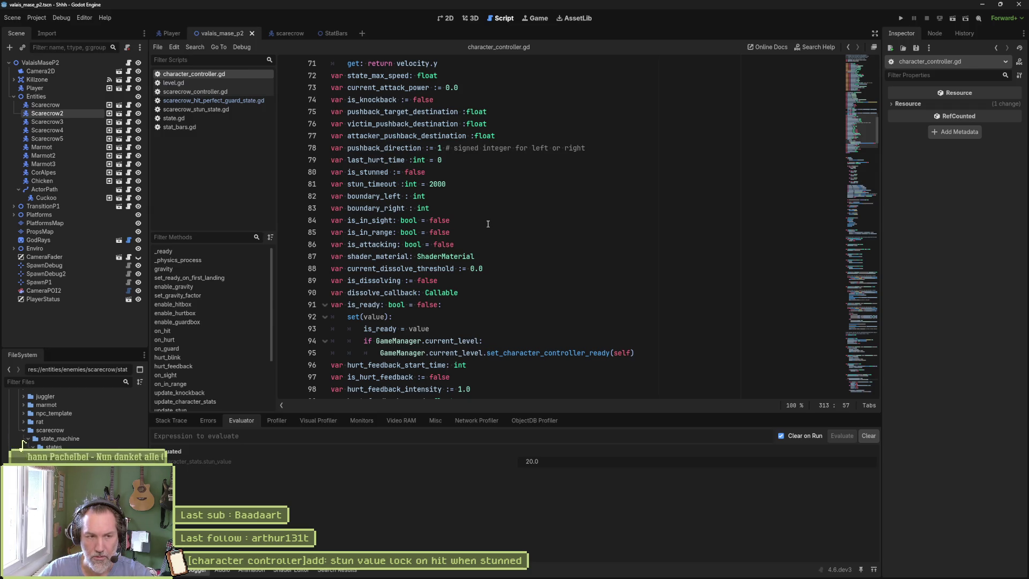
key("alt+Left")
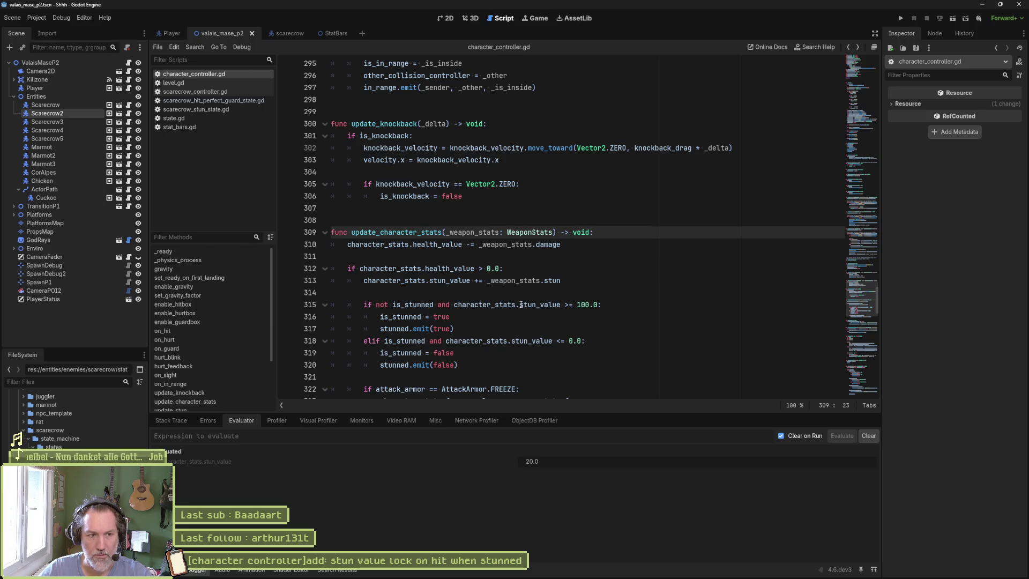
left_click(460, 304, "ctrl")
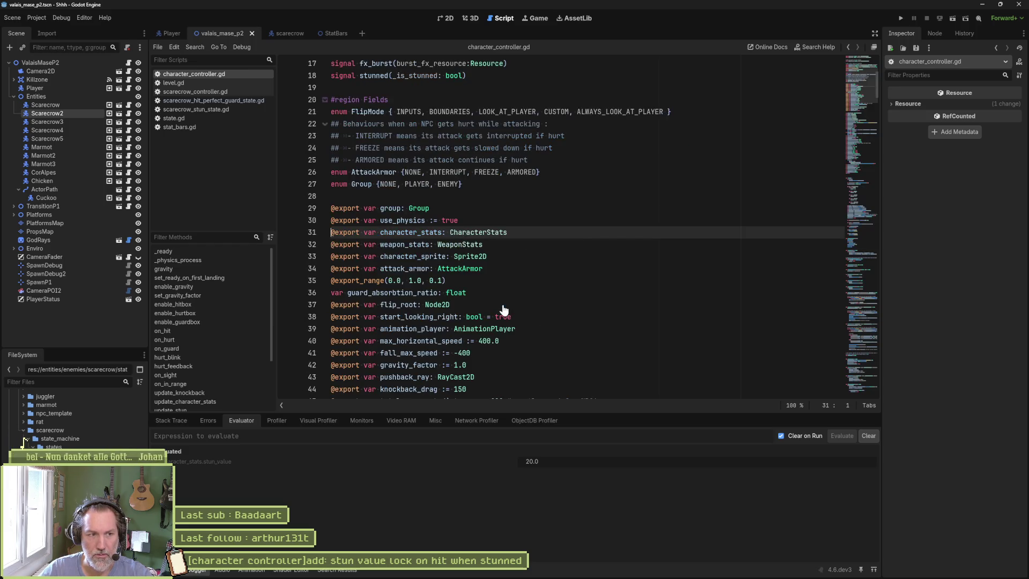
left_click(482, 234, "ctrl")
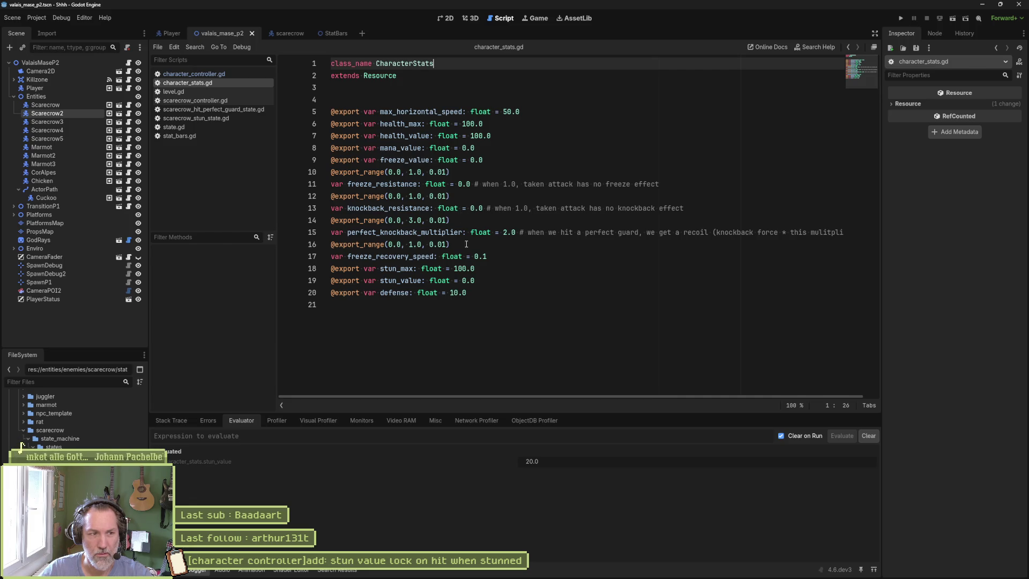
Give stun_value a set(value): setter containing the pasted stun toggle block
left_click(485, 278)
type(":")
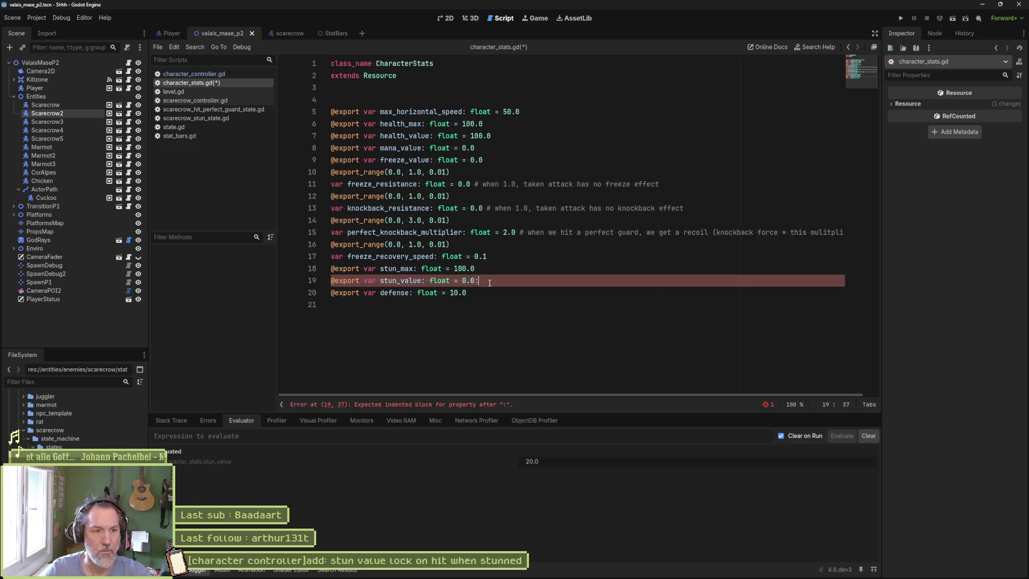
key("Return")
key("ctrl+v")
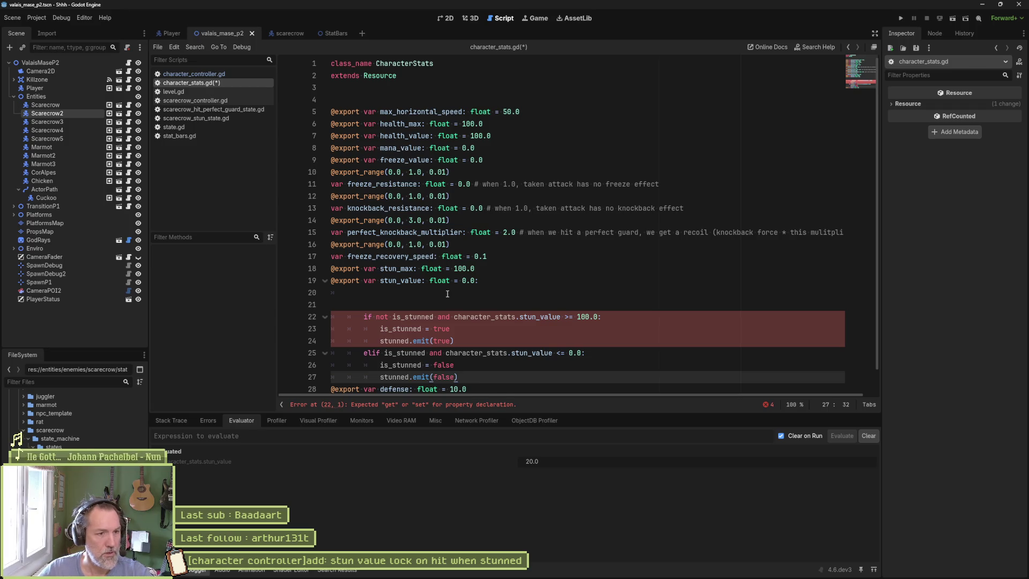
left_click(446, 292)
key("BackSpace")
key("Delete")
key("Delete")
key("Left")
key("Return")
type("set(value):")
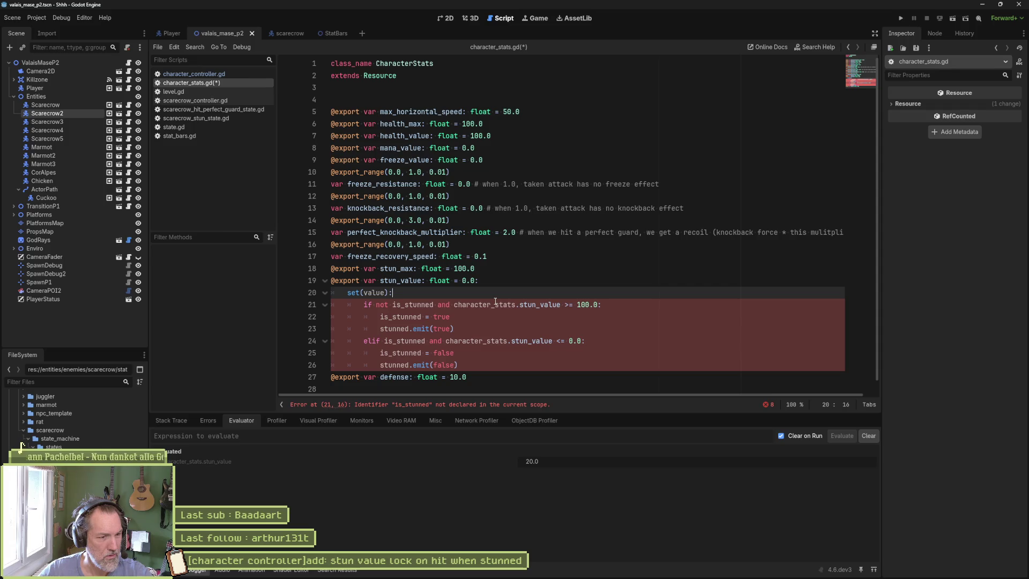
Declare var is_stunned := false at the end of character_stats.gd
scroll(495, 301, "down", 1)
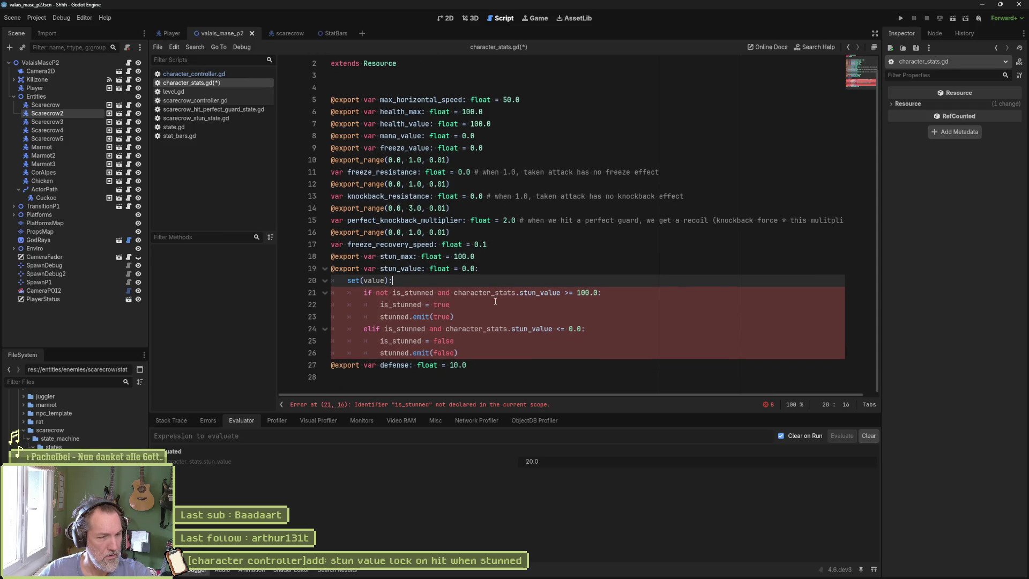
left_click(477, 375)
key("Return")
type("var is_stunned :")
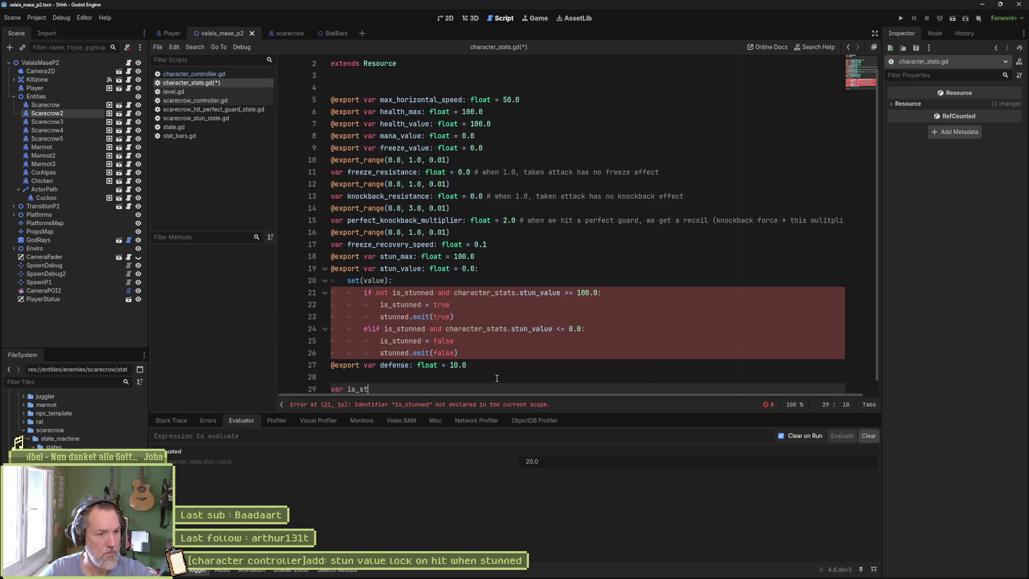
type("= false")
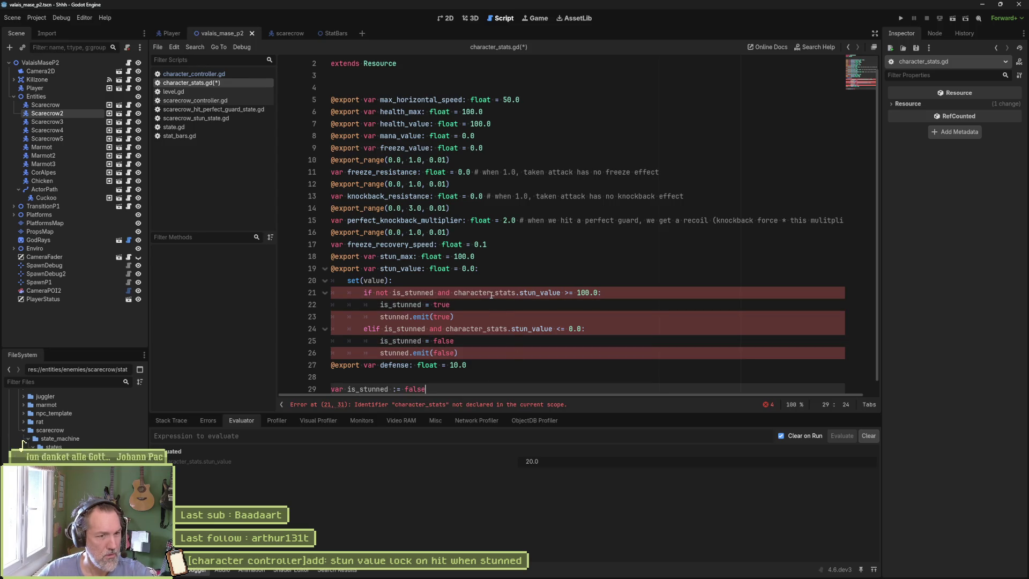
Replace character_stats.stun_value with value in both setter conditions
left_click_drag(455, 293, 559, 295)
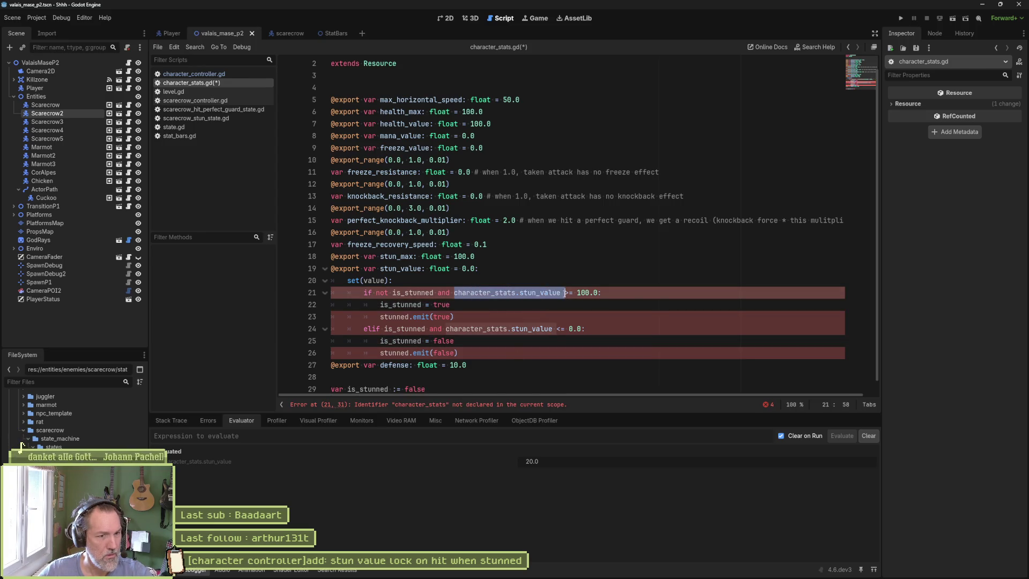
type("value")
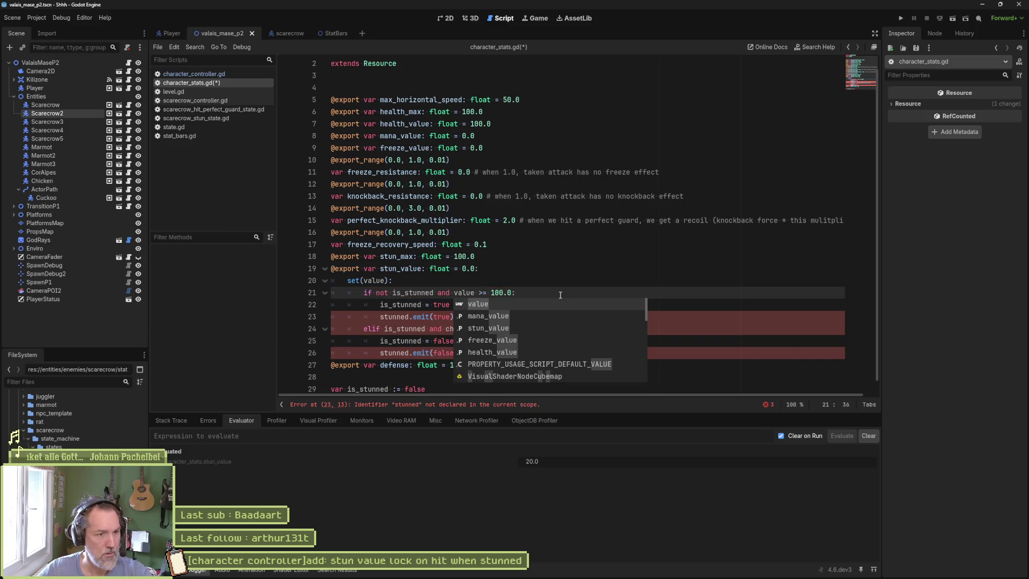
left_click(564, 279)
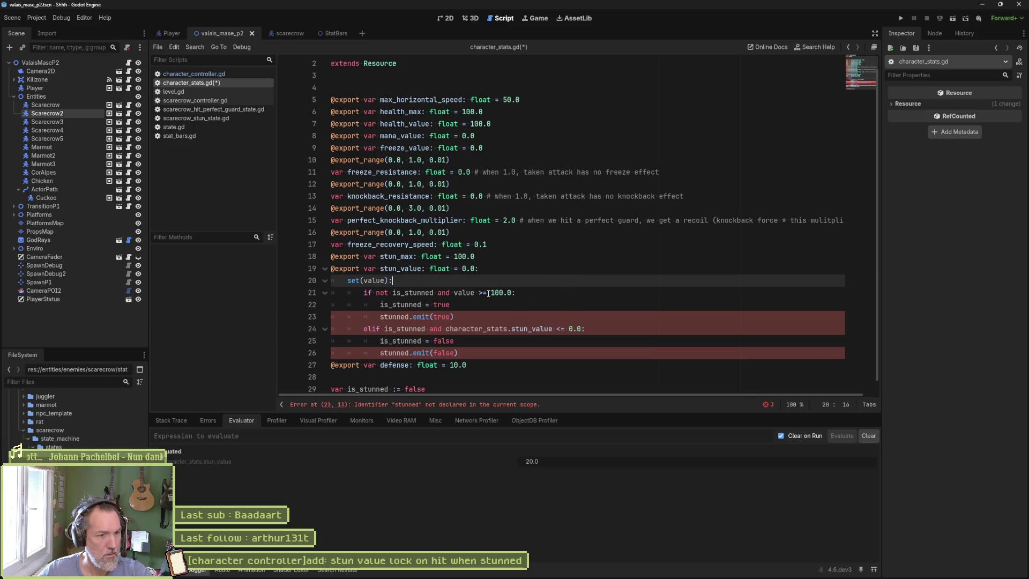
double_click(464, 293)
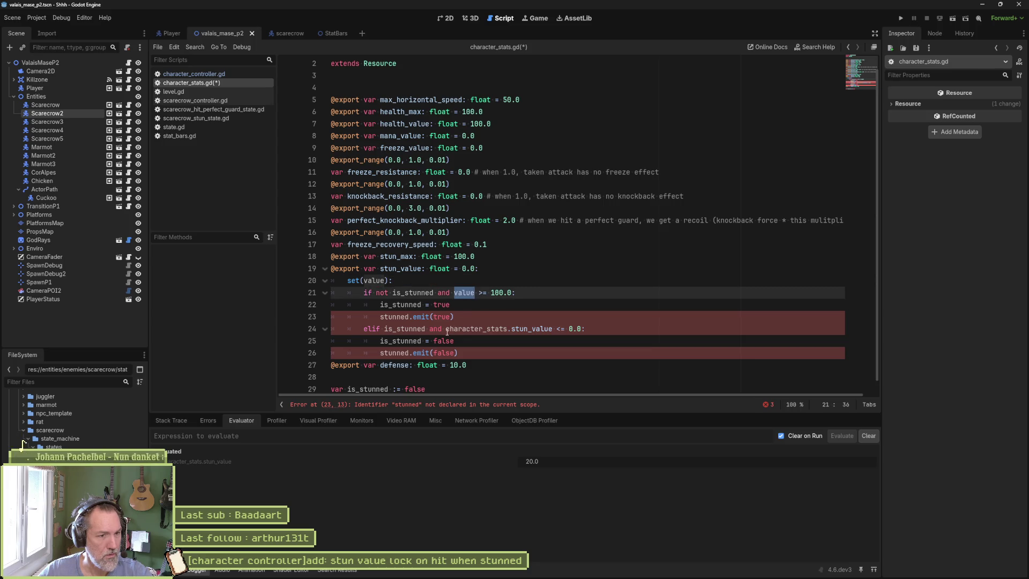
left_click_drag(446, 328, 551, 329)
type("value")
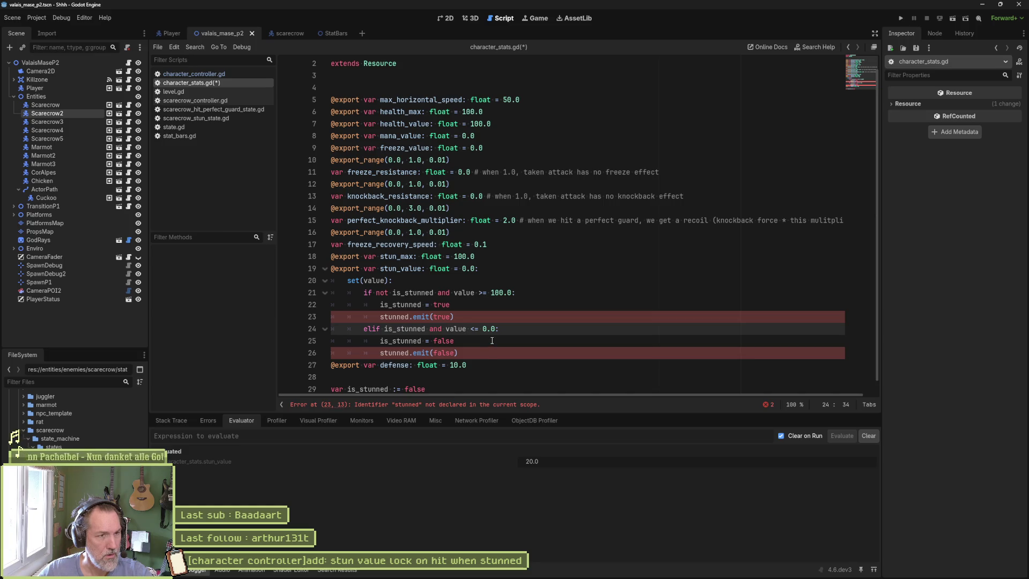
left_click(215, 73)
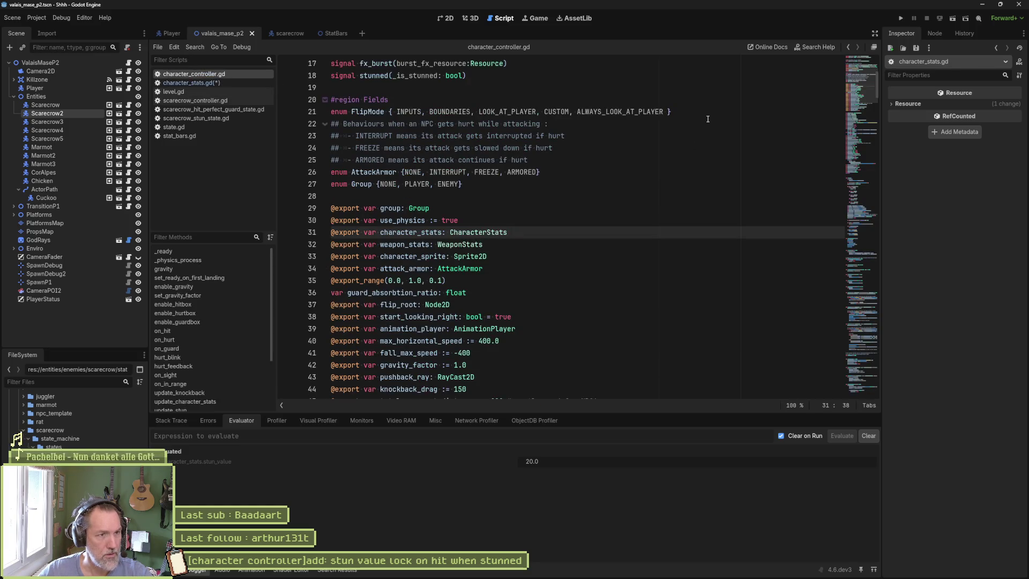
Move the stunned signal declaration from character_controller.gd to the top of character_stats.gd
left_click(860, 73)
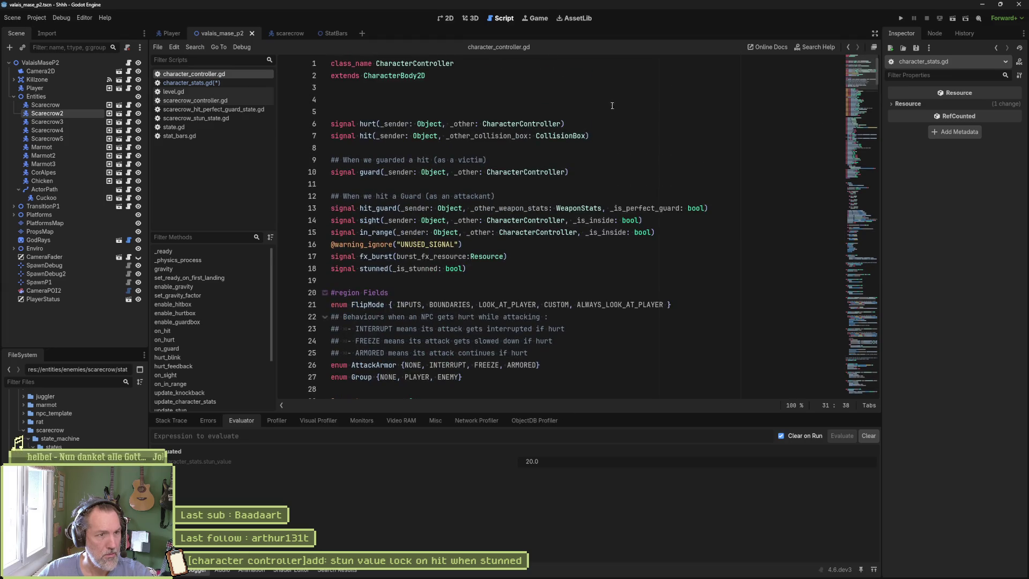
left_click(509, 256)
key("shift+Down")
key("BackSpace")
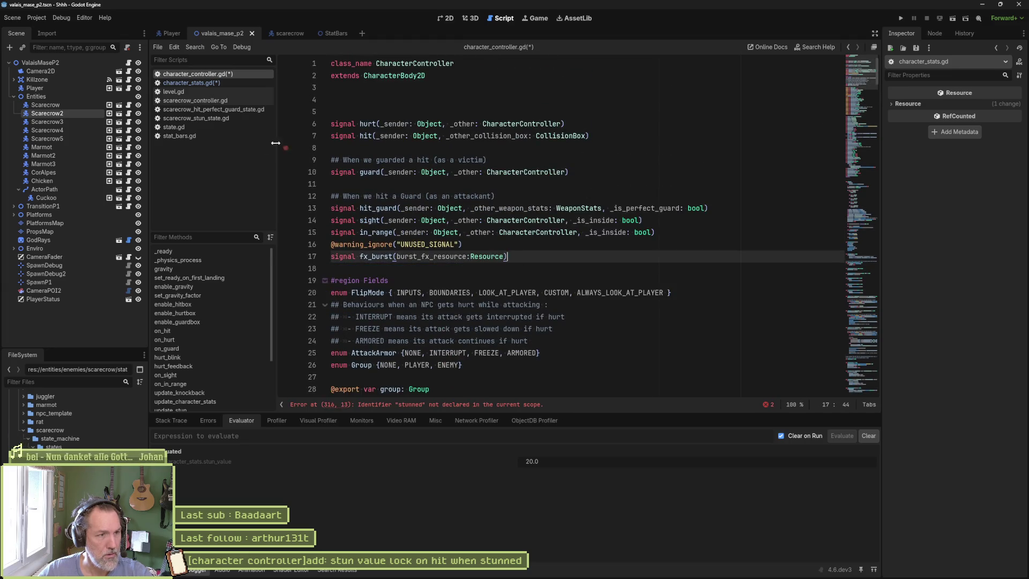
left_click(191, 83)
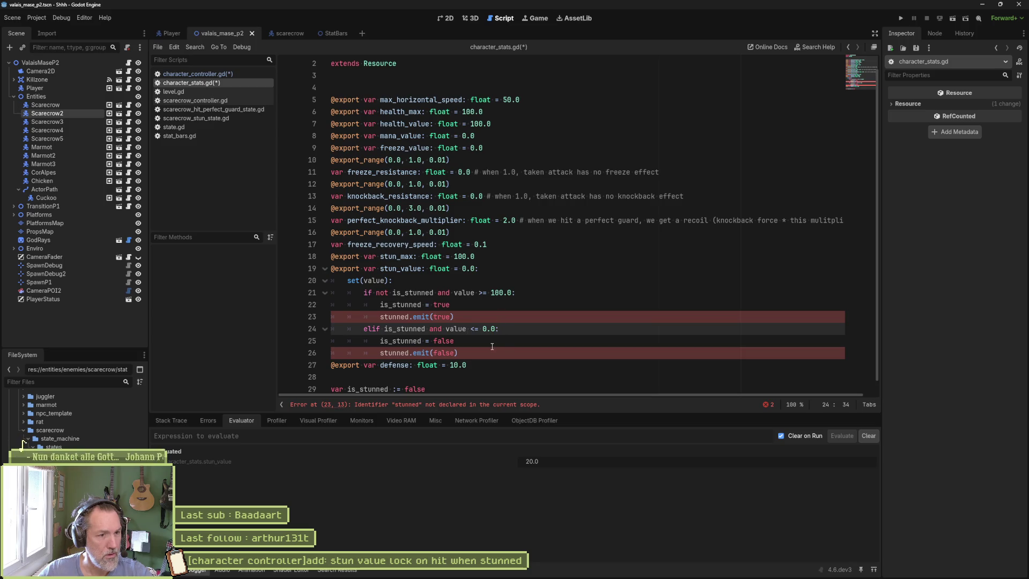
left_click(409, 86)
key("Return")
type("signal stunned(_is_stunned: bool)")
key("Return")
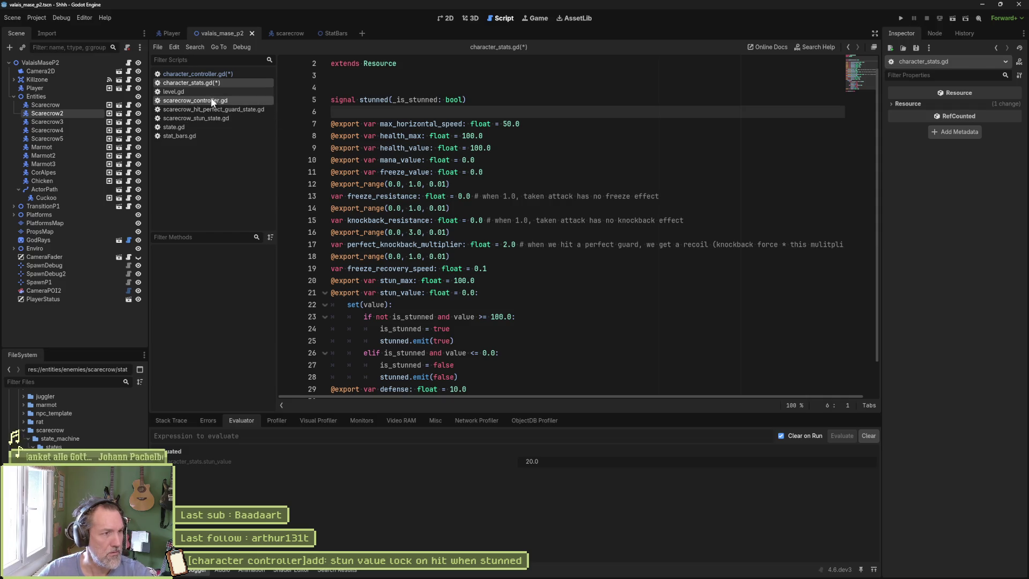
Comment out the old stun toggle block, lines 314–319, in update_character_stats and save
left_click(223, 74)
left_click(498, 405)
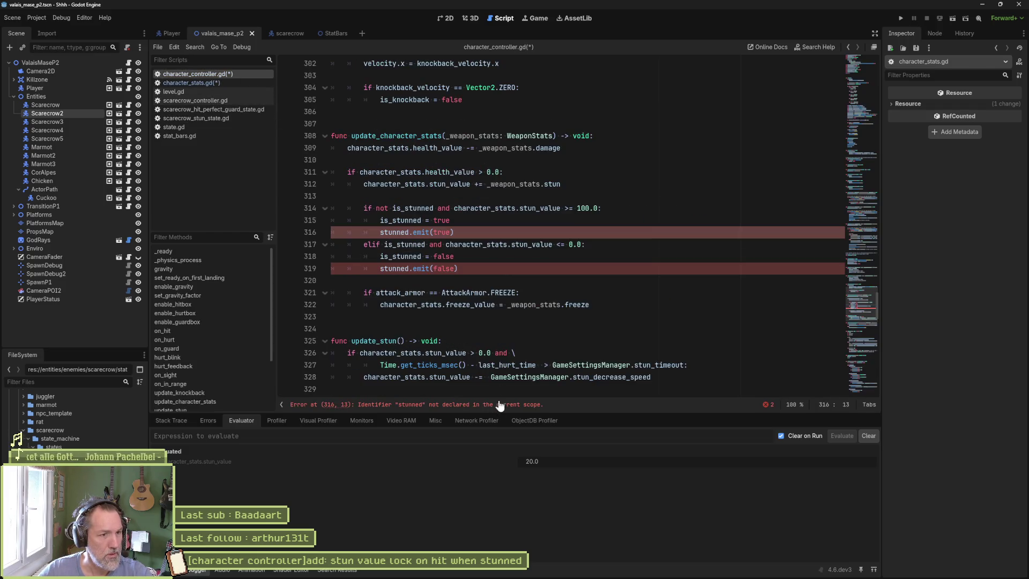
left_click_drag(458, 208, 448, 268)
key("ctrl+k")
key("ctrl+s")
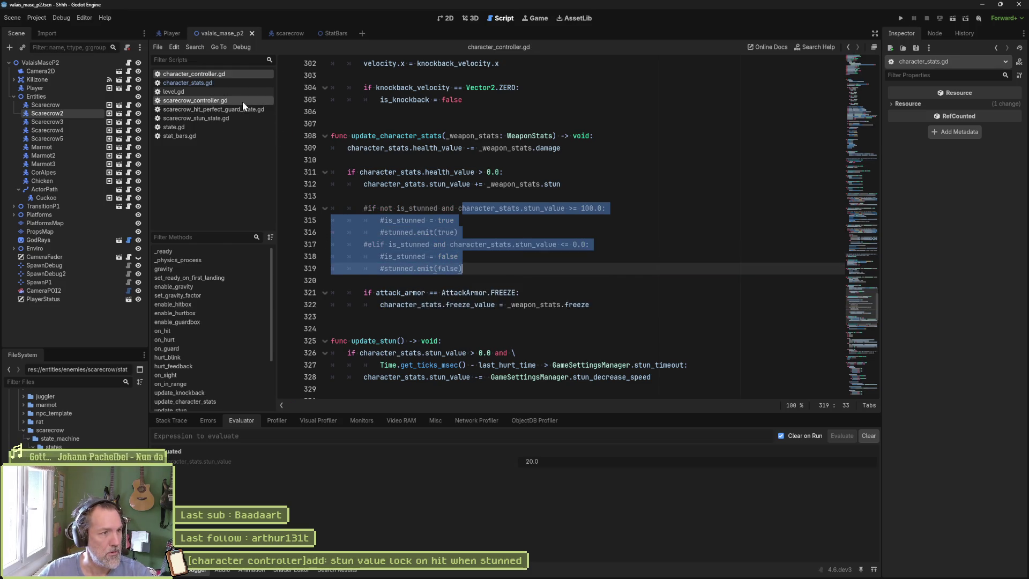
Review the stun_max and stun_value declarations in character_stats.gd
left_click(232, 82)
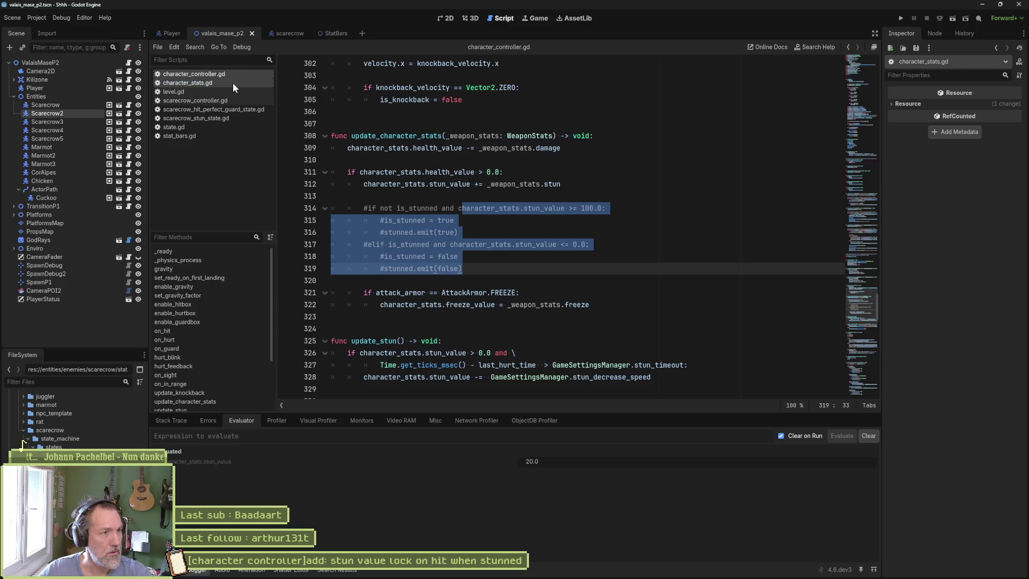
left_click(585, 283)
scroll(585, 282, "down", 2)
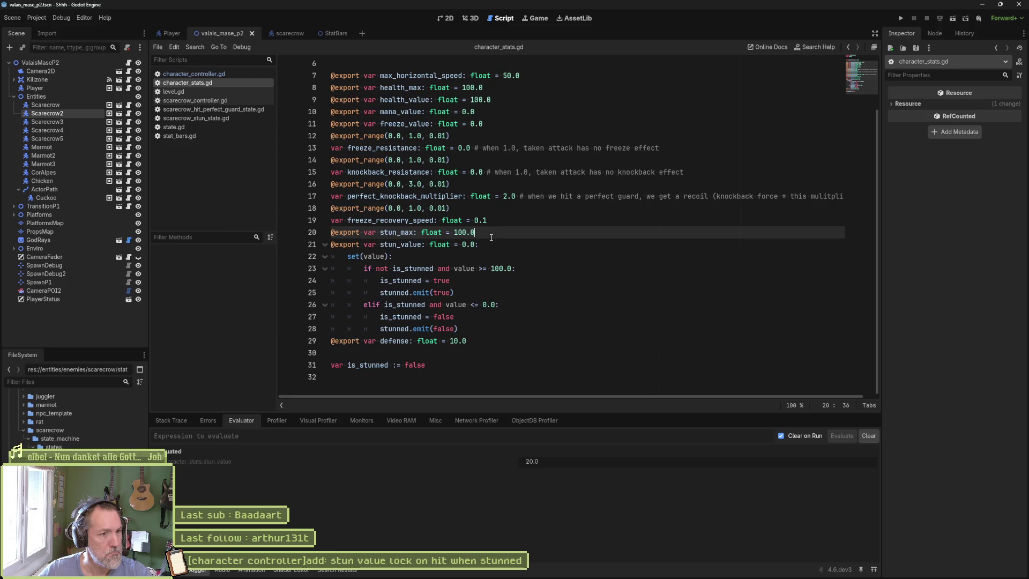
Run the current level scene, then stop it
key("F6")
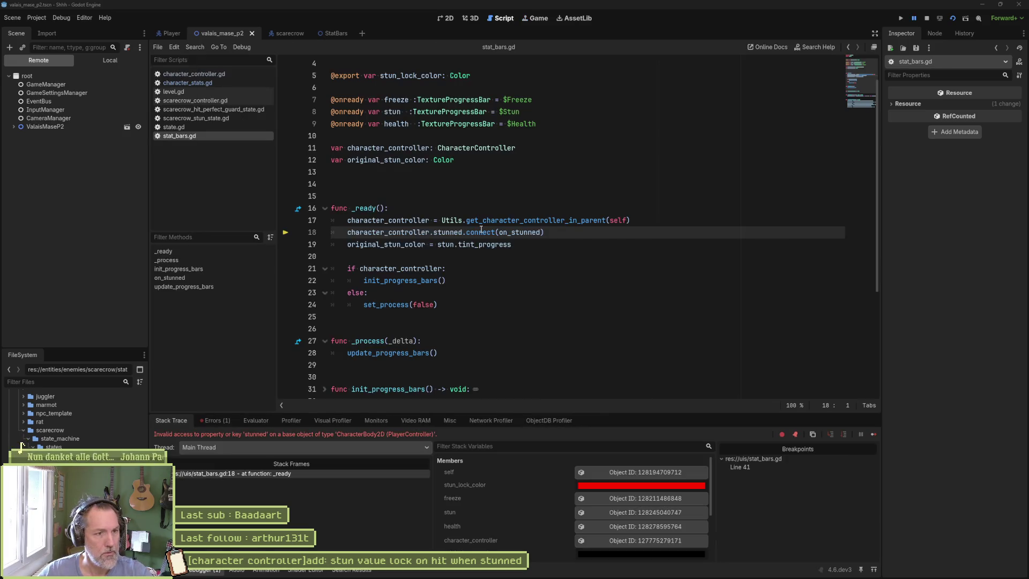
left_click(430, 232)
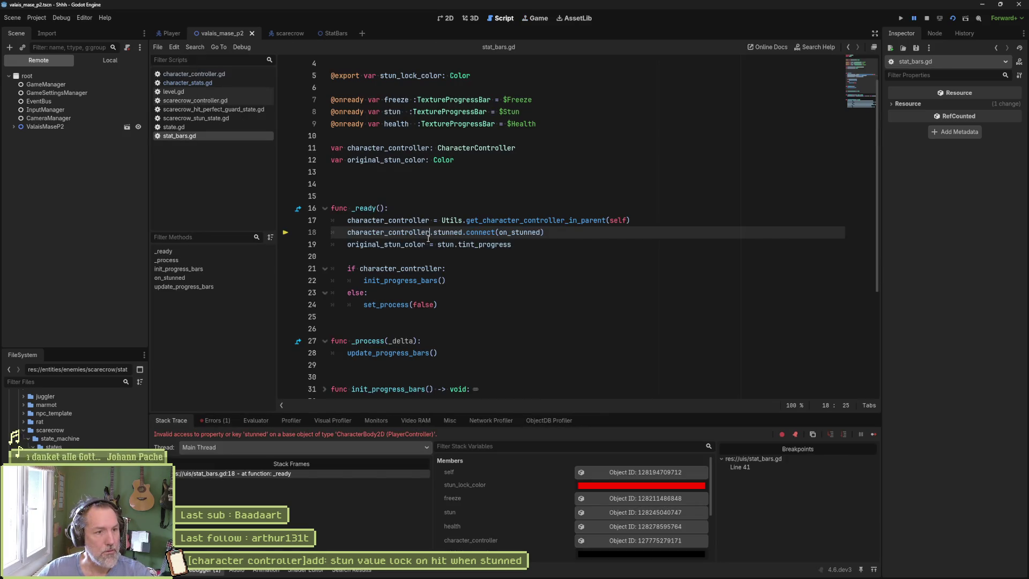
key("F8")
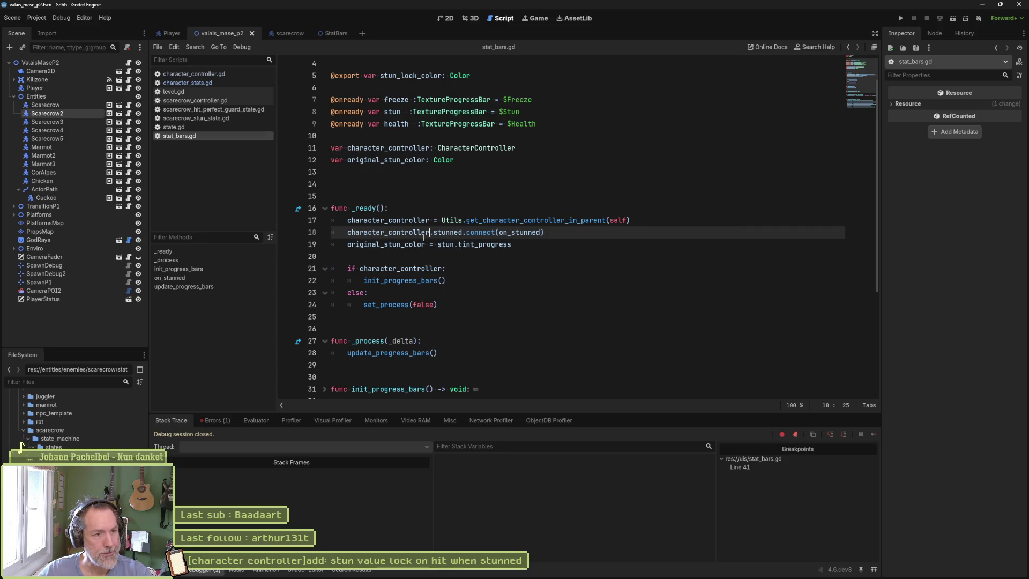
Connect stat_bars.gd to character_controller.character_stats.stunned and rerun the scene
type(".stats")
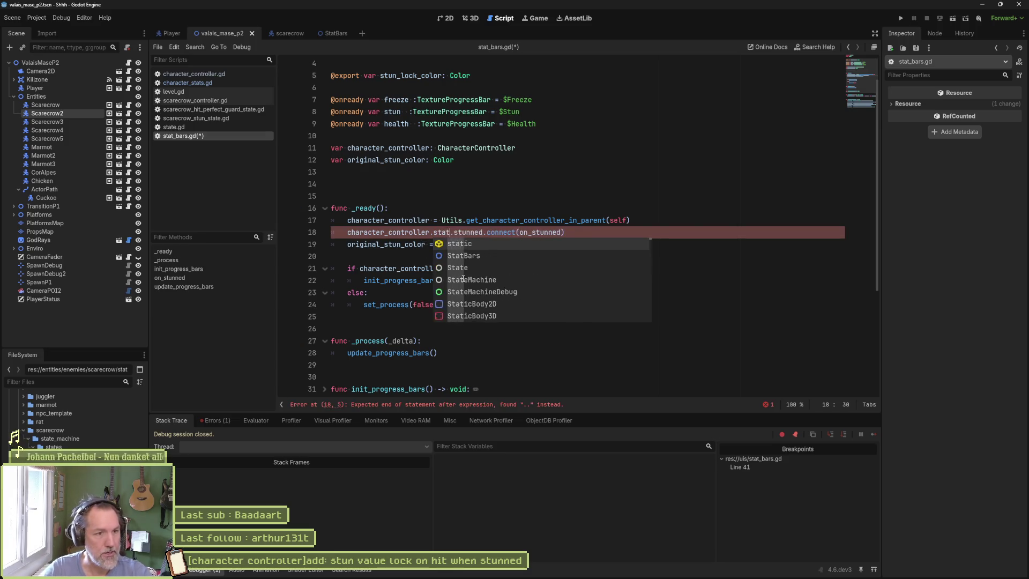
key("Escape")
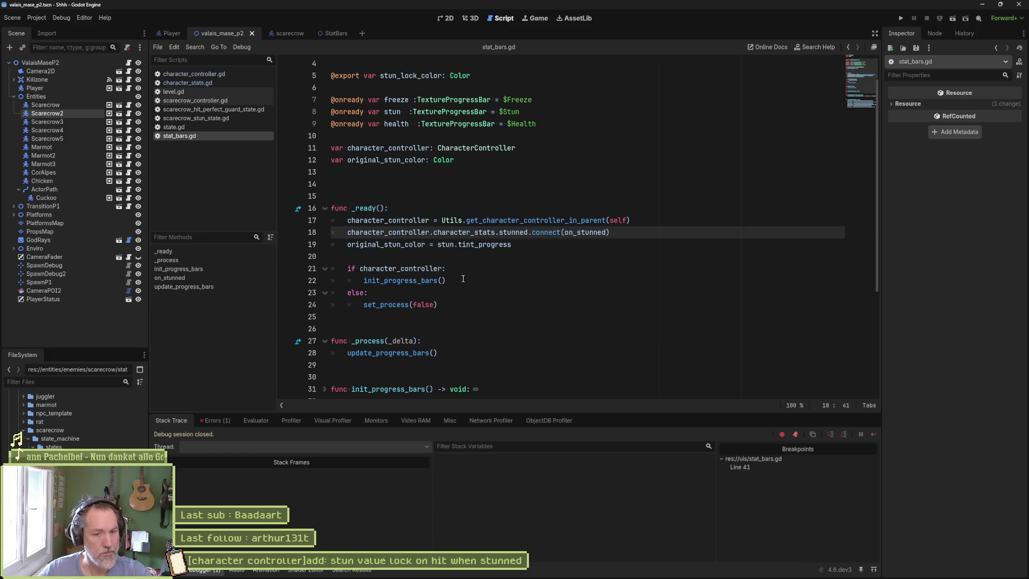
key("F6")
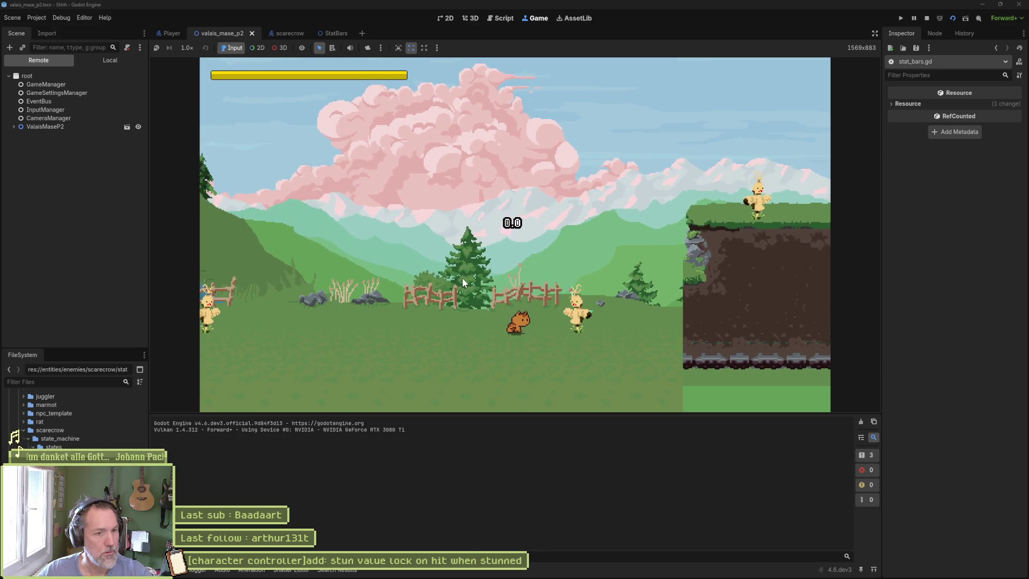
Stop the game, add a breakpoint at character_stats.gd line 24 (is_stunned = true), and rerun the scene
key("F8")
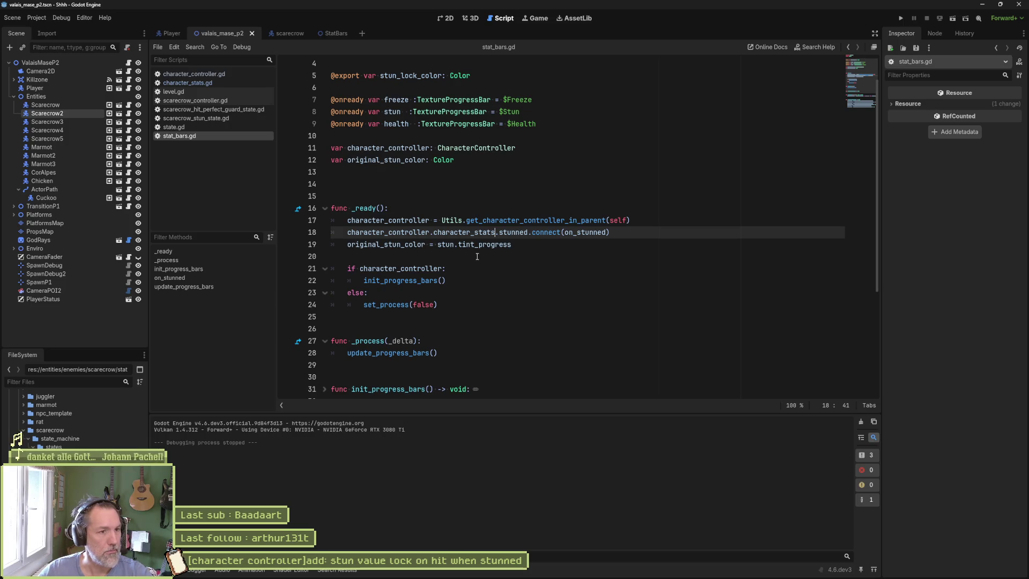
left_click(214, 82)
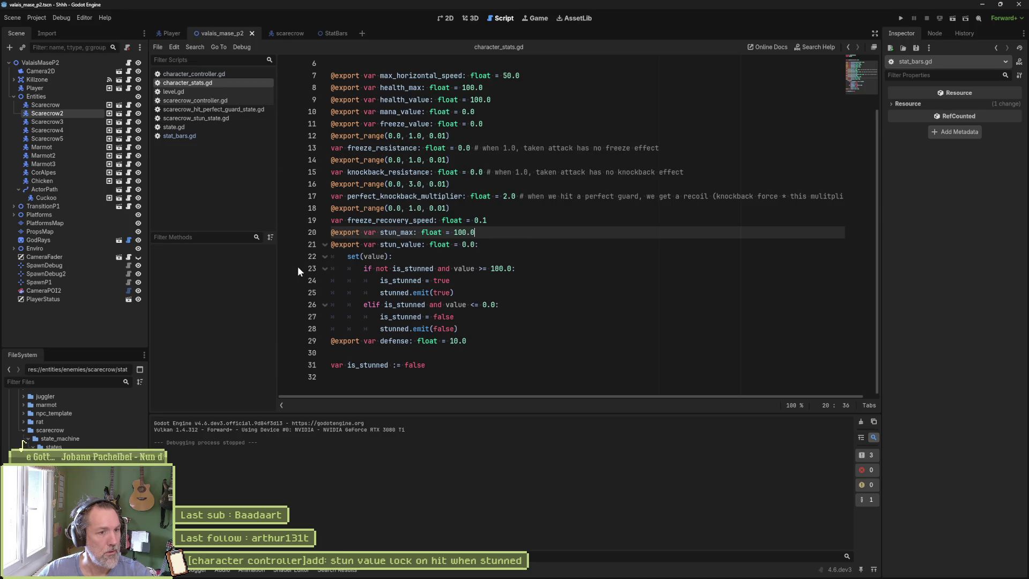
left_click(286, 280)
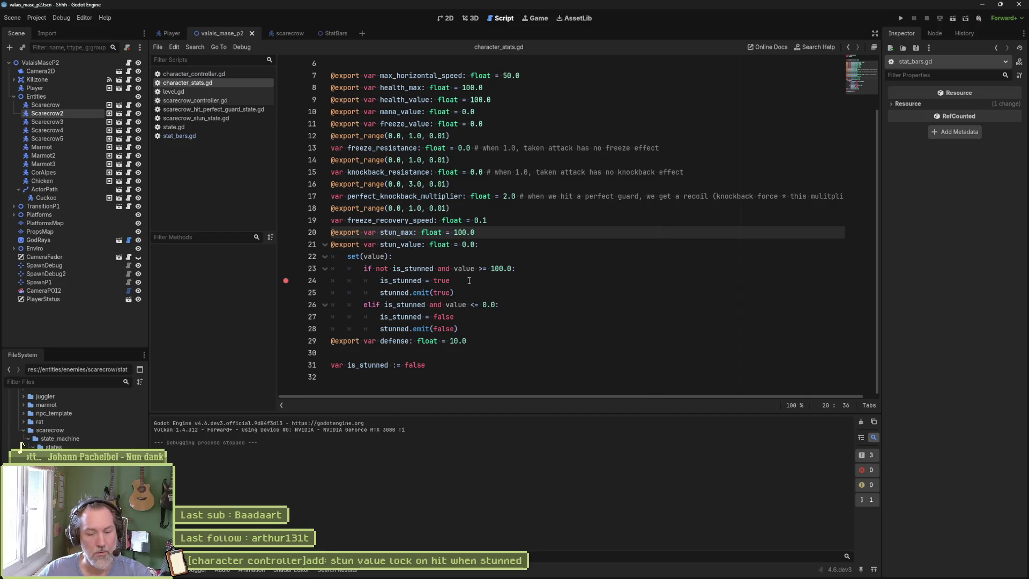
key("F6")
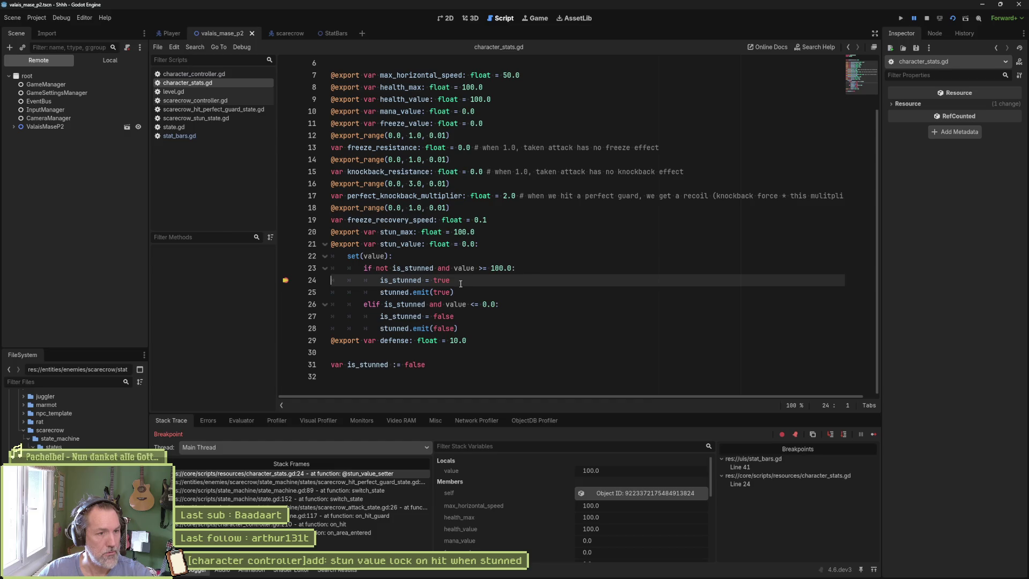
While paused, look through character_controller.gd and stat_bars.gd, then resume and stop the game
left_click(207, 73)
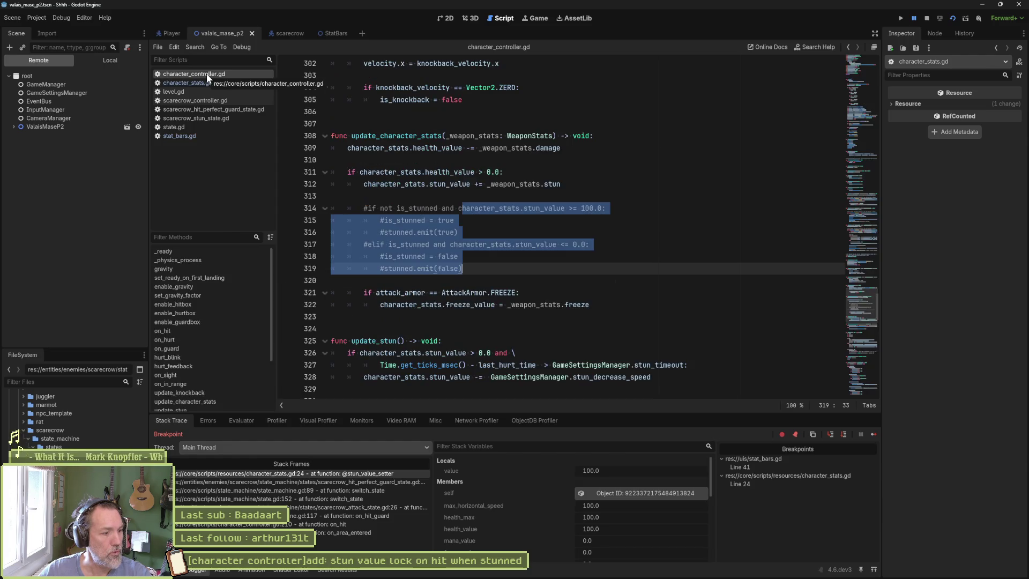
left_click(185, 134)
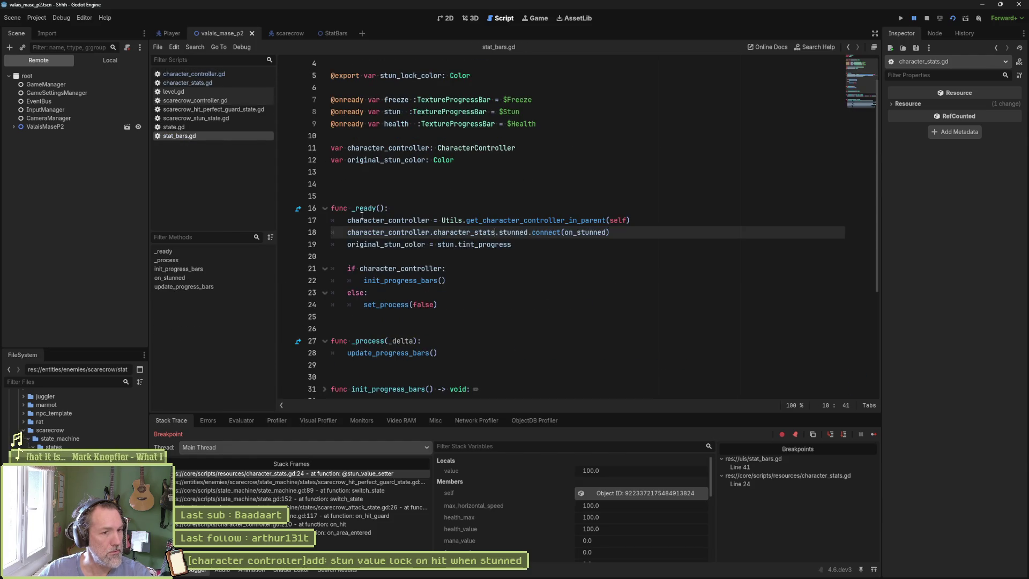
scroll(363, 322, "down", 5)
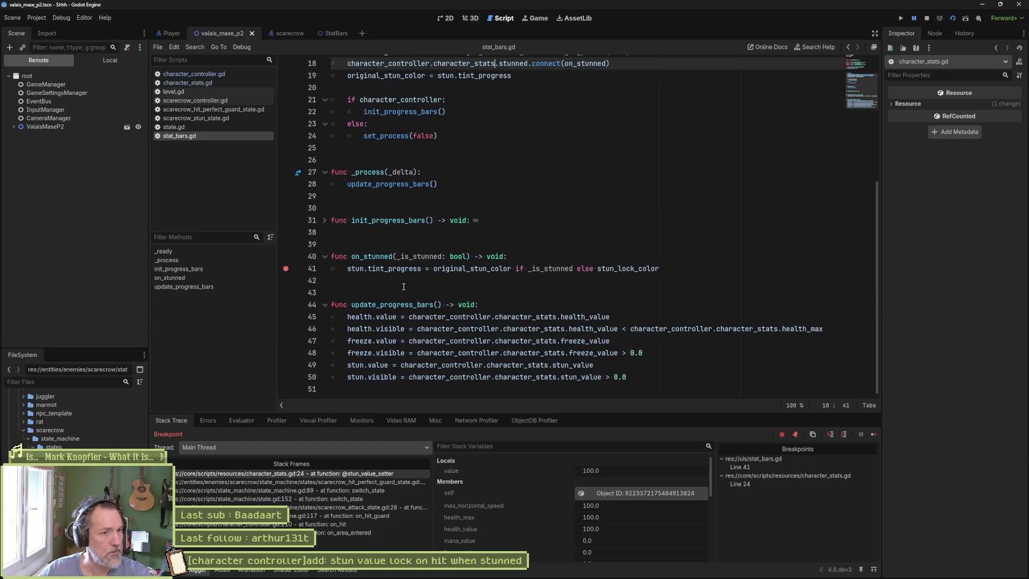
scroll(403, 286, "up", 2)
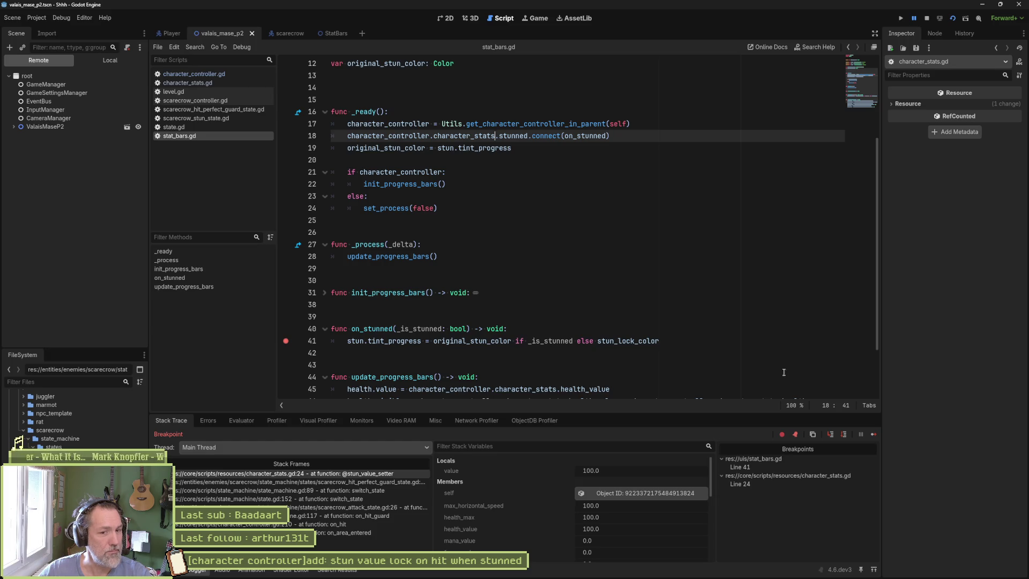
left_click(873, 435)
key("F8")
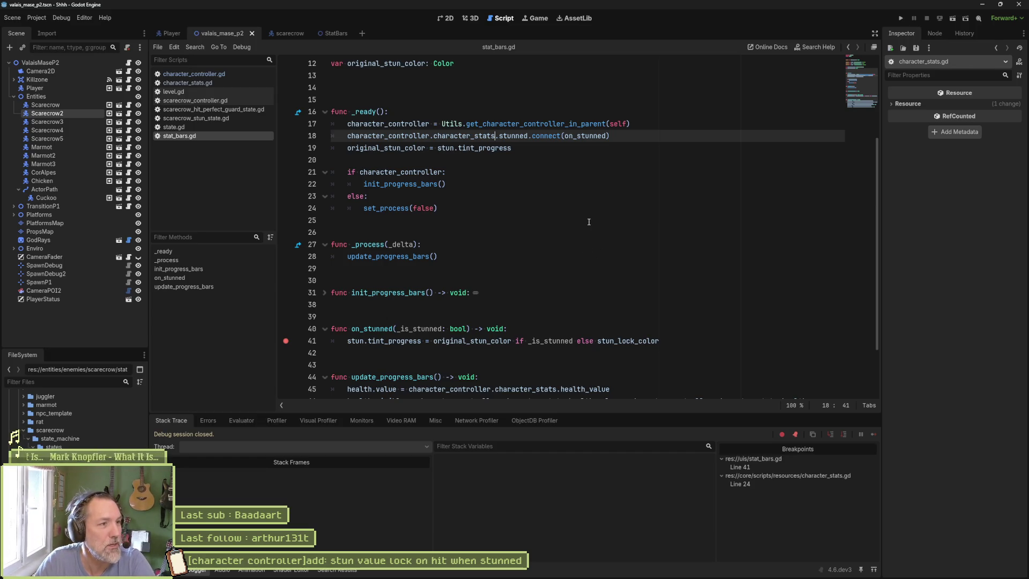
Read through scarecrow_stun_state.gd and scarecrow_hit_perfect_guard_state.gd, then return to character_controller.gd
left_click(214, 117)
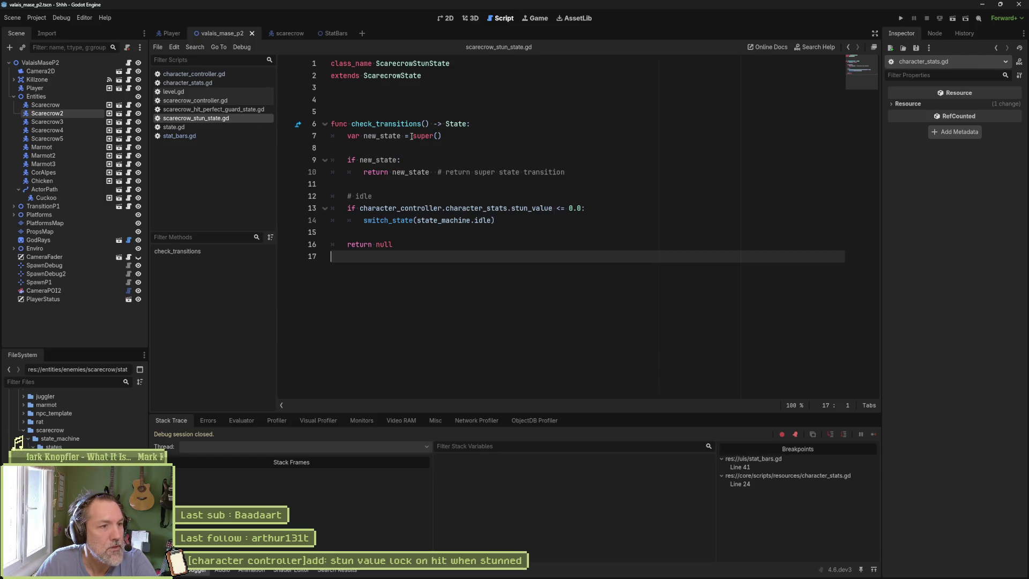
left_click(265, 110)
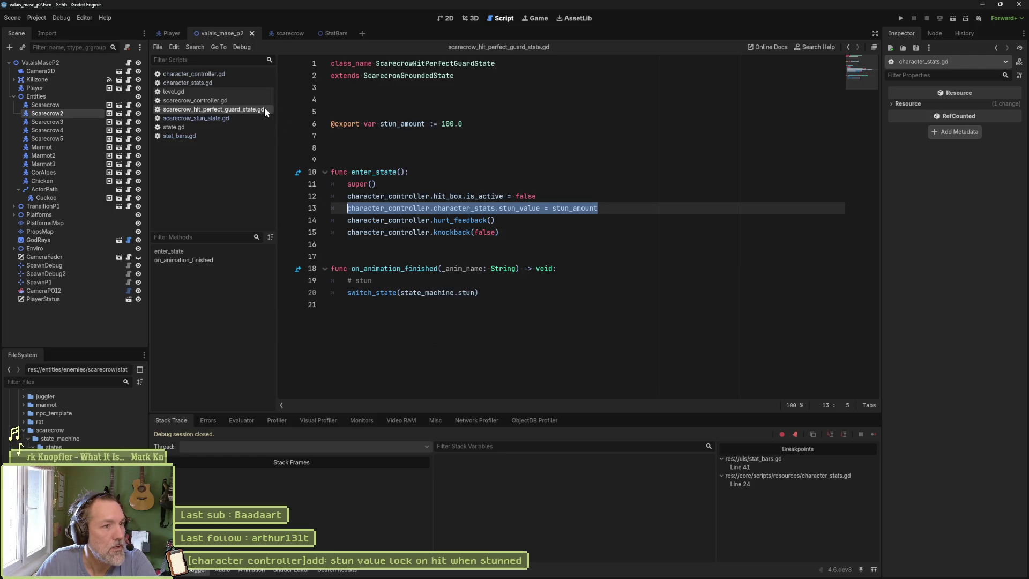
left_click(603, 207)
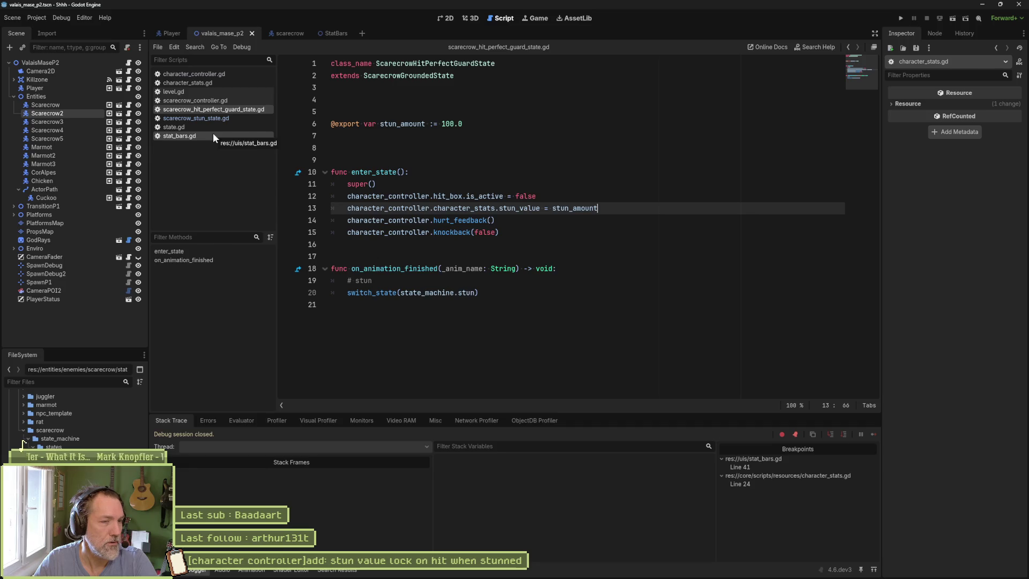
left_click(219, 75)
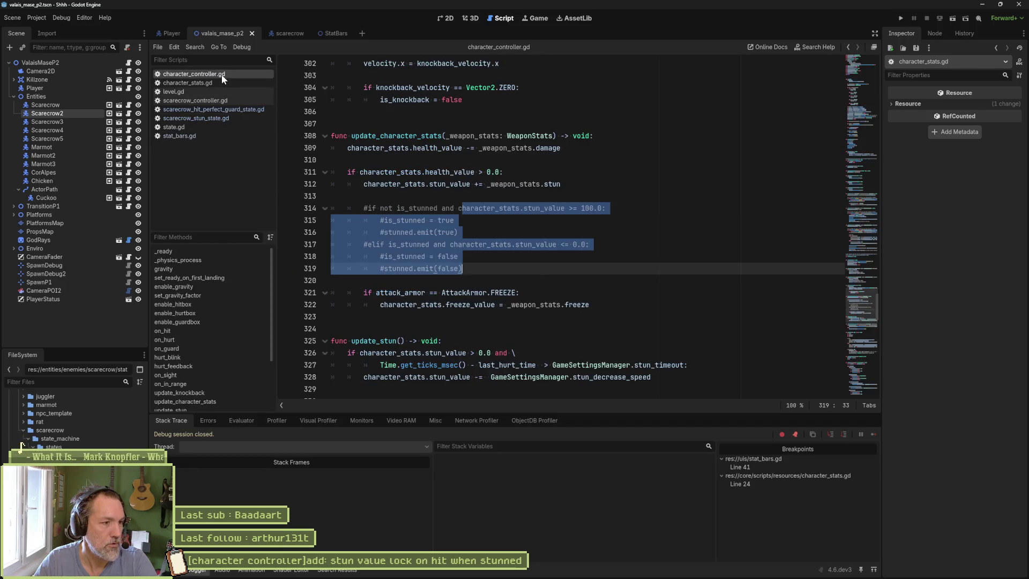
double_click(404, 136)
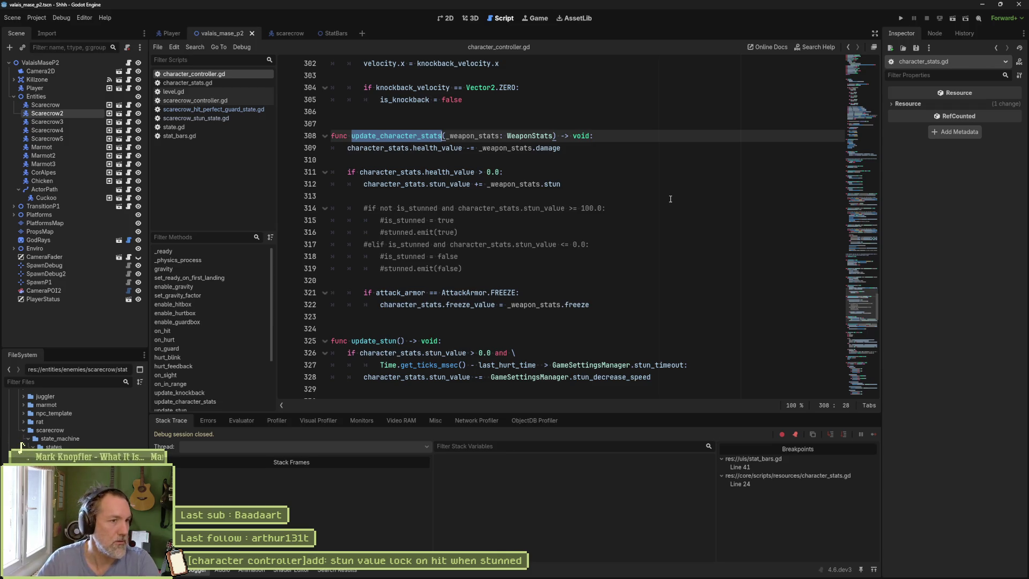
left_click(428, 118)
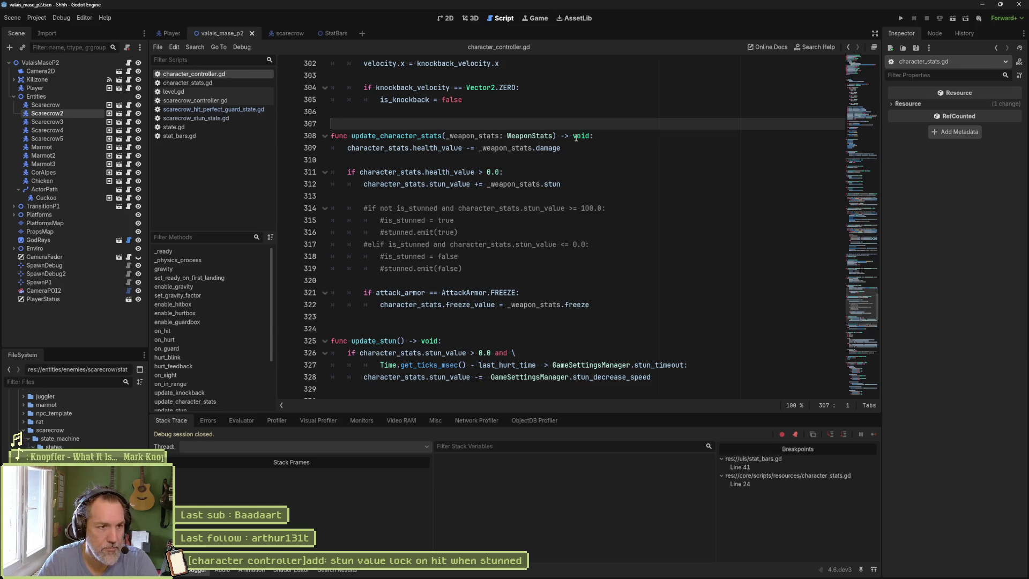
Add a stub func update_stun_value(_value: float) -> void above update_character_stats and save
key("Return")
key("Return")
key("Return")
key("Up")
key("Up")
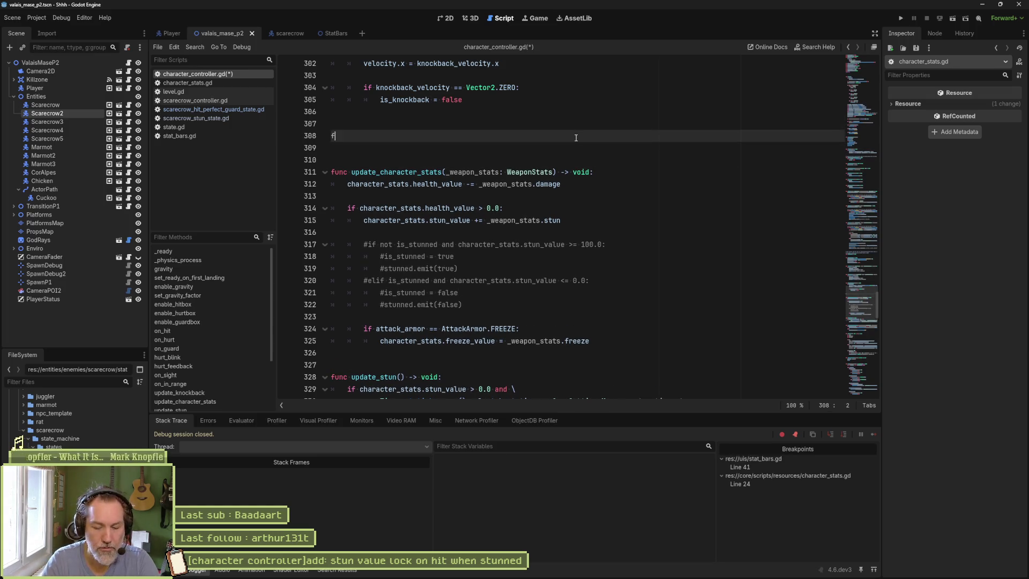
type("unc update_stun_value() _")
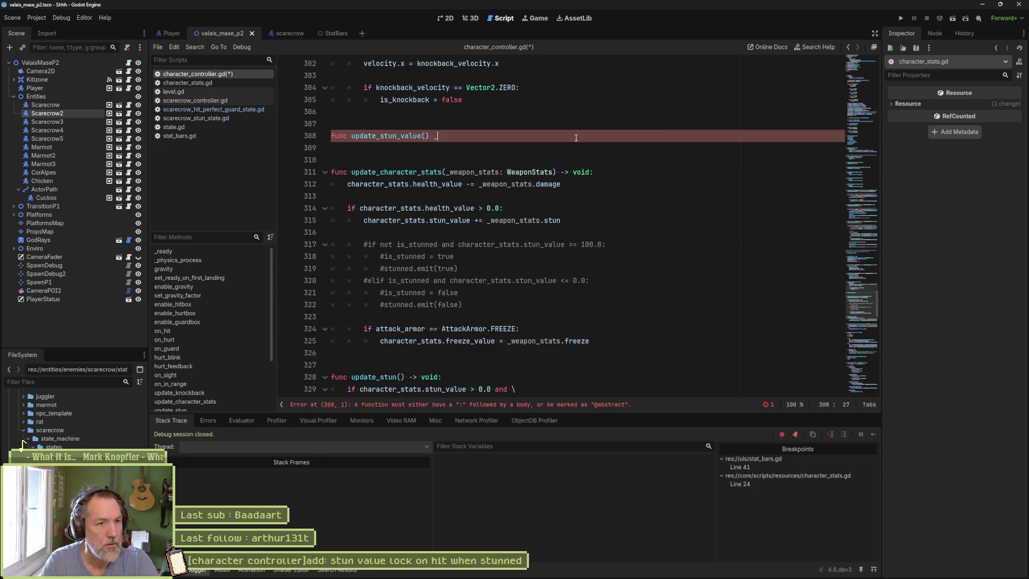
type(" >")
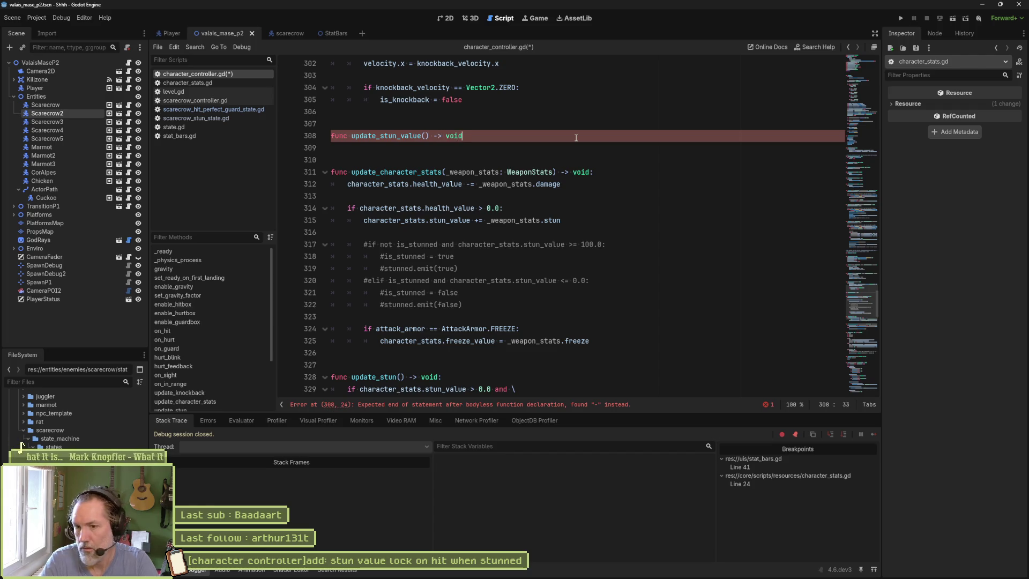
type(":")
key("Return")
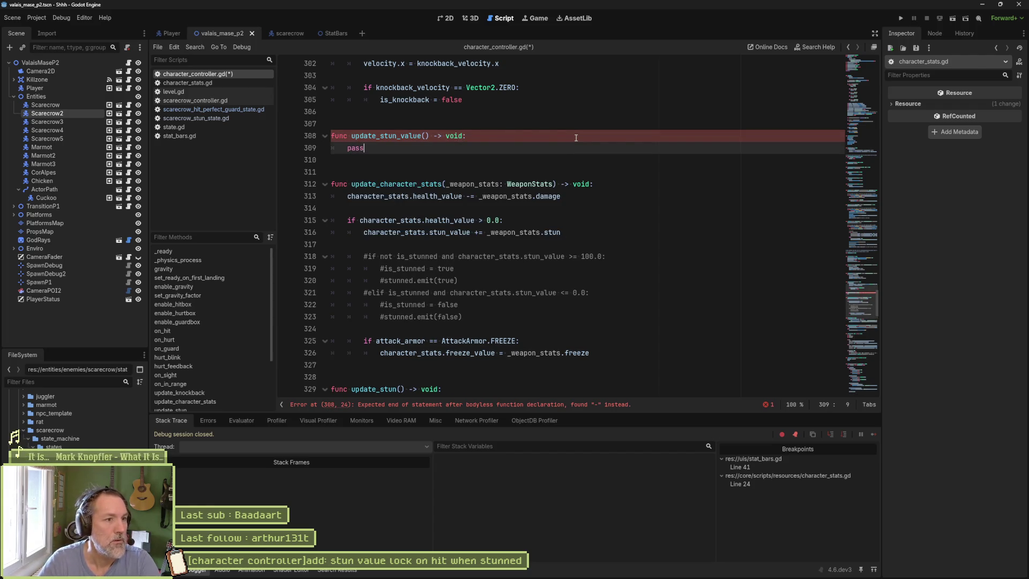
left_click(423, 135)
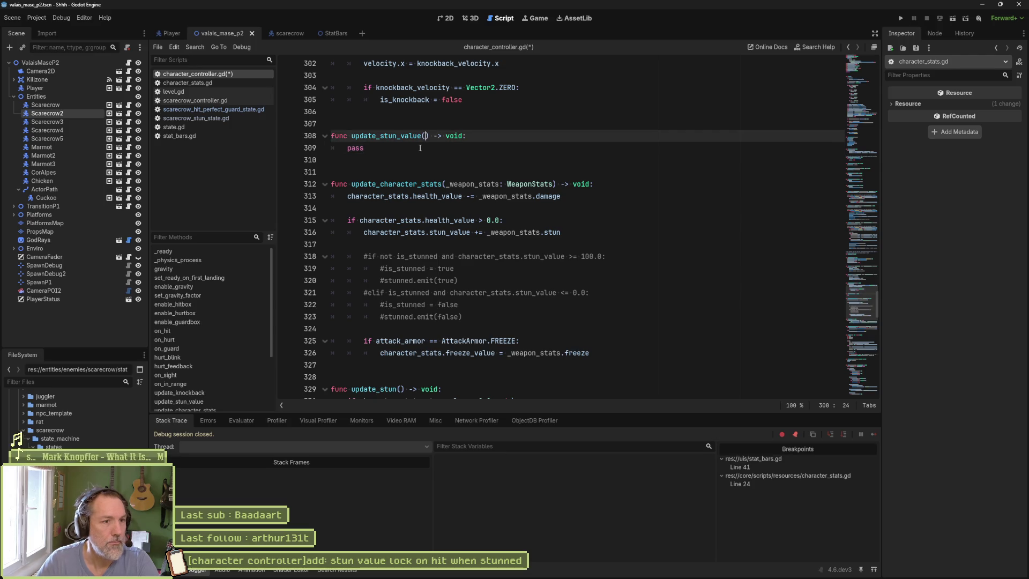
type("_value: floa")
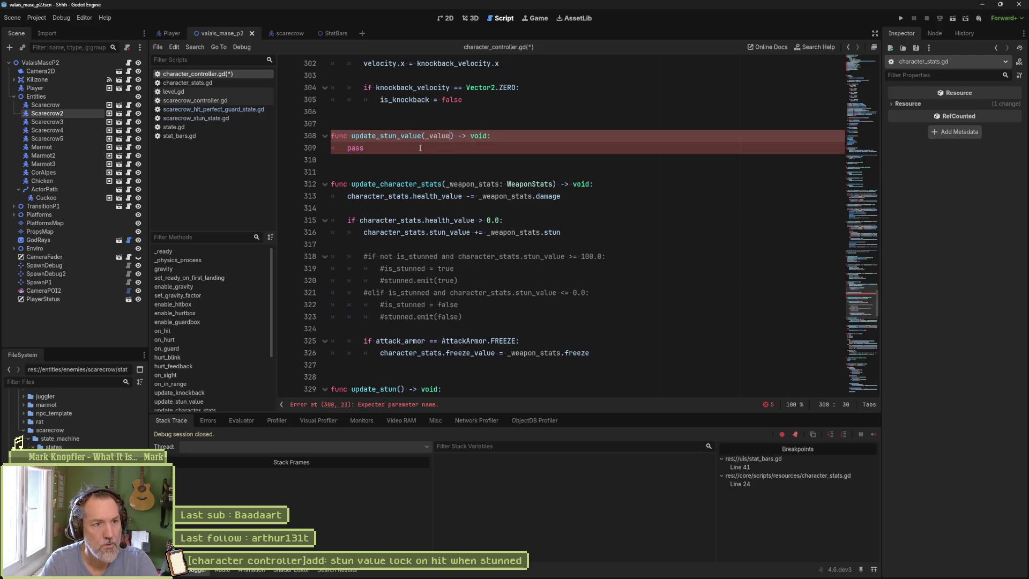
type("t")
key("ctrl+s")
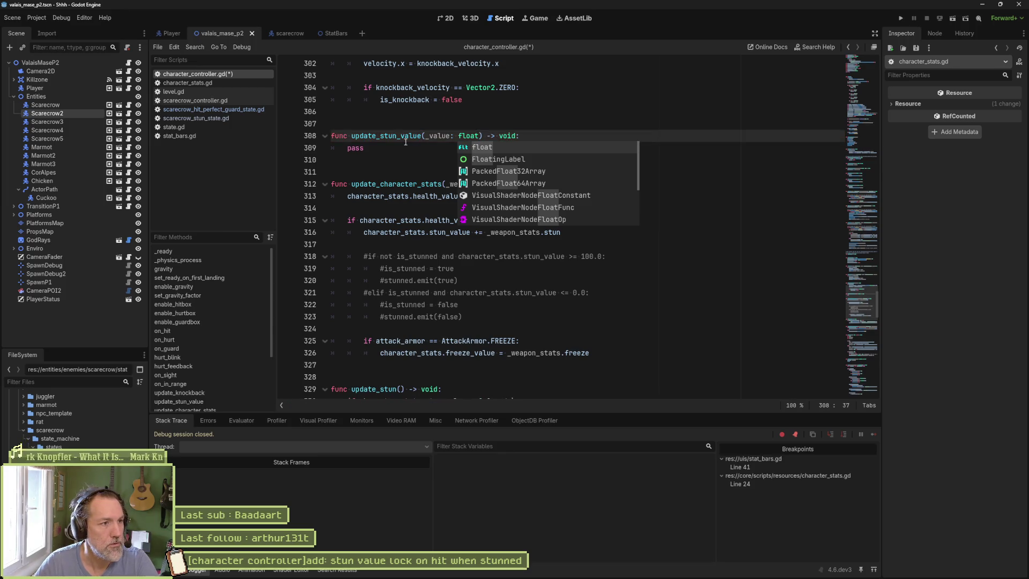
left_click(220, 83)
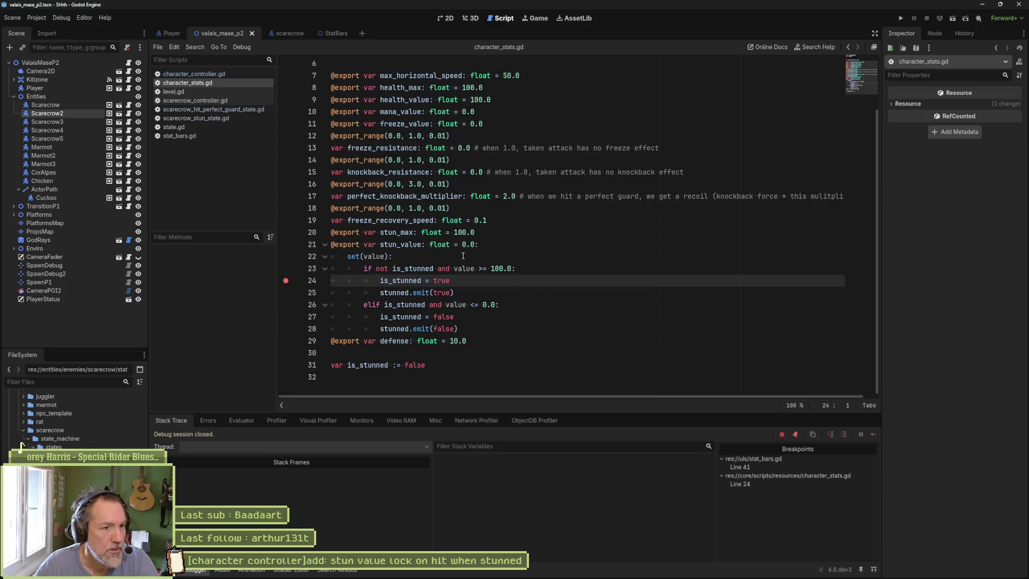
Comment out the stun_value setter block, lines 21–28, in character_stats.gd
left_click(475, 244)
type("#")
left_click_drag(453, 252, 443, 325)
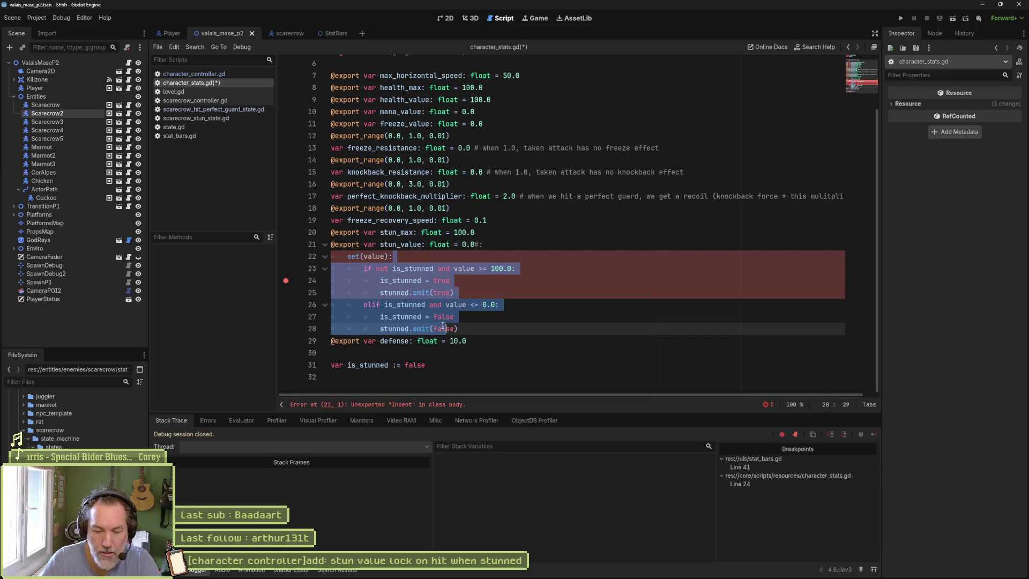
key("ctrl+k")
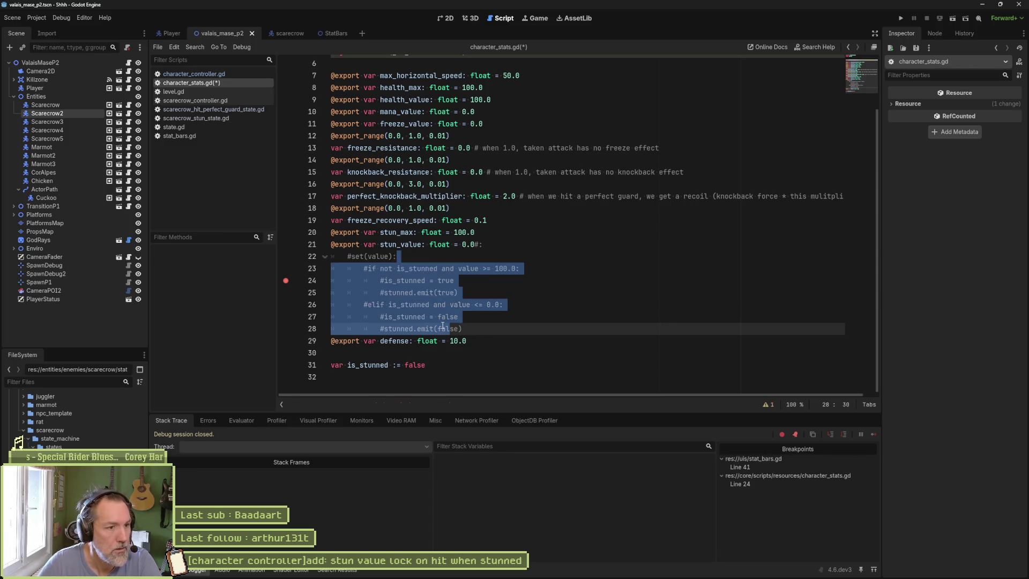
scroll(464, 273, "up", 2)
scroll(463, 273, "up", 1)
left_click(334, 114)
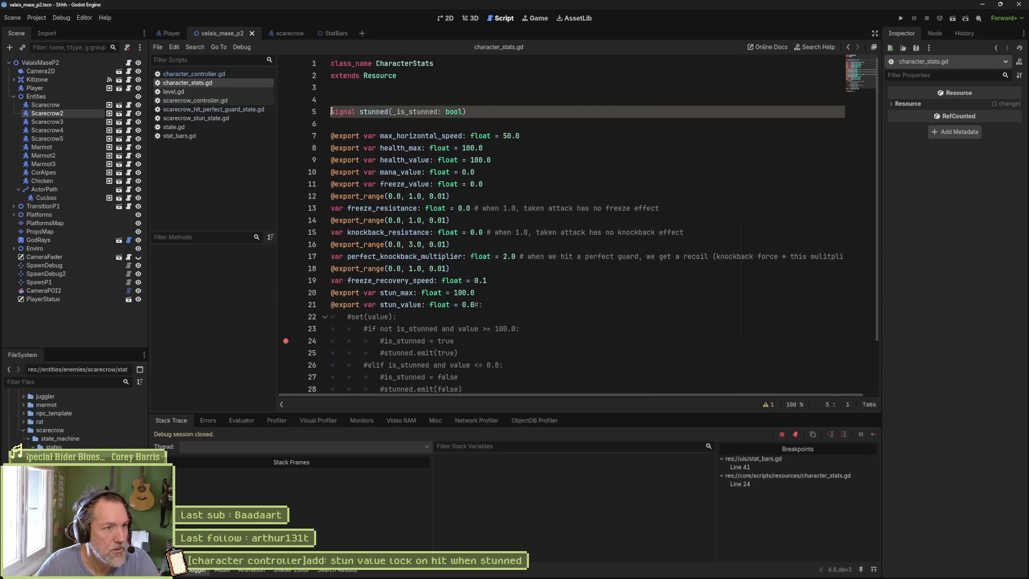
scroll(334, 113, "down", 2)
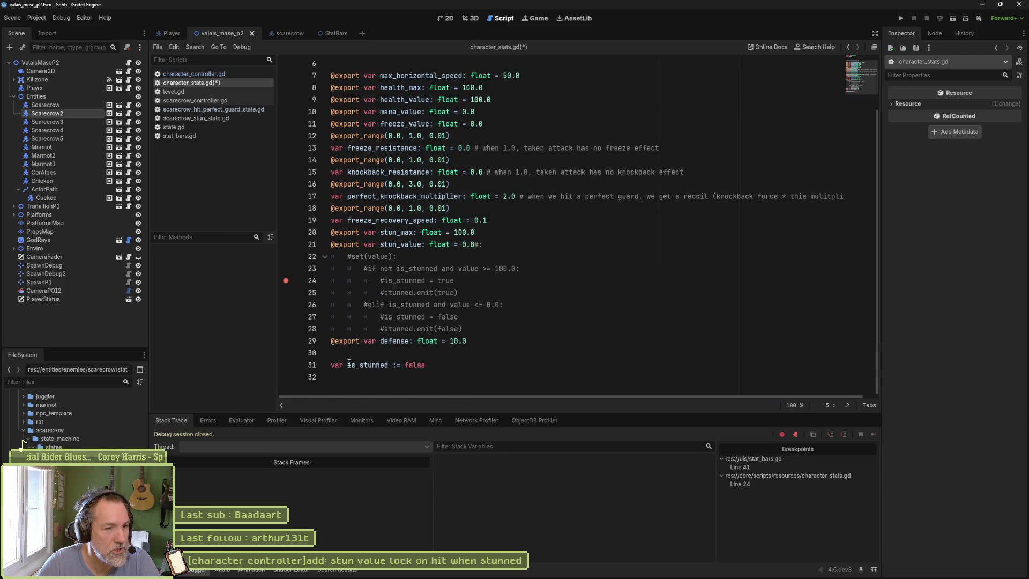
Comment out the is_stunned declaration, then close character_stats.gd and level.gd
left_click(332, 366)
key("ctrl+k")
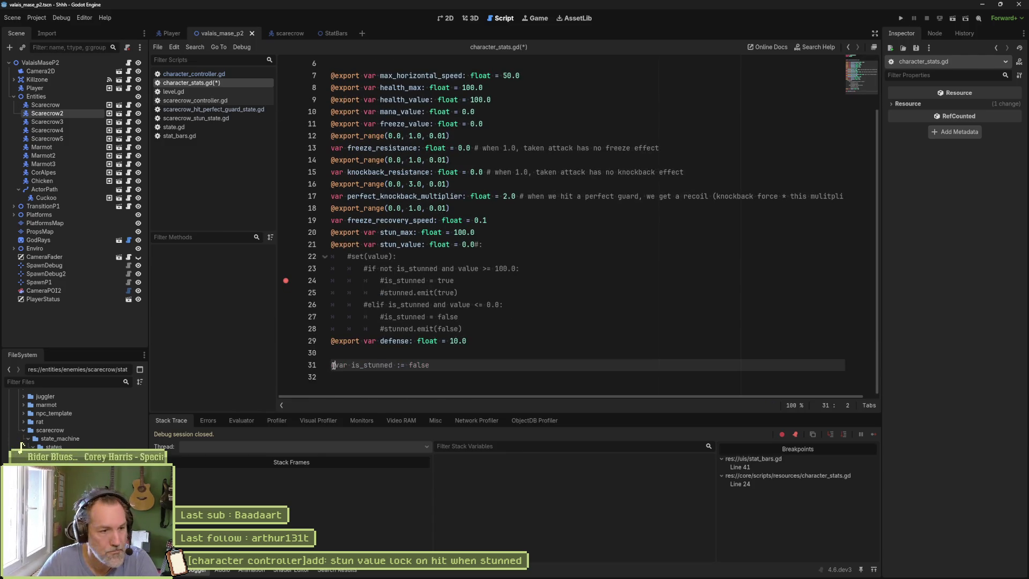
middle_click(186, 84)
middle_click(188, 84)
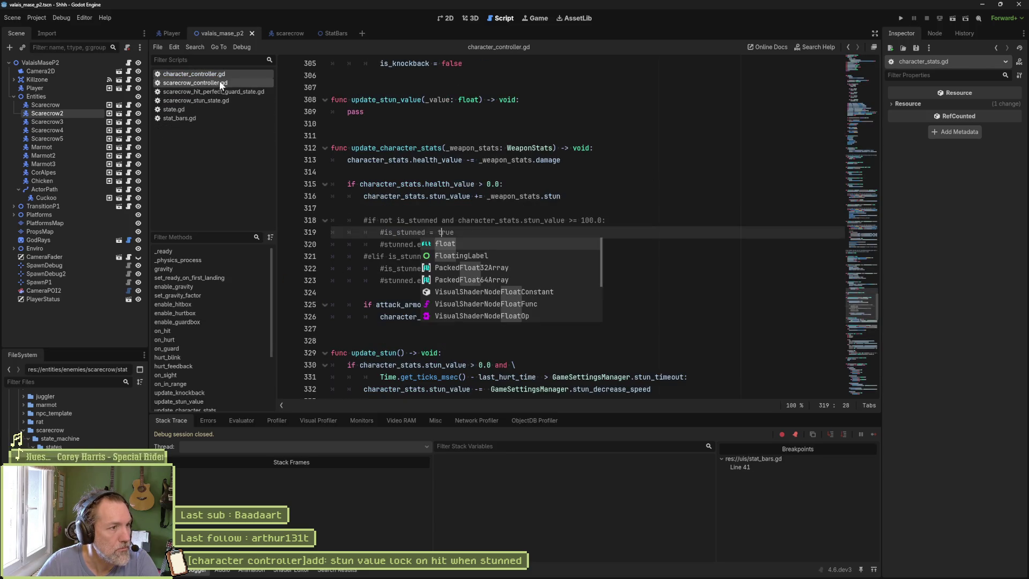
Move the commented stun-lock block into update_stun_value and uncomment it
left_click(427, 201)
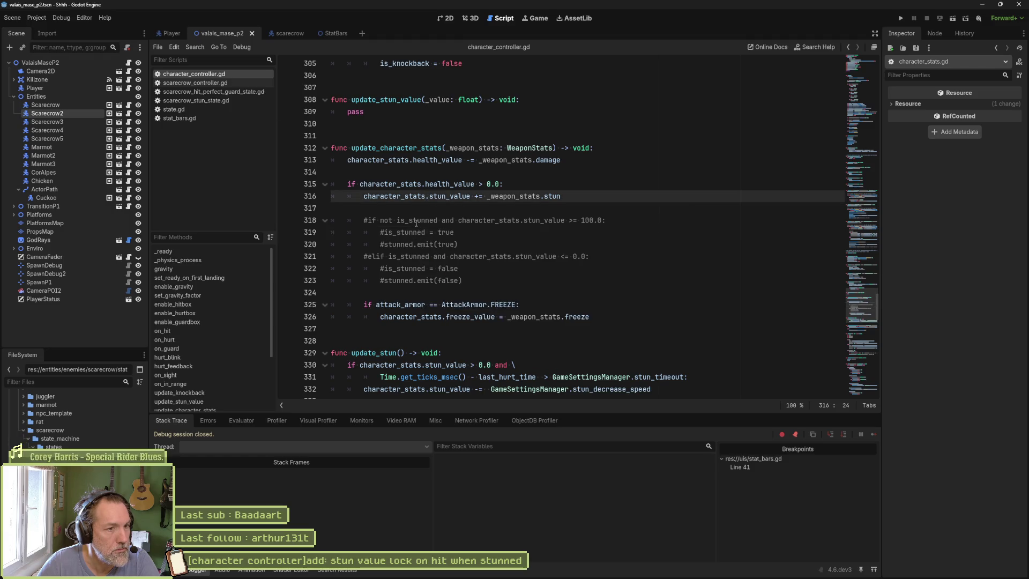
left_click_drag(463, 280, 579, 199)
key("ctrl+c")
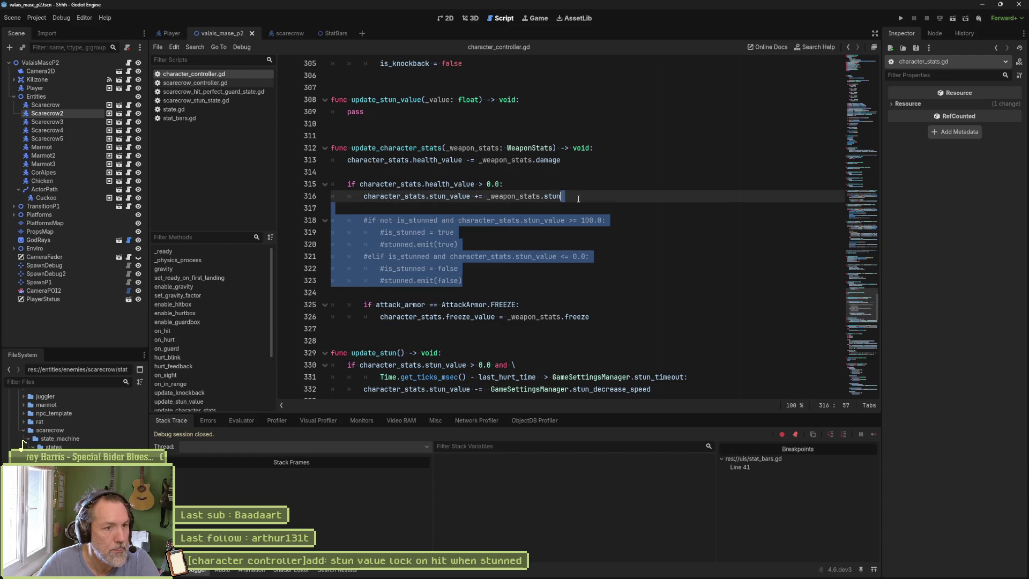
key("BackSpace")
key("Page_Up")
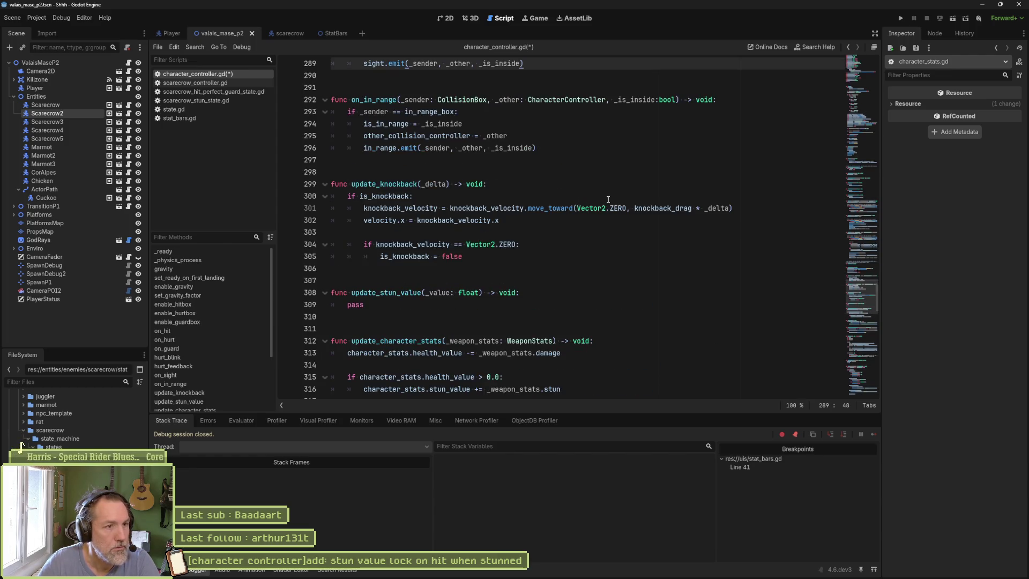
left_click(529, 298)
key("ctrl+v")
left_click_drag(435, 304, 442, 364)
key("ctrl+k")
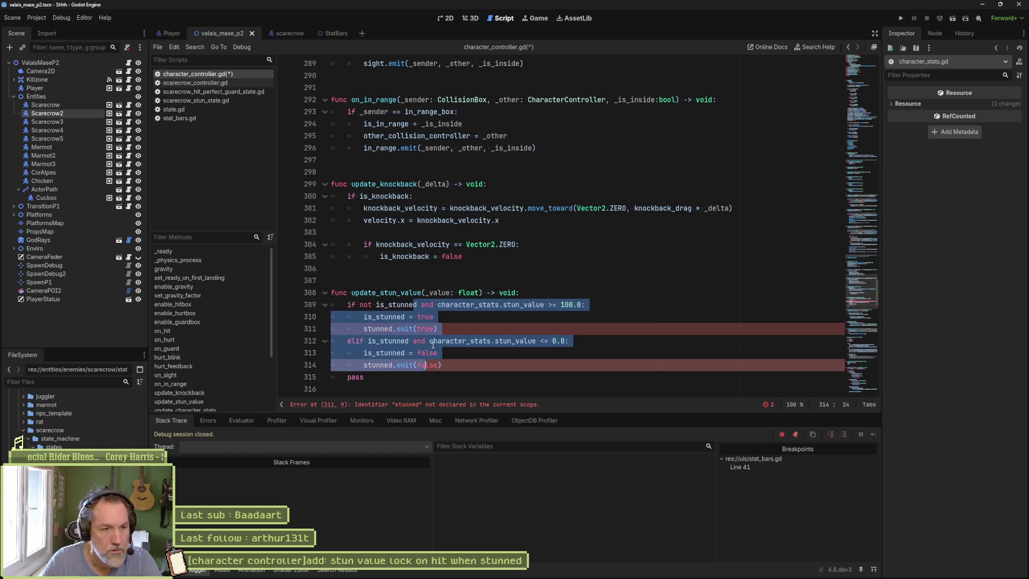
left_click(423, 316)
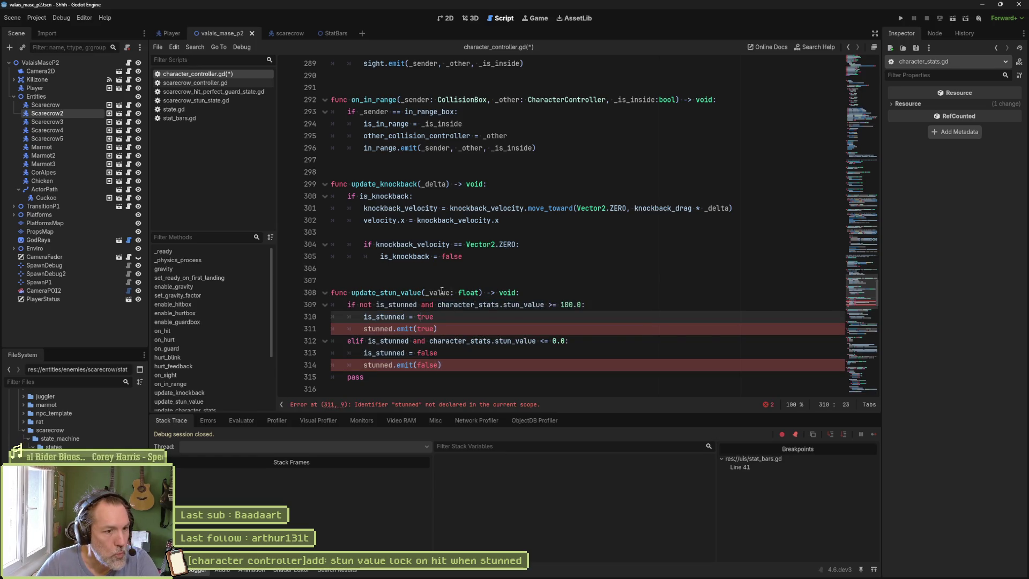
Add 'character_stats.stun_value = _value' as the first line of update_stun_value
double_click(441, 291)
key("End")
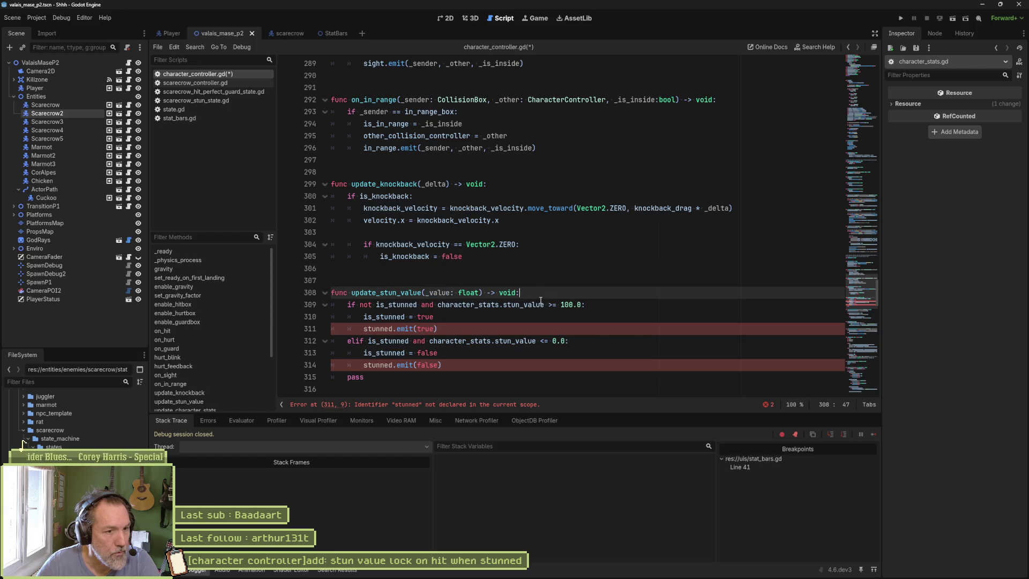
left_click_drag(437, 304, 586, 304)
key("ctrl+c")
key("Home")
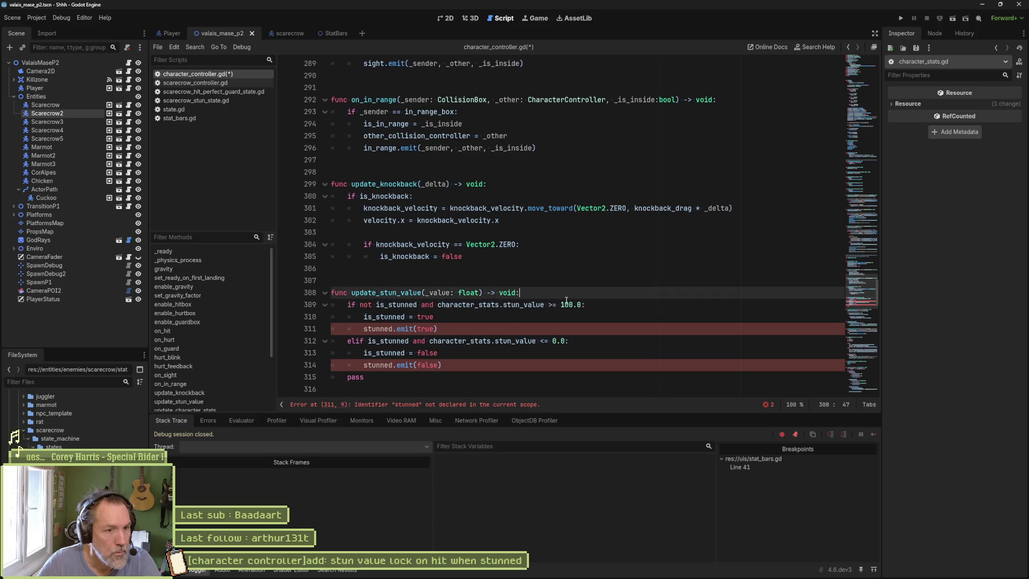
key("Return")
key("Up")
key("ctrl+v")
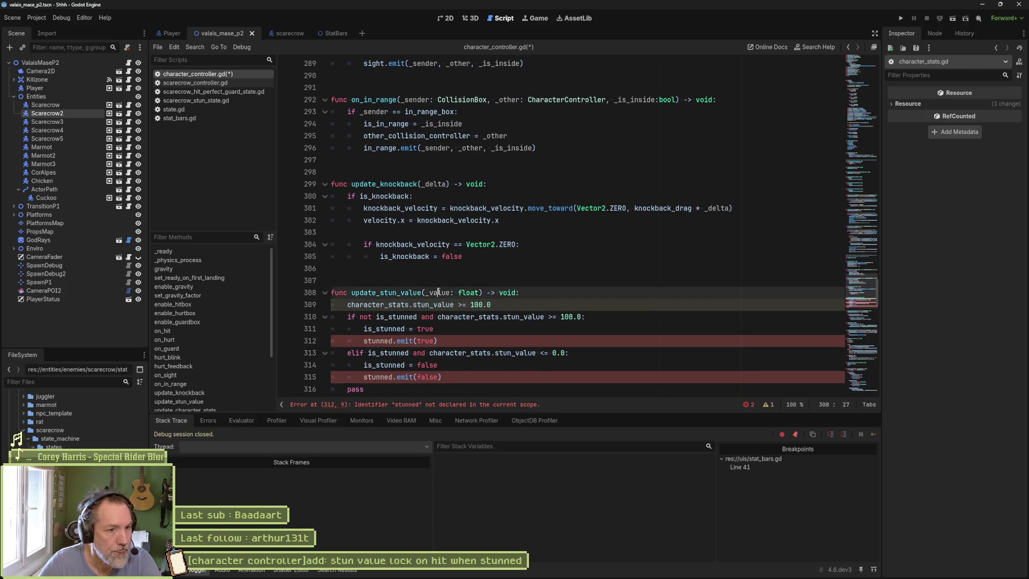
left_click(462, 304)
key("BackSpace")
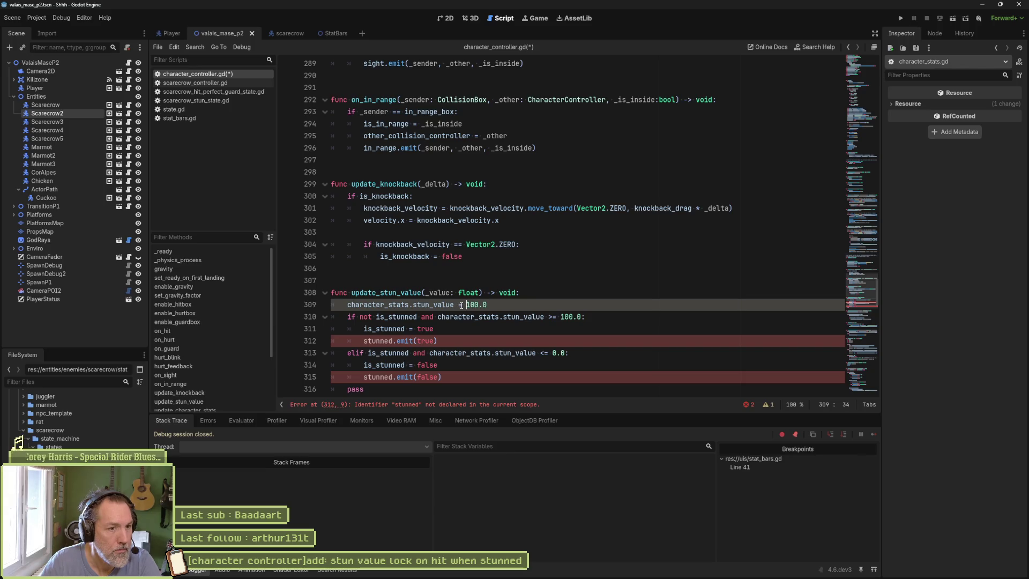
key("shift+End")
type("_value")
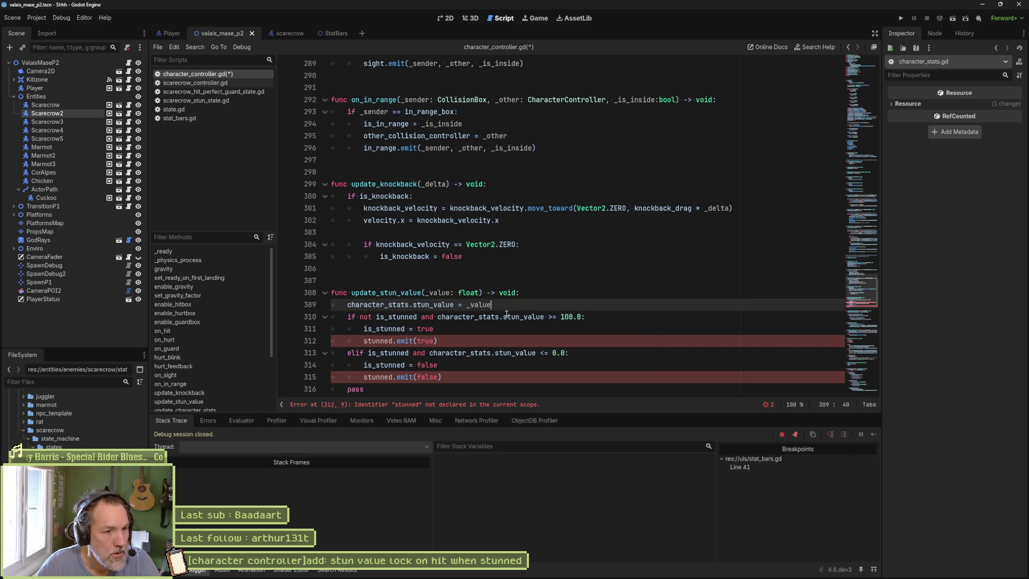
key("Return")
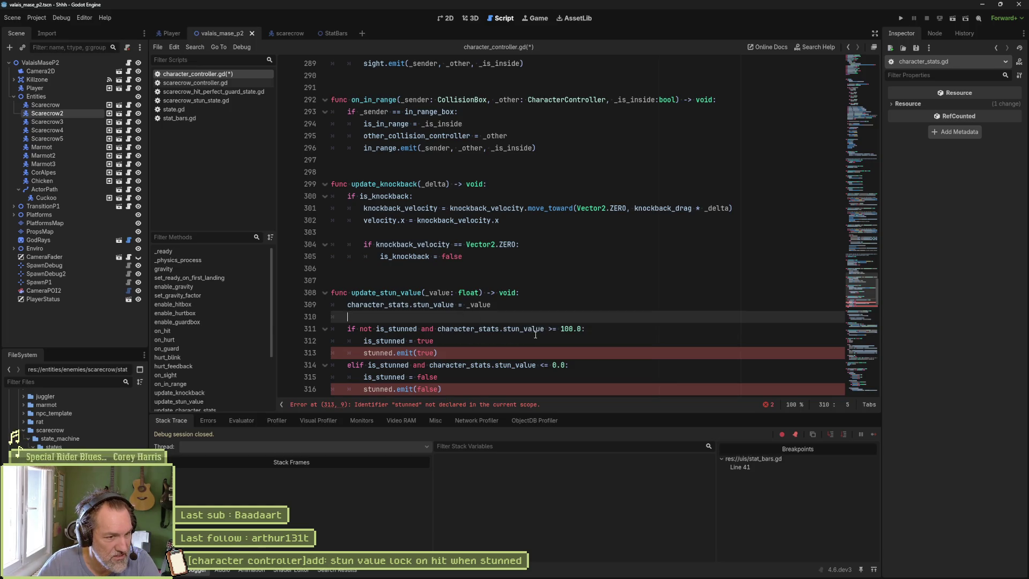
scroll(481, 335, "down", 1)
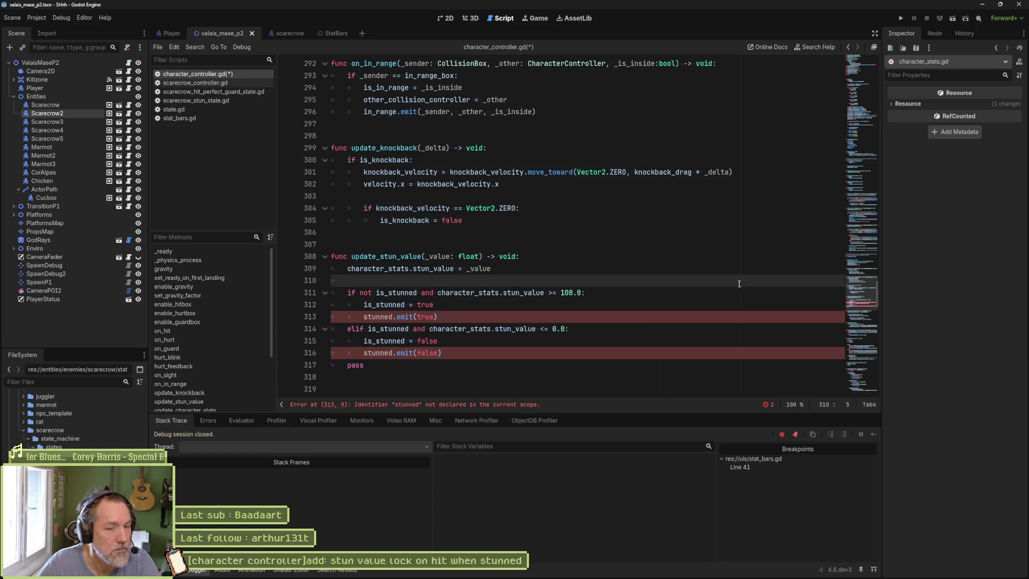
left_click_drag(859, 282, 854, 47)
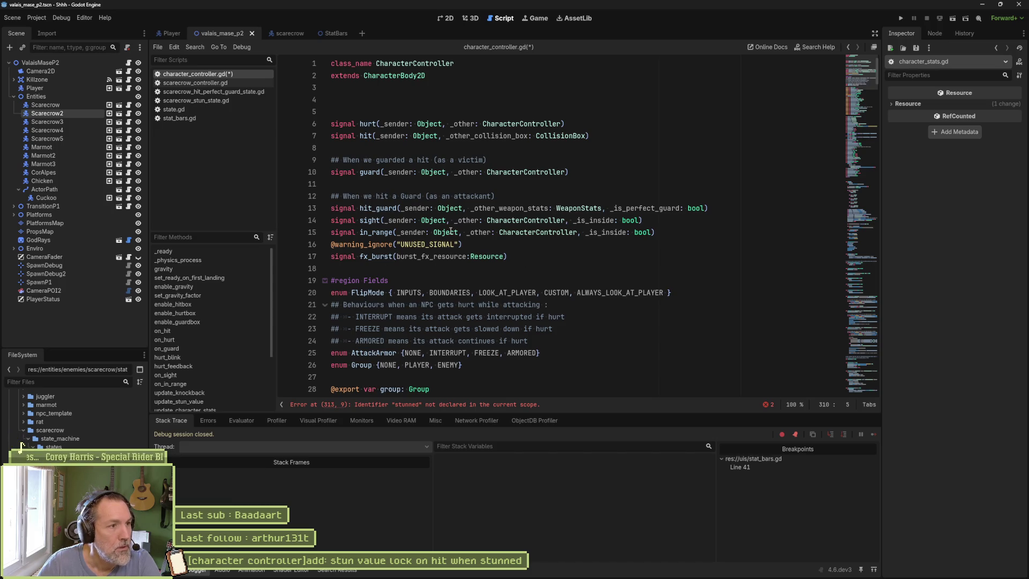
Open character_stats.gd via Quick Open and copy its commented stunned signal line
left_click(193, 118)
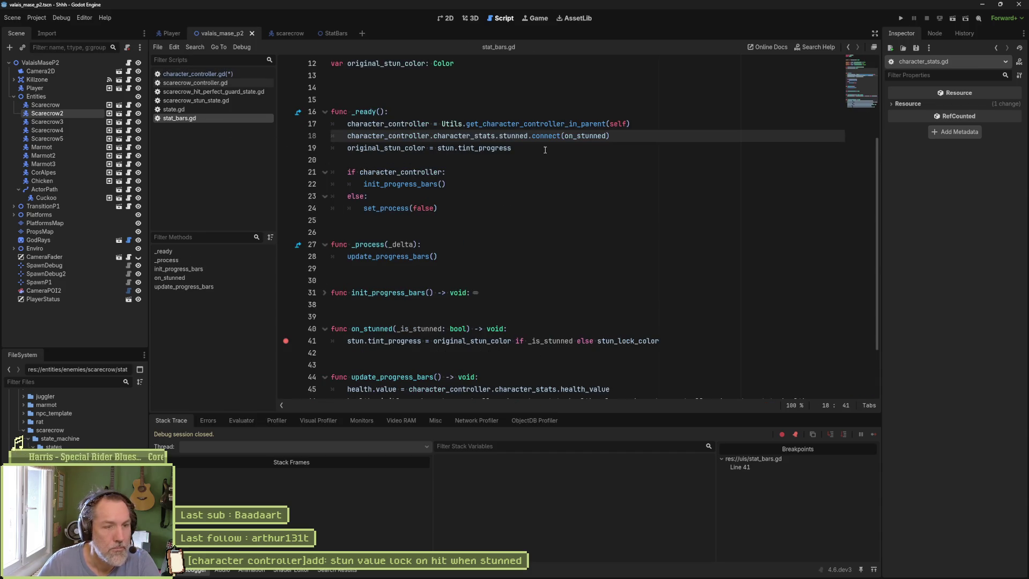
key("shift+alt+o")
type("character_stats")
key("Return")
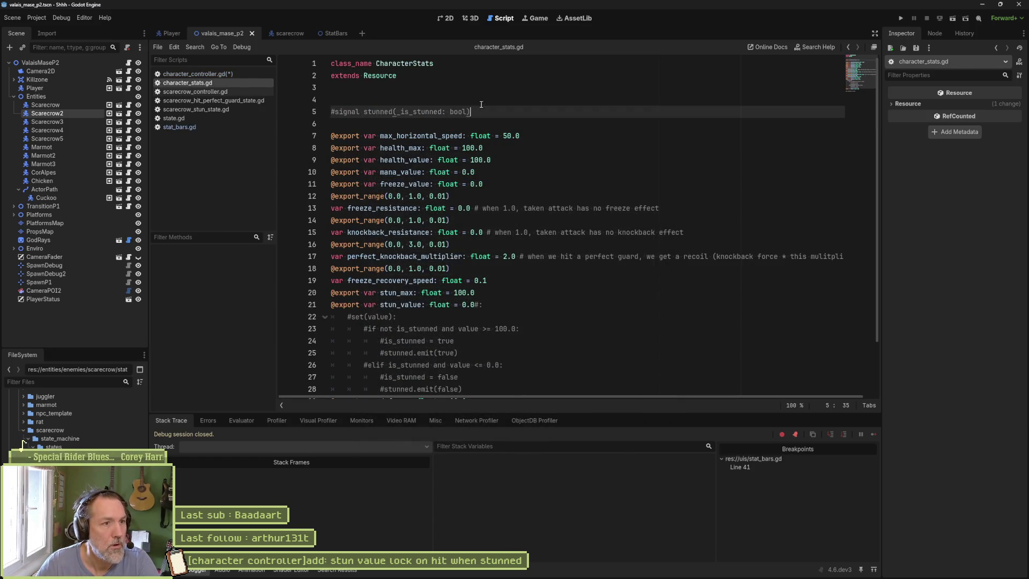
triple_click(477, 112)
Paste signal stunned(_is_stunned: bool) below fx_burst in character_controller.gd, uncomment it, and save
left_click(225, 74)
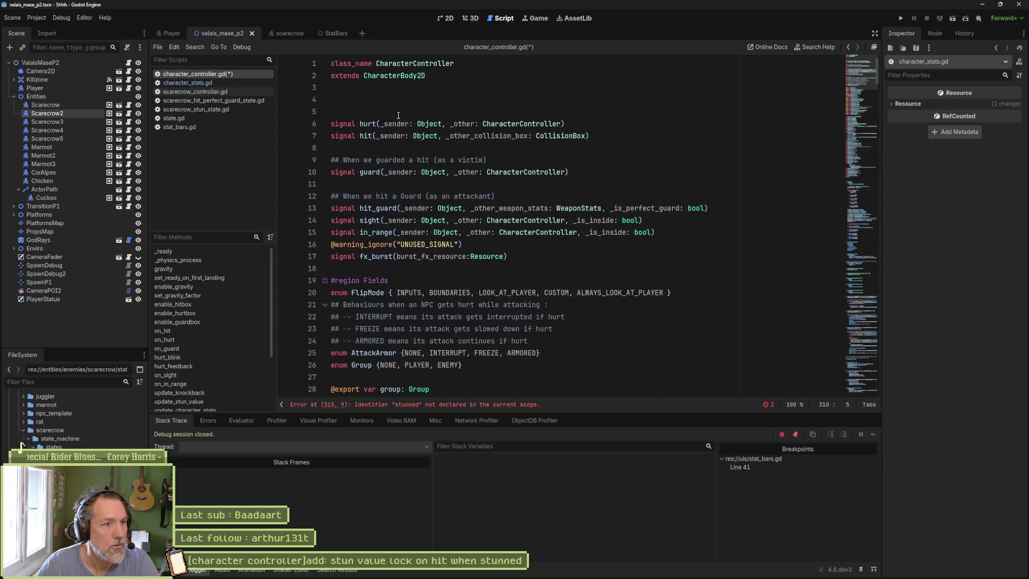
left_click(477, 112)
left_click(517, 257)
key("Return")
key("ctrl+v")
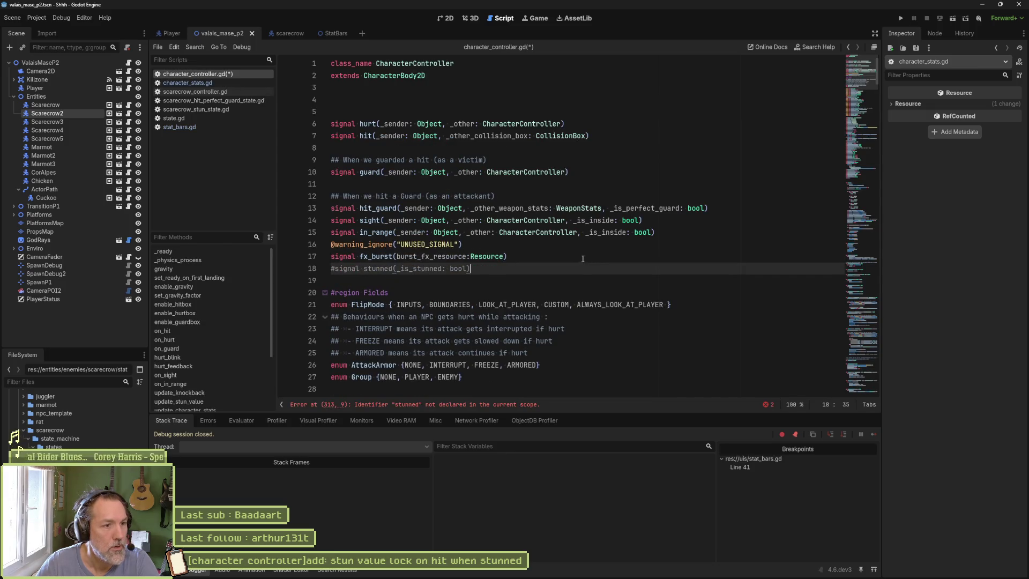
triple_click(362, 273)
key("BackSpace")
key("ctrl+z")
key("ctrl+k")
key("ctrl+s")
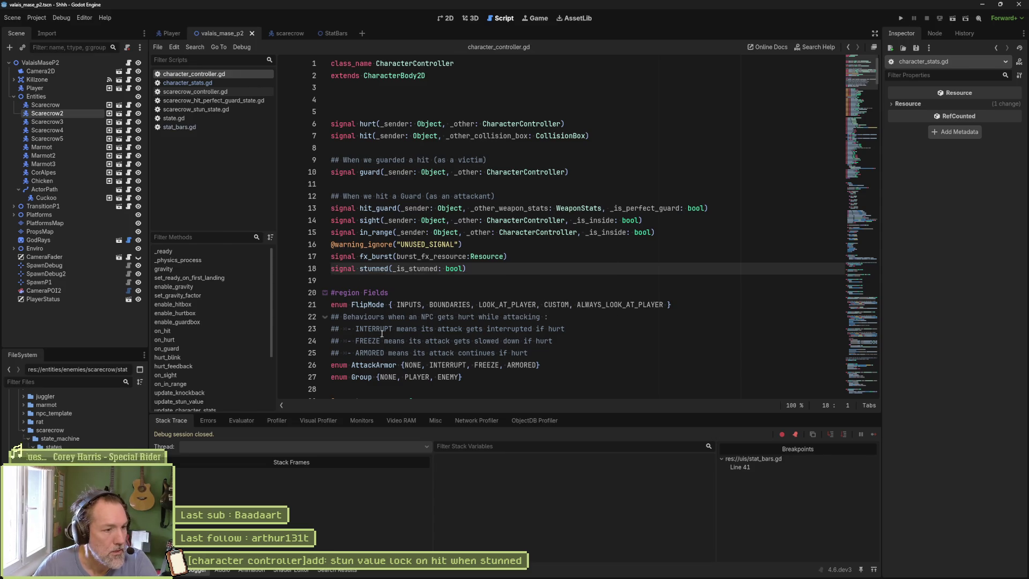
left_click(195, 401)
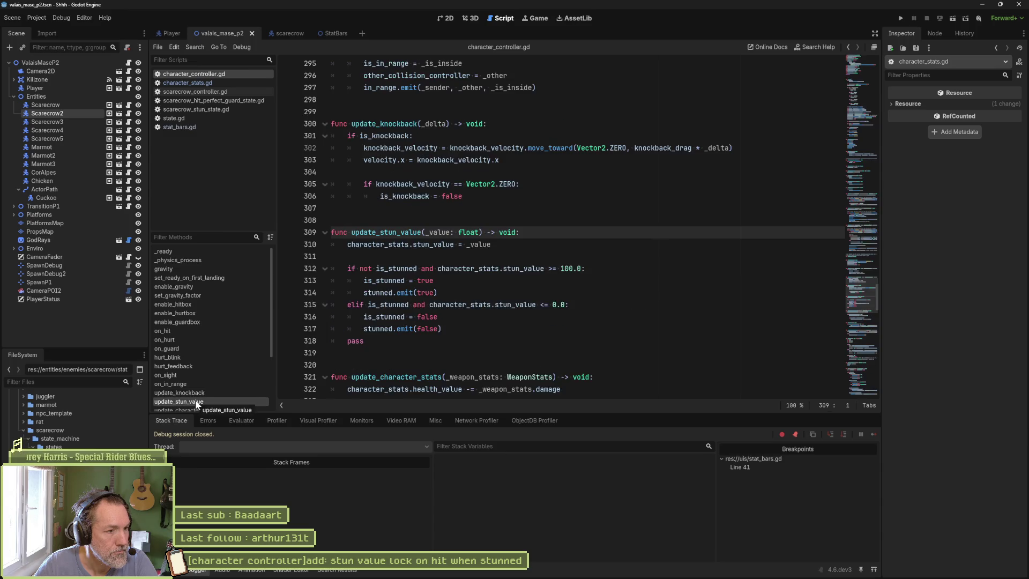
Rename update_stun_value to update_stun and save
left_click(422, 232)
key("BackSpace")
key("BackSpace")
key("BackSpace")
key("BackSpace")
key("BackSpace")
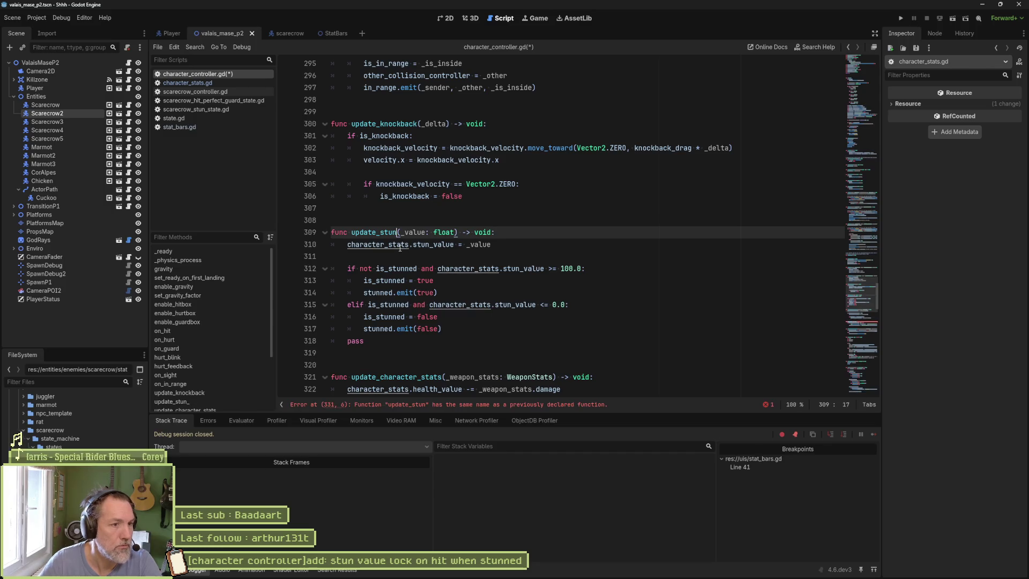
key("ctrl+s")
Rename the older update_stun at line 331 to update_stun_, save, and fold all functions
left_click(460, 405)
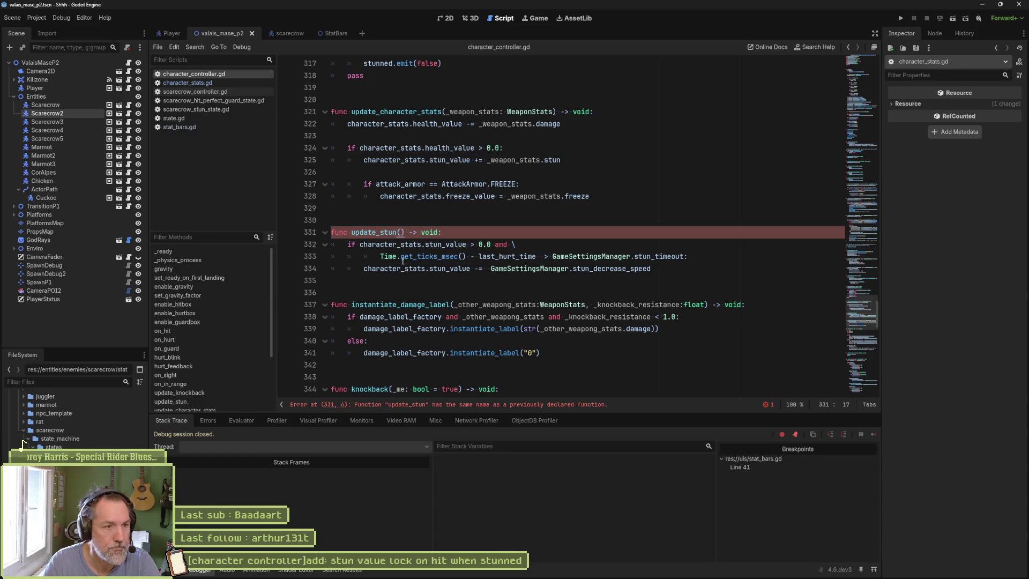
type("_")
key("ctrl+s")
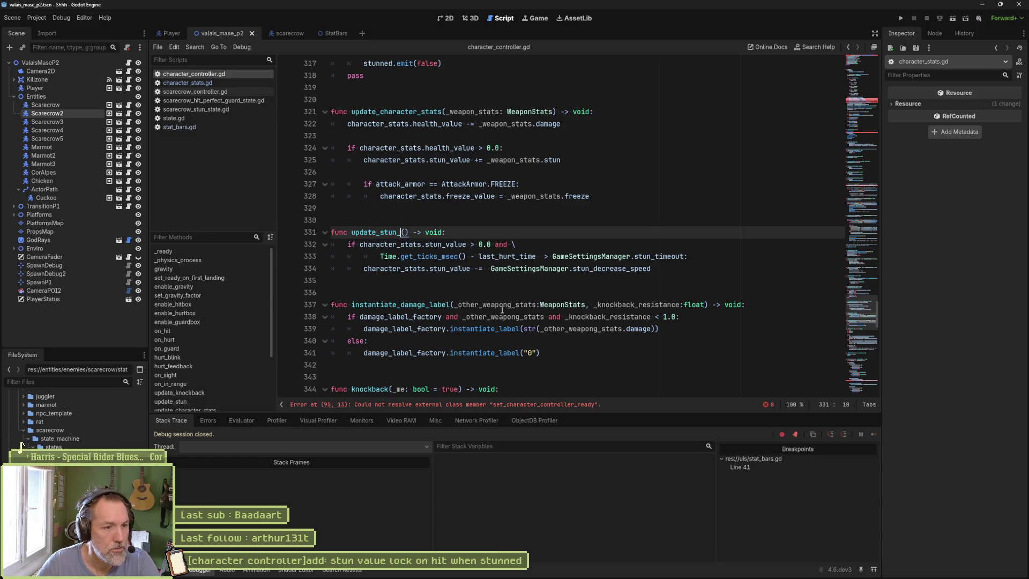
scroll(486, 276, "down", 4)
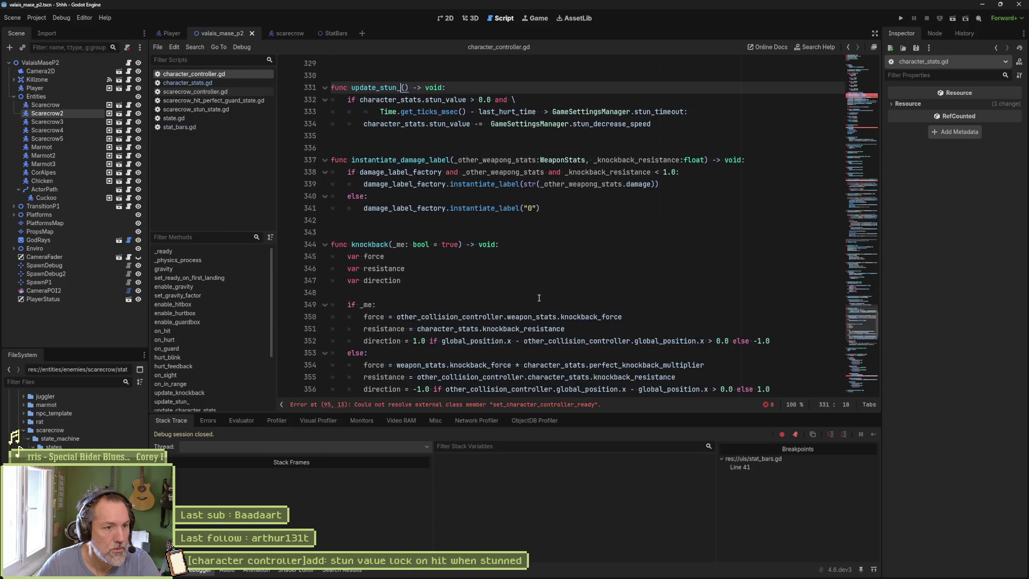
key("alt+0")
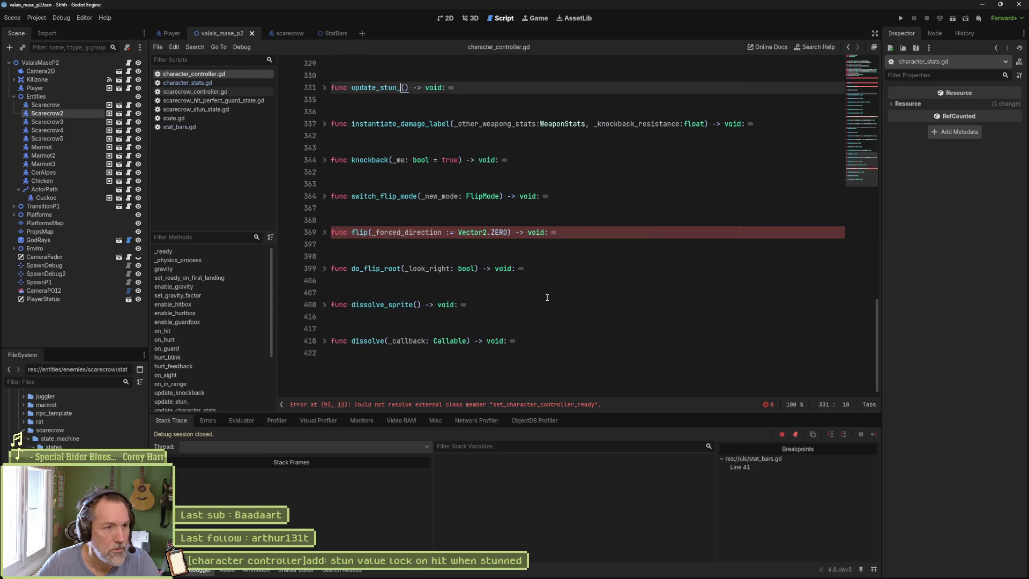